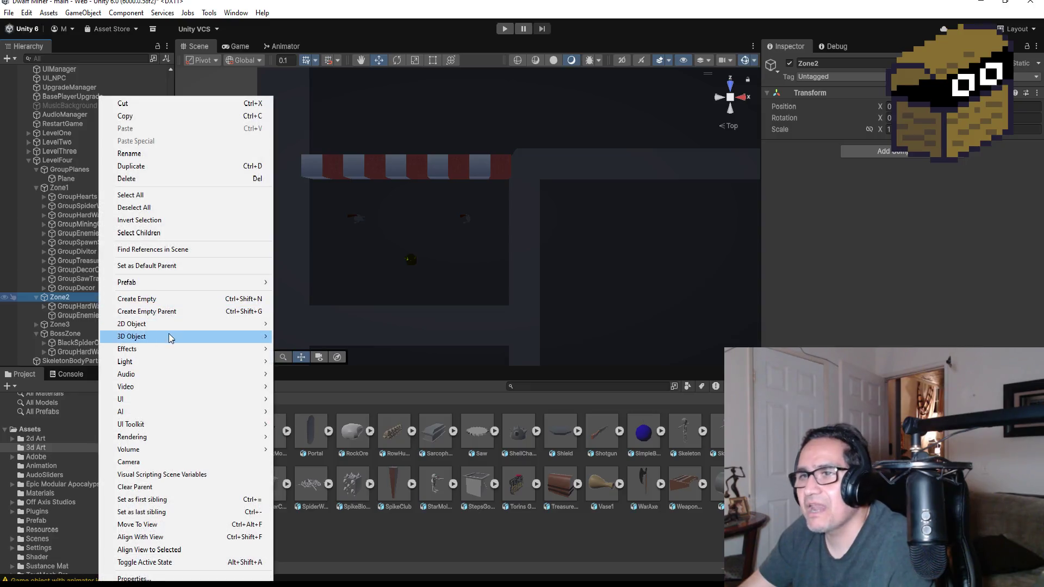
Create an empty object named GroupHearts under Zone2.
click(162, 298)
text(Gro)
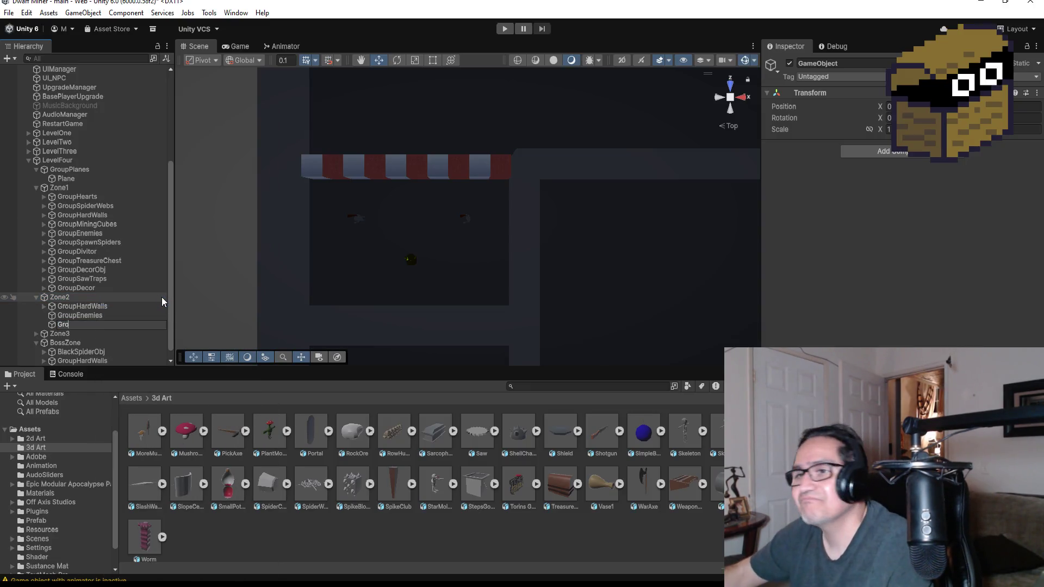
text(upHearts)
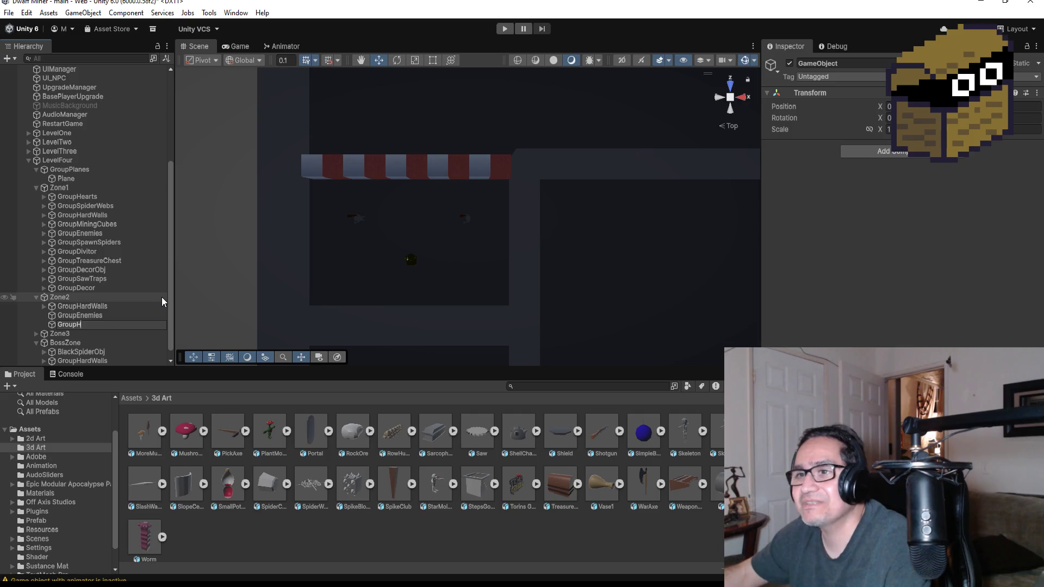
key(Return)
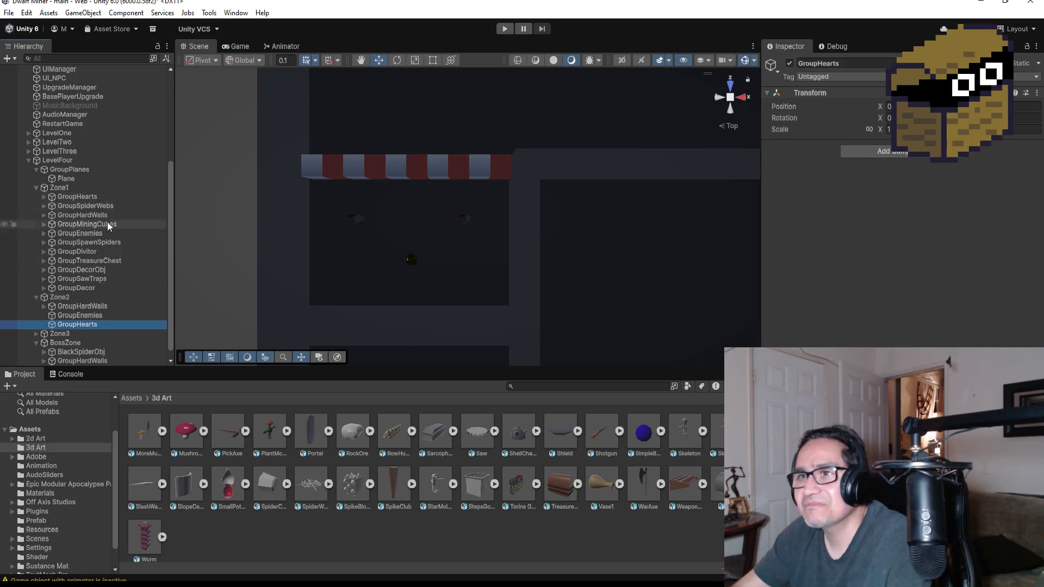
Duplicate HeartObj (2) in Zone1 and move the copy down and left into the maze.
click(44, 195)
double_click(77, 224)
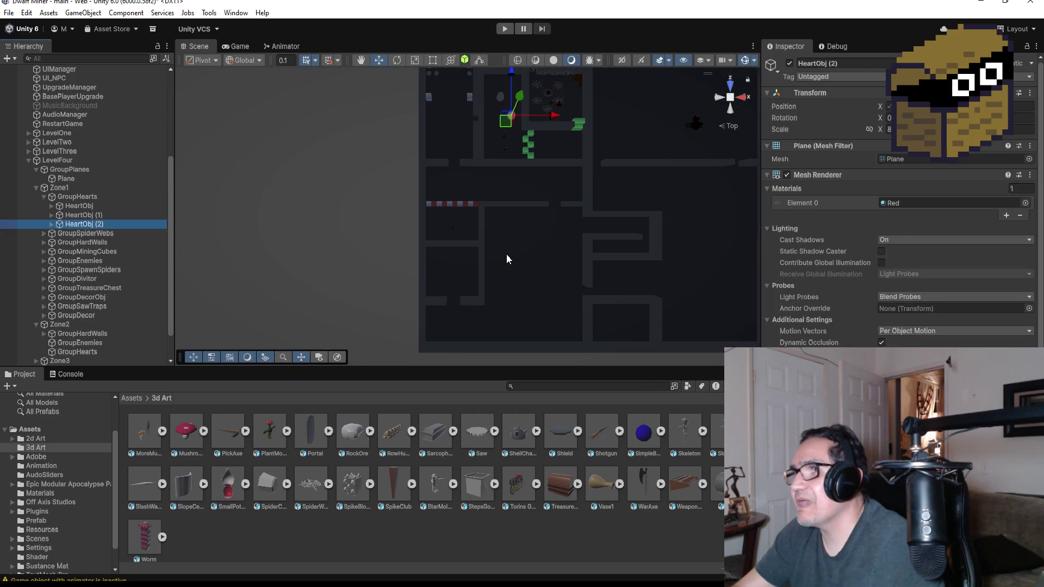
key(ctrl+d)
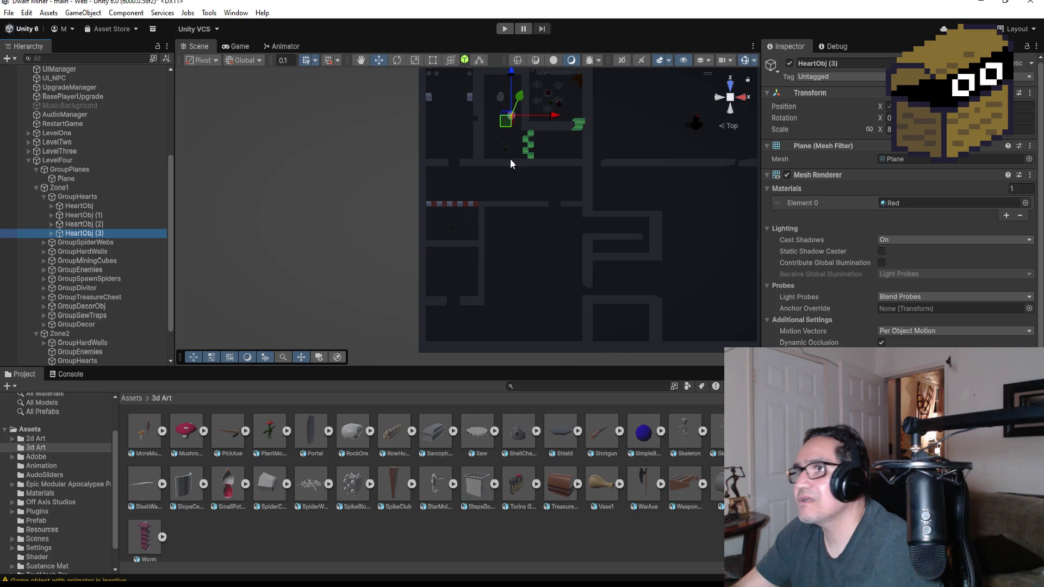
drag(515, 75, 514, 152)
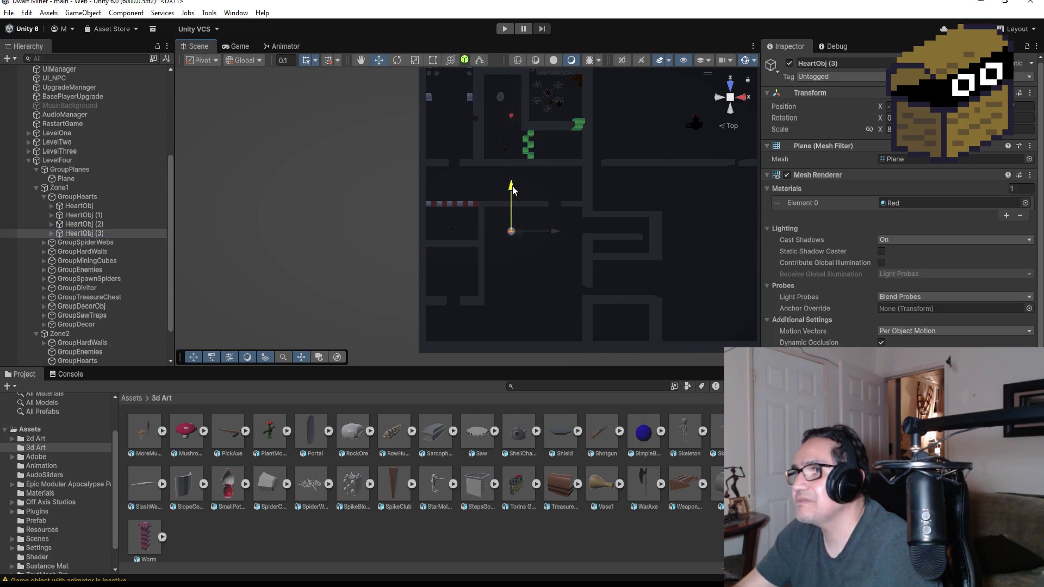
drag(554, 233, 513, 237)
key(f)
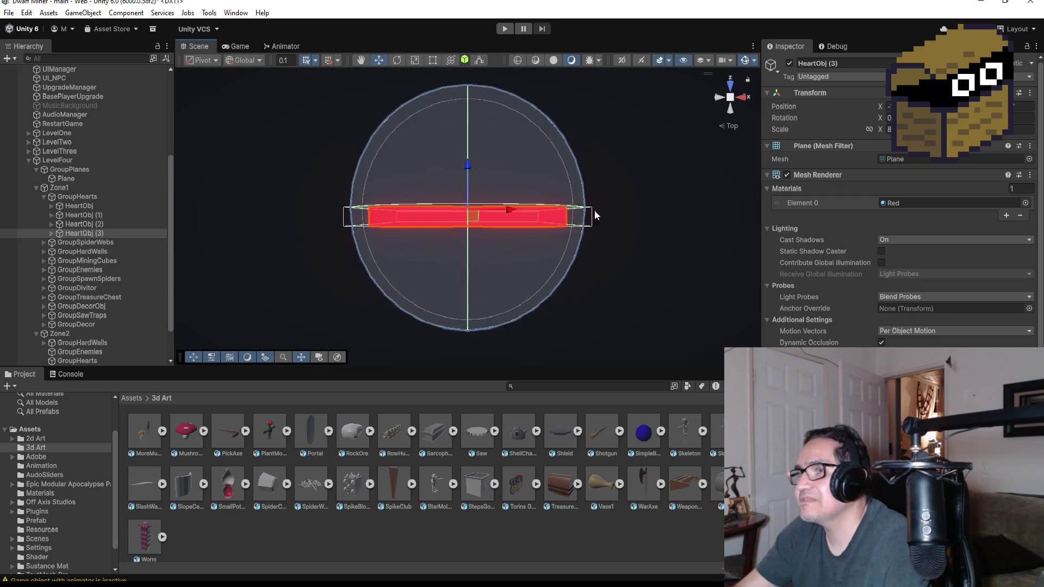
scroll(595, 210, down, 5)
scroll(537, 204, down, 3)
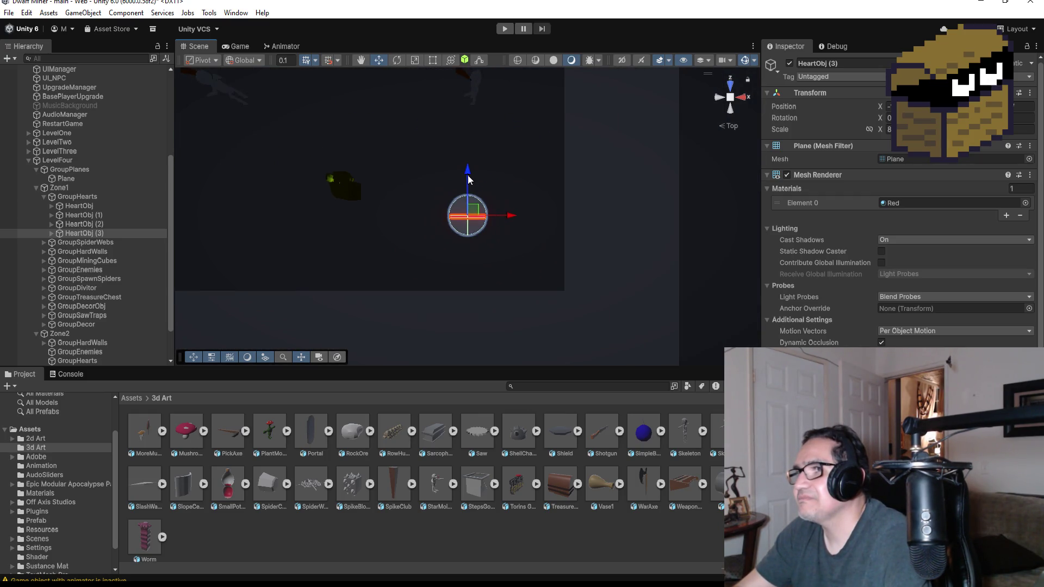
drag(514, 217, 529, 217)
scroll(529, 216, down, 3)
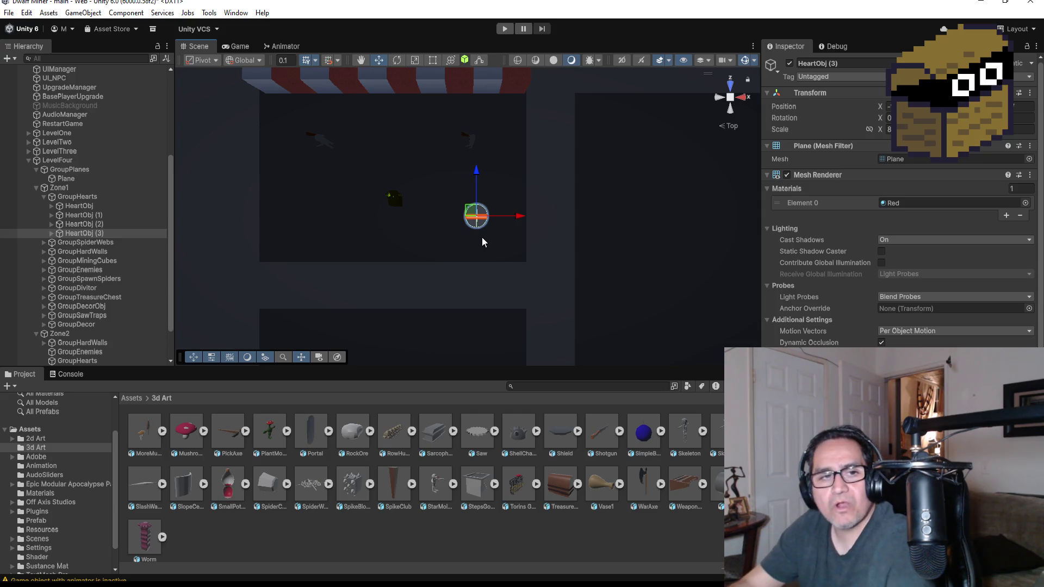
scroll(491, 221, down, 3)
scroll(484, 231, down, 2)
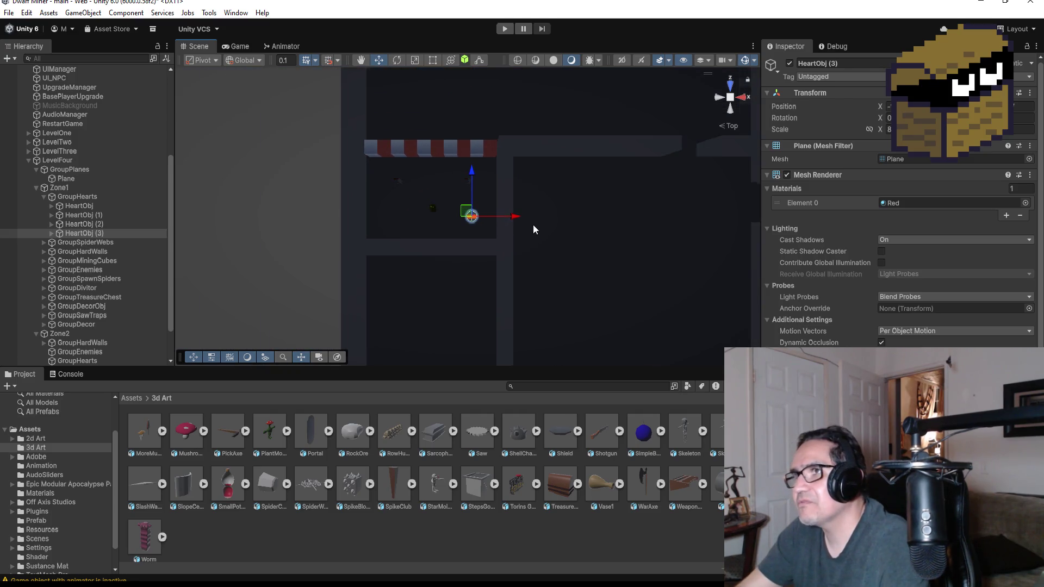
scroll(481, 207, down, 2)
scroll(480, 207, down, 1)
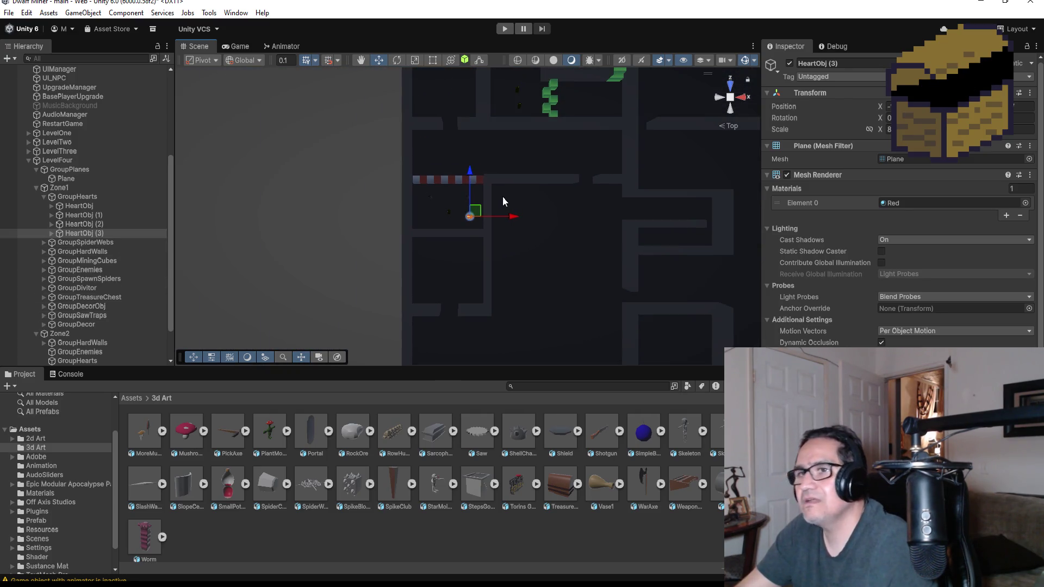
Add HeartObj (4) in the room to the right, raised slightly.
key(ctrl+d)
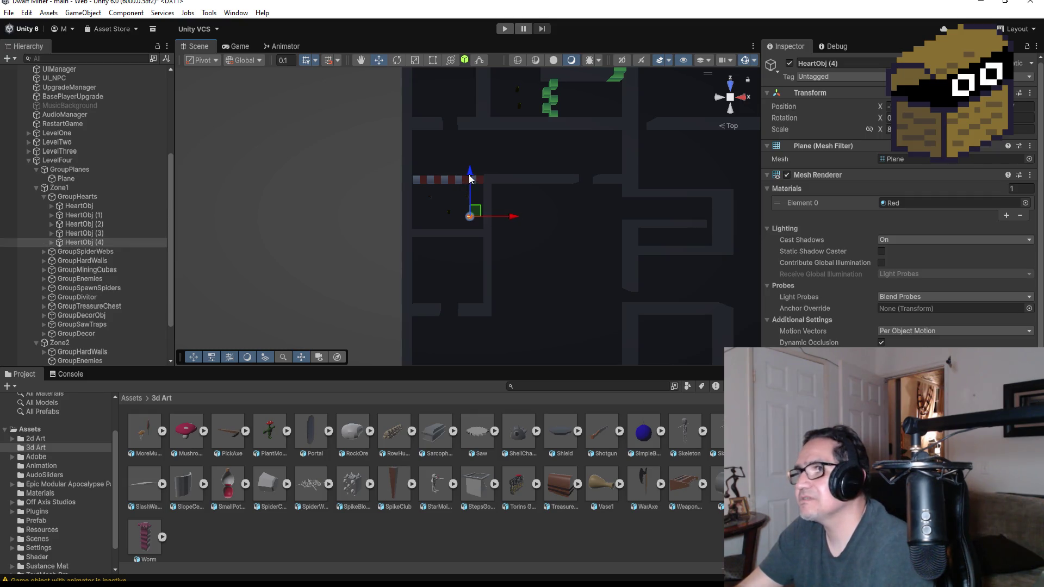
drag(515, 219, 649, 218)
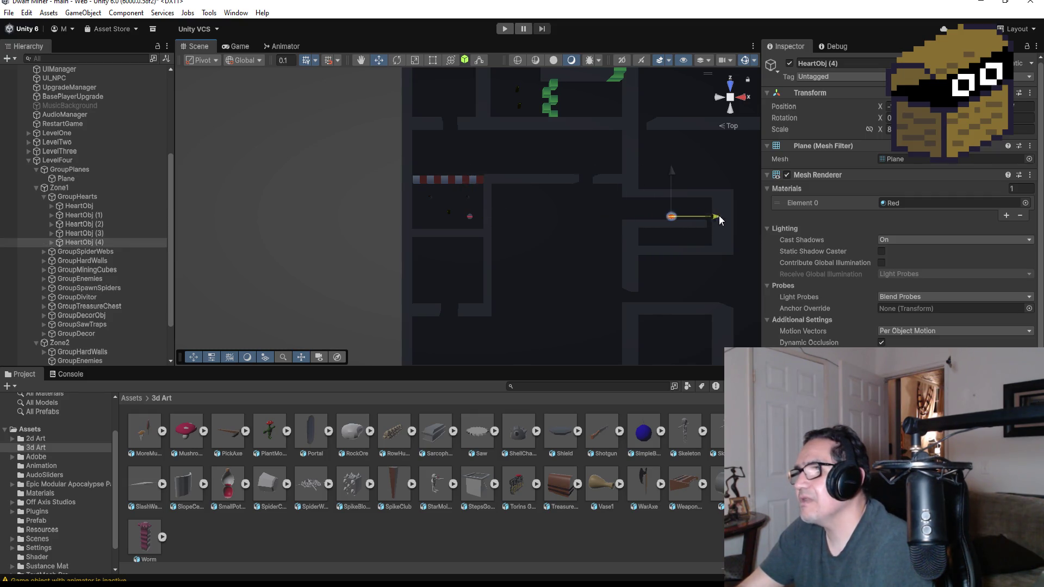
drag(680, 181, 679, 166)
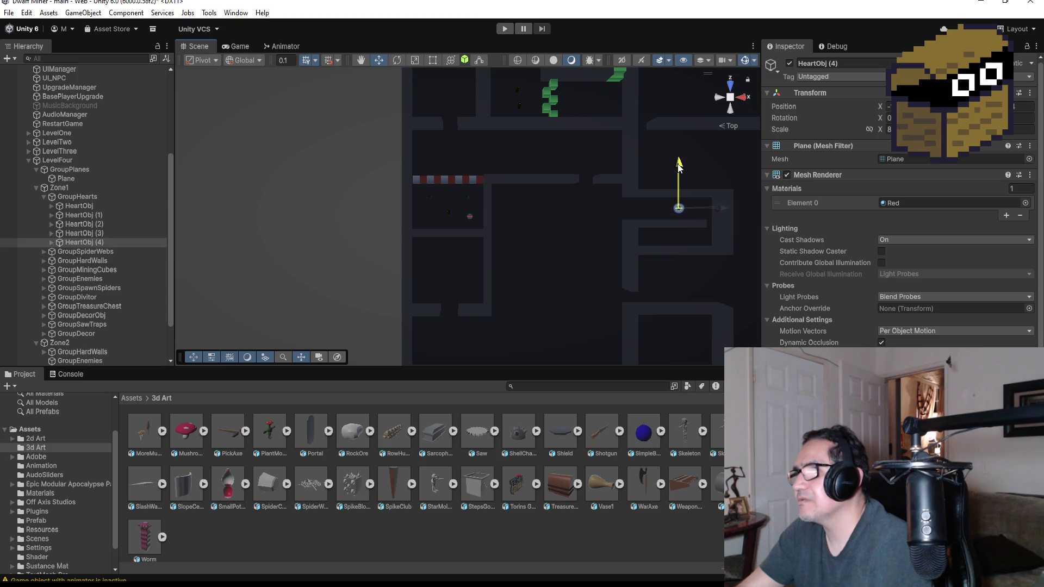
scroll(594, 272, down, 2)
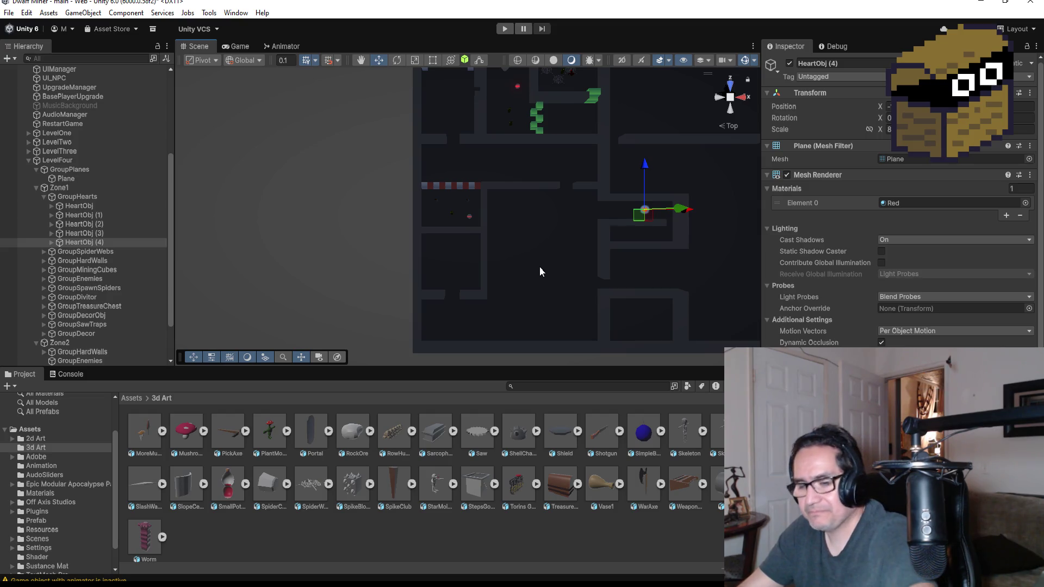
Add HeartObj (5) back on the left, in the corridor below the other heart.
key(ctrl+d)
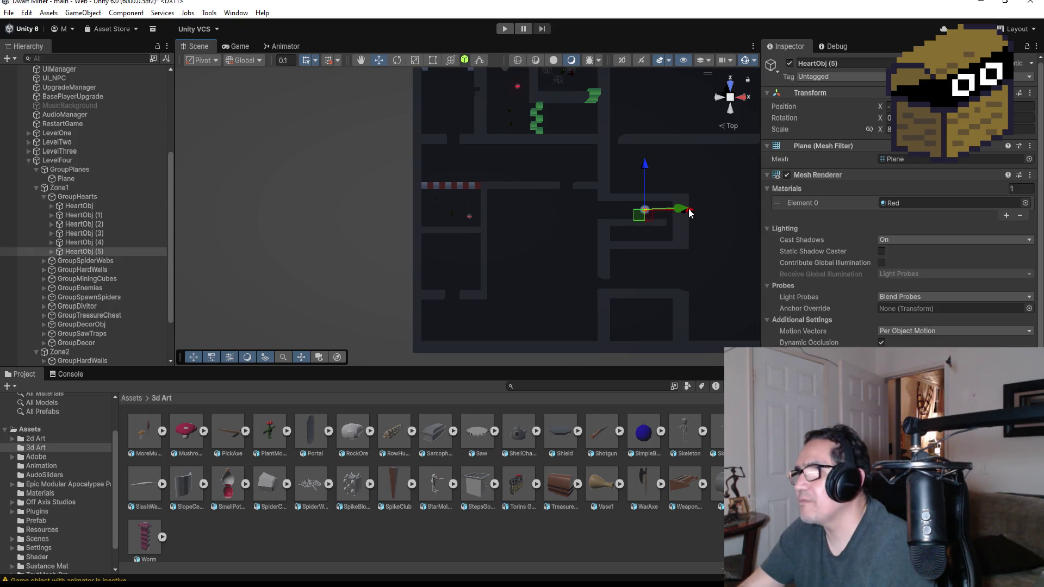
drag(689, 212, 515, 217)
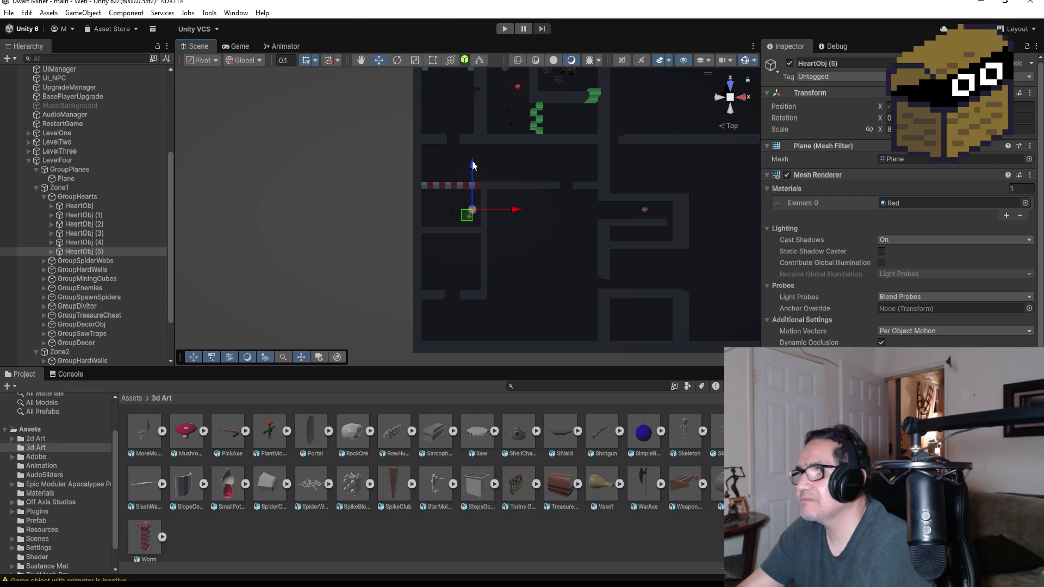
drag(473, 164, 469, 205)
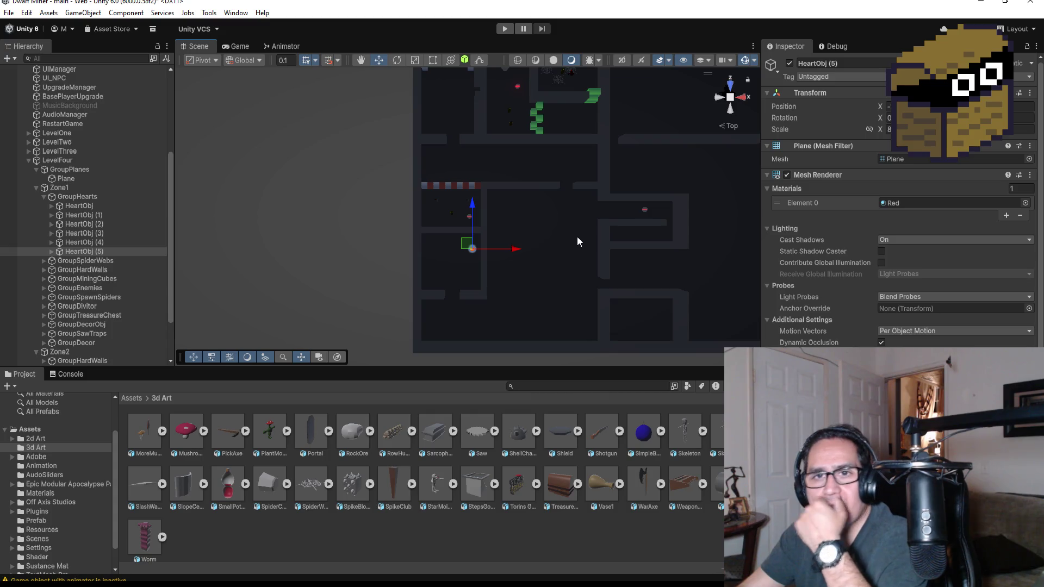
scroll(494, 185, up, 3)
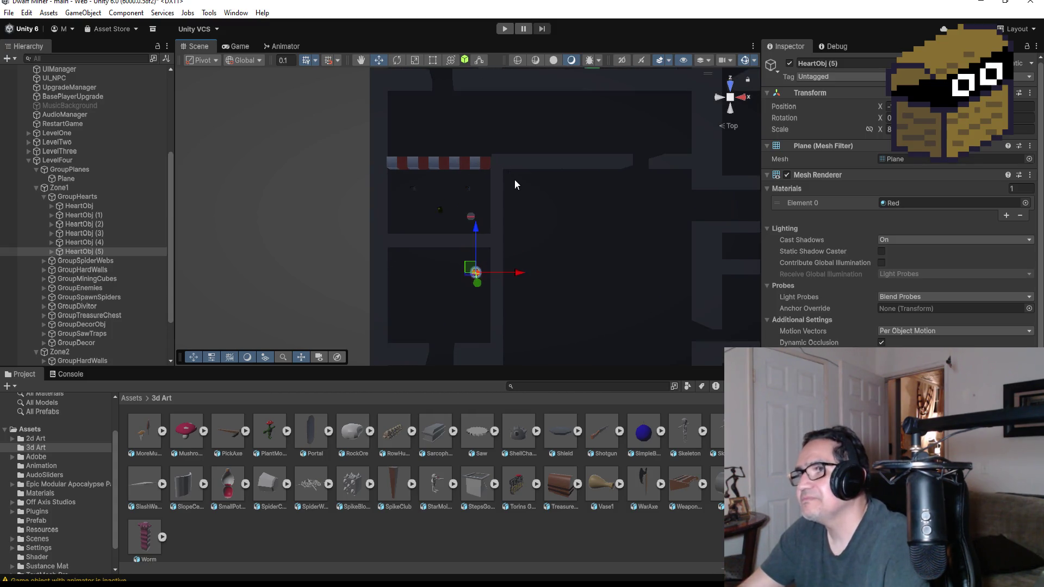
scroll(544, 188, down, 1)
scroll(545, 190, down, 1)
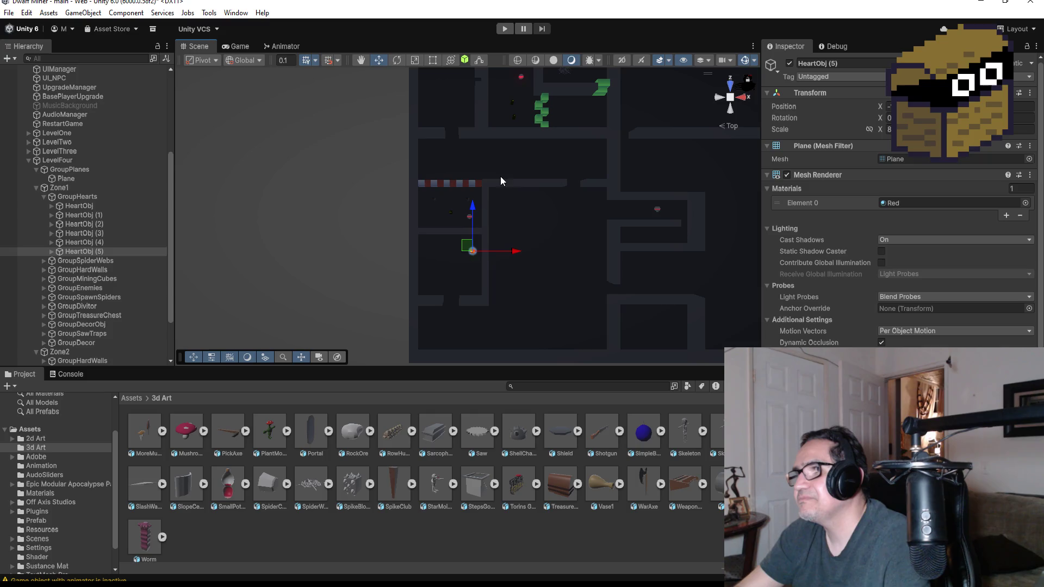
Select a maze wall piece, then enter Play mode.
click(484, 102)
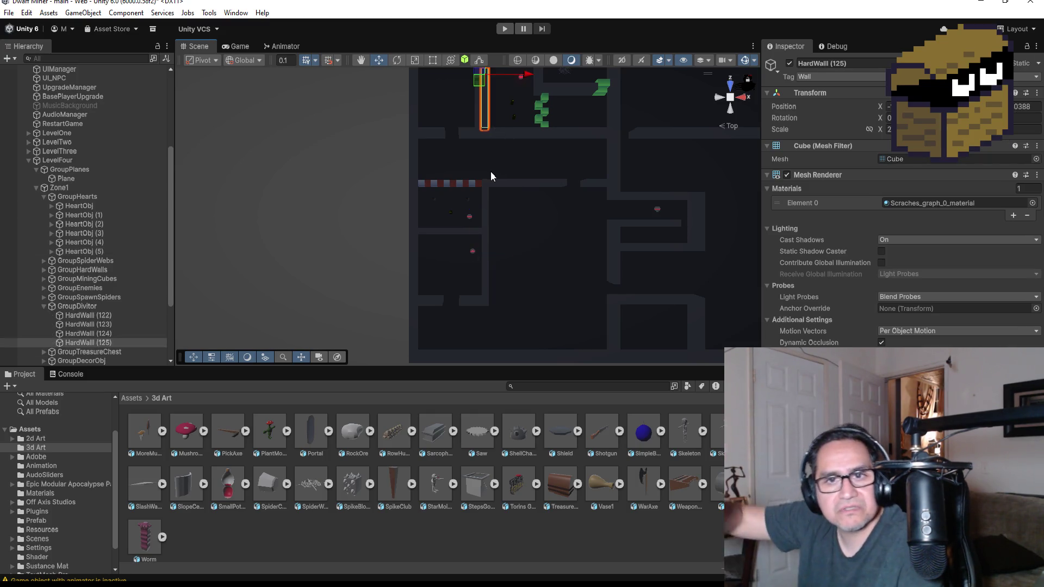
click(506, 28)
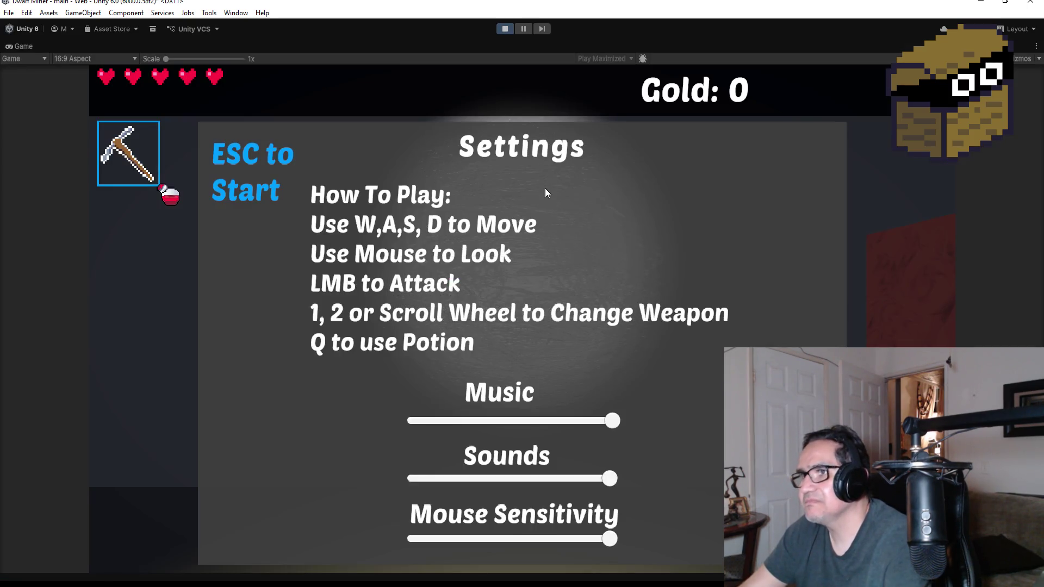
Dismiss the Settings screen, reopen it with Esc, then exit Play mode.
key(Escape)
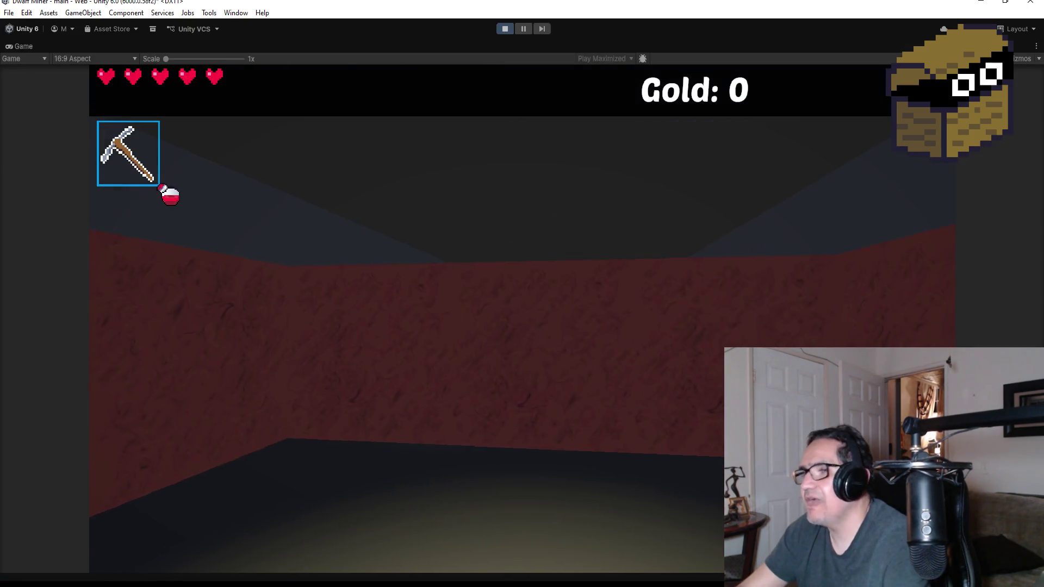
key(Escape)
click(501, 29)
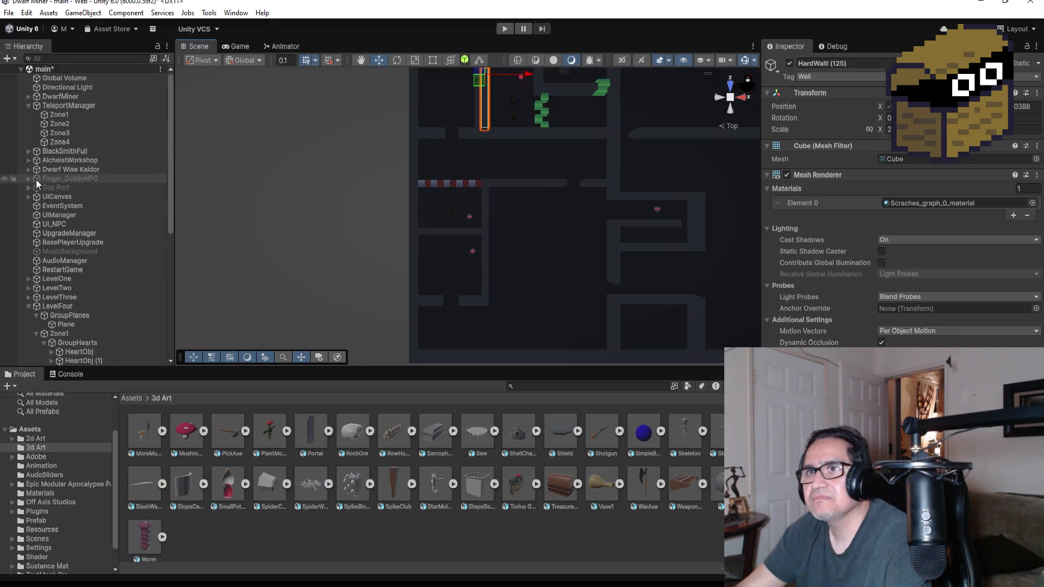
Move the Zone4 teleport point down and slightly right, then enter Play mode.
click(57, 142)
scroll(652, 209, down, 3)
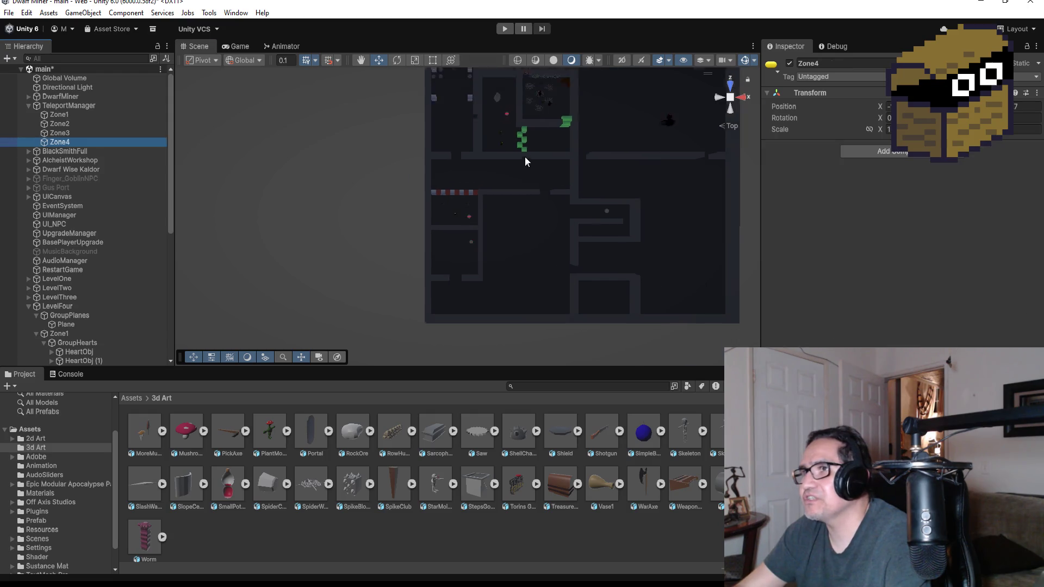
scroll(524, 156, down, 5)
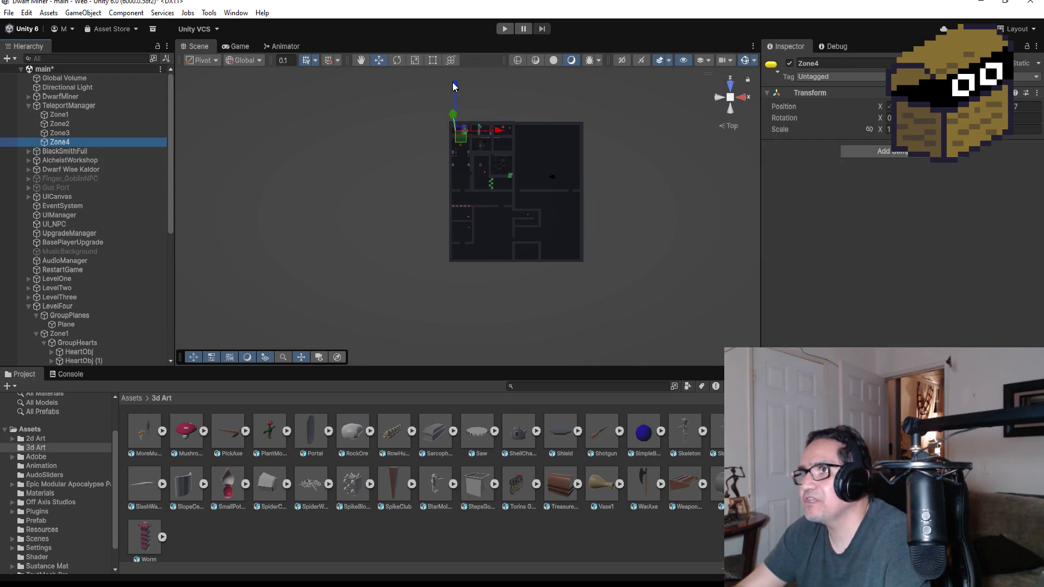
drag(454, 86, 455, 117)
drag(497, 180, 499, 182)
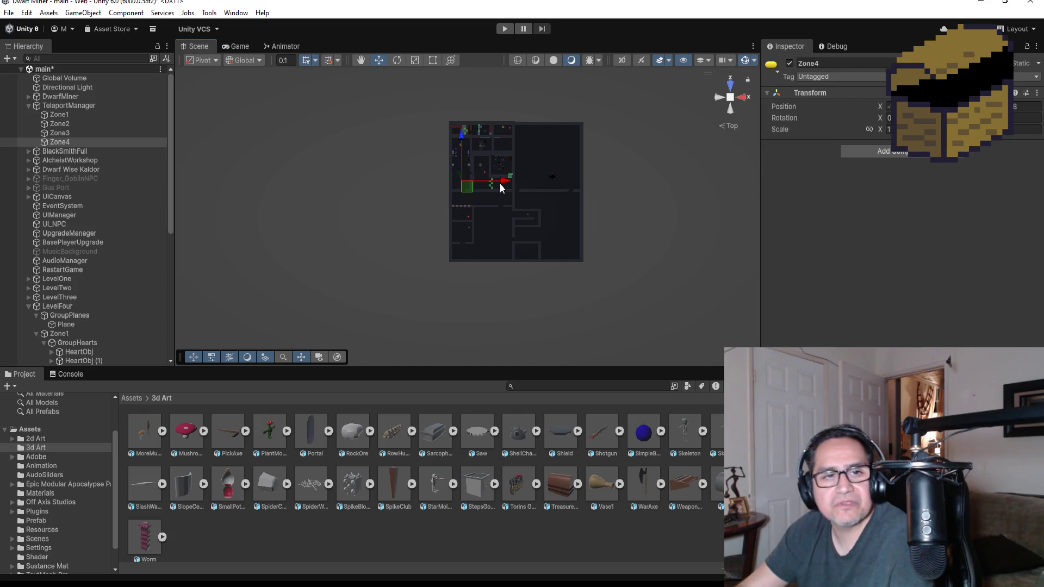
click(505, 30)
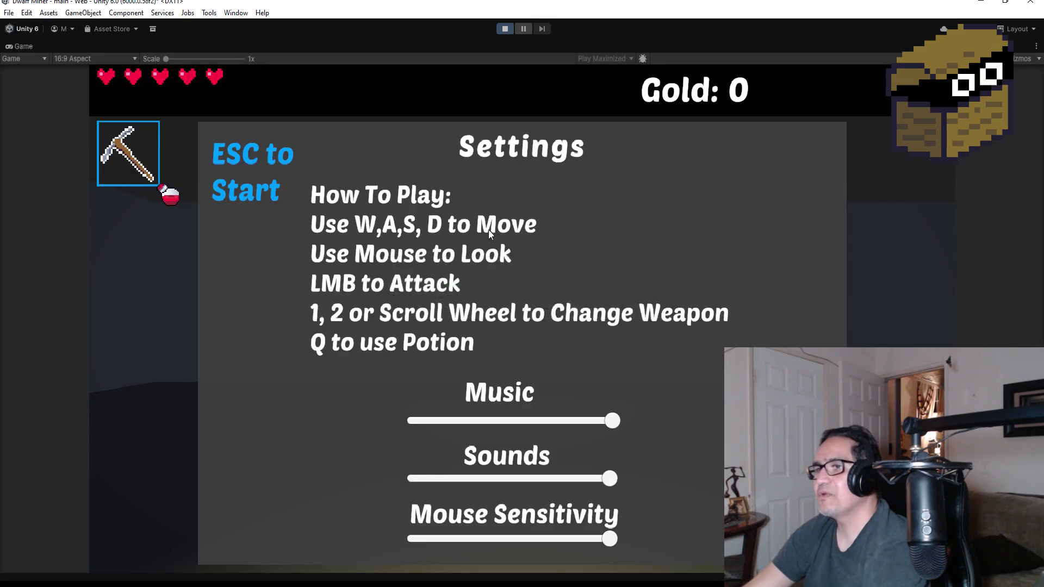
Swap between knife and pickaxe, kill the skeleton, and collect its gold and a heart.
key(Escape)
key(2)
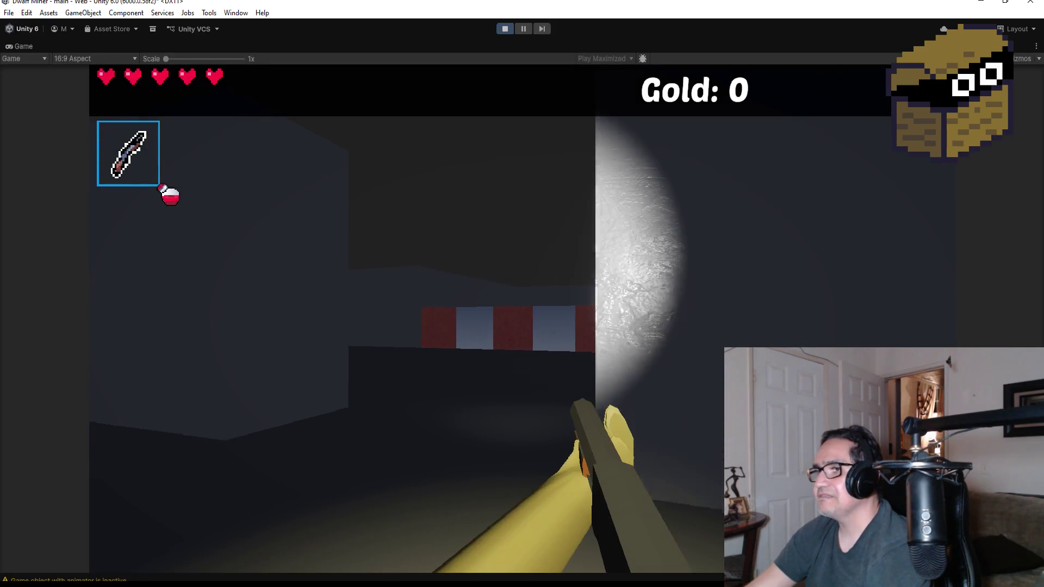
key(1)
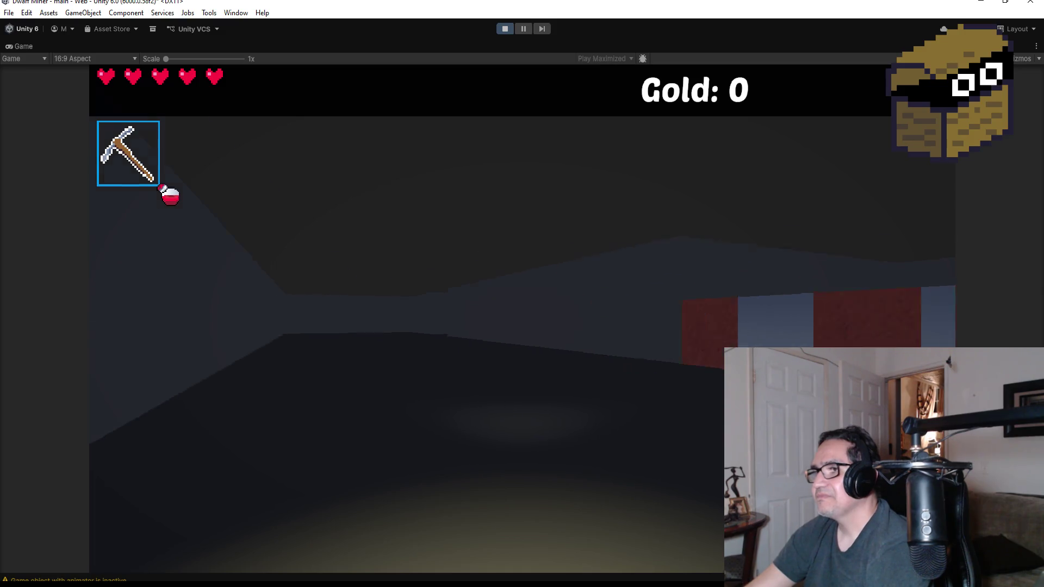
key(2)
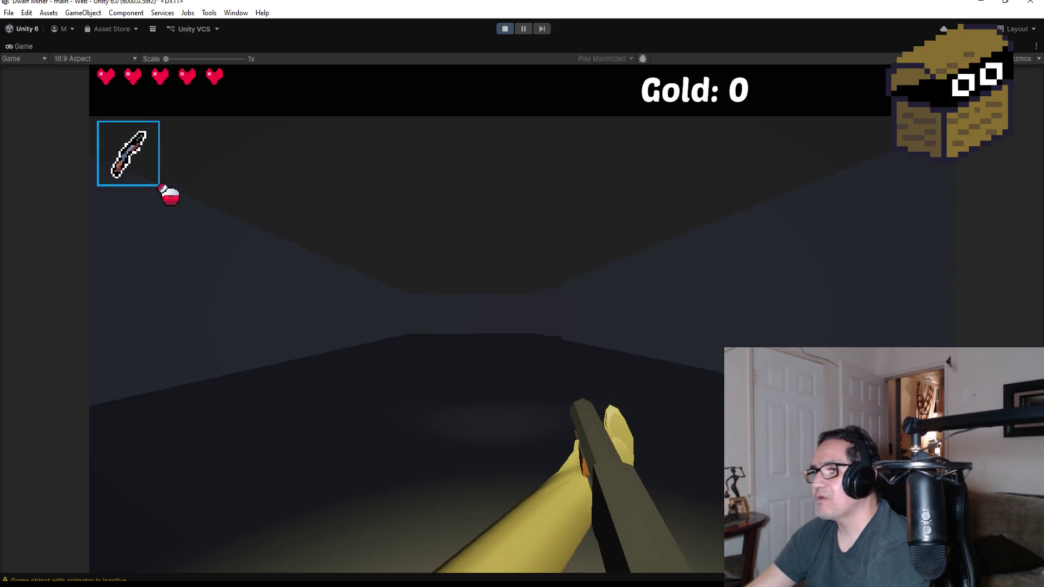
key(1)
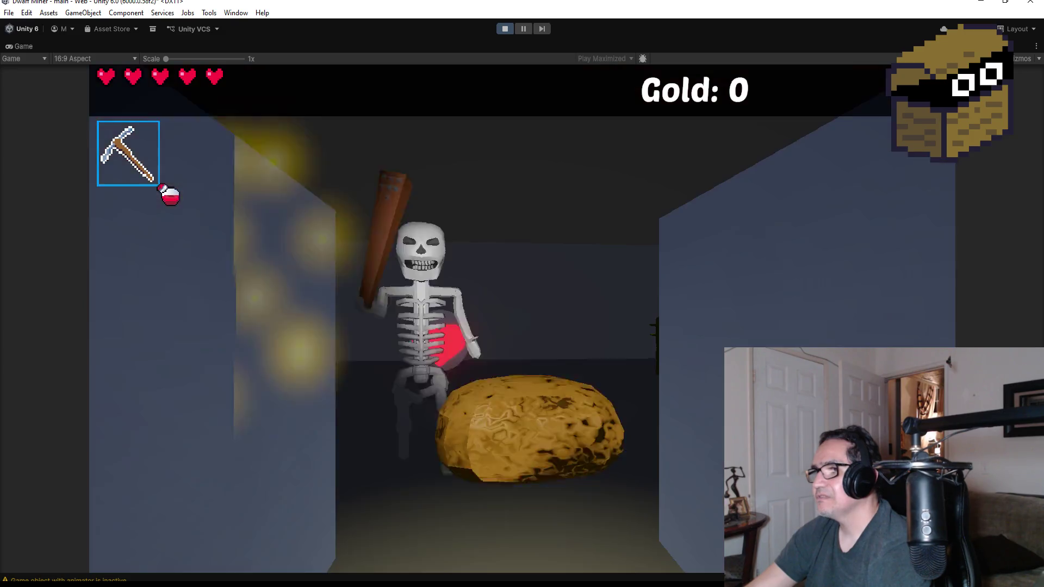
key(2)
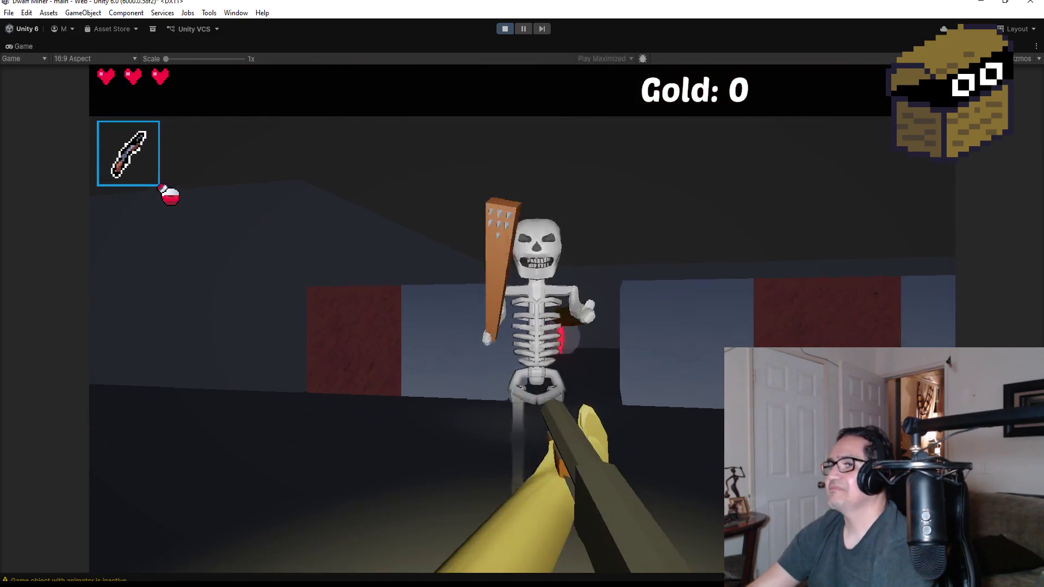
click(522, 318)
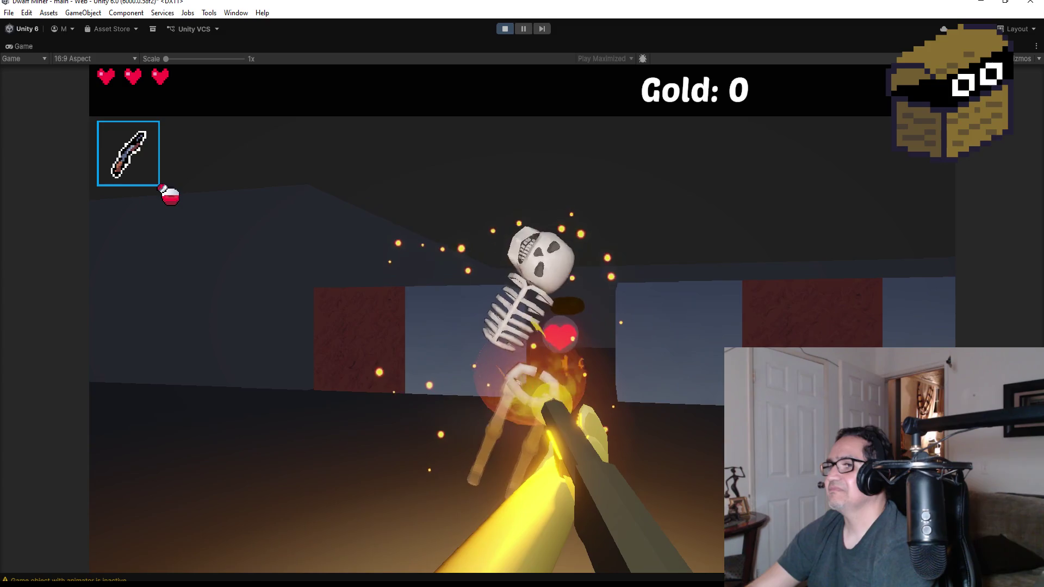
key(w)
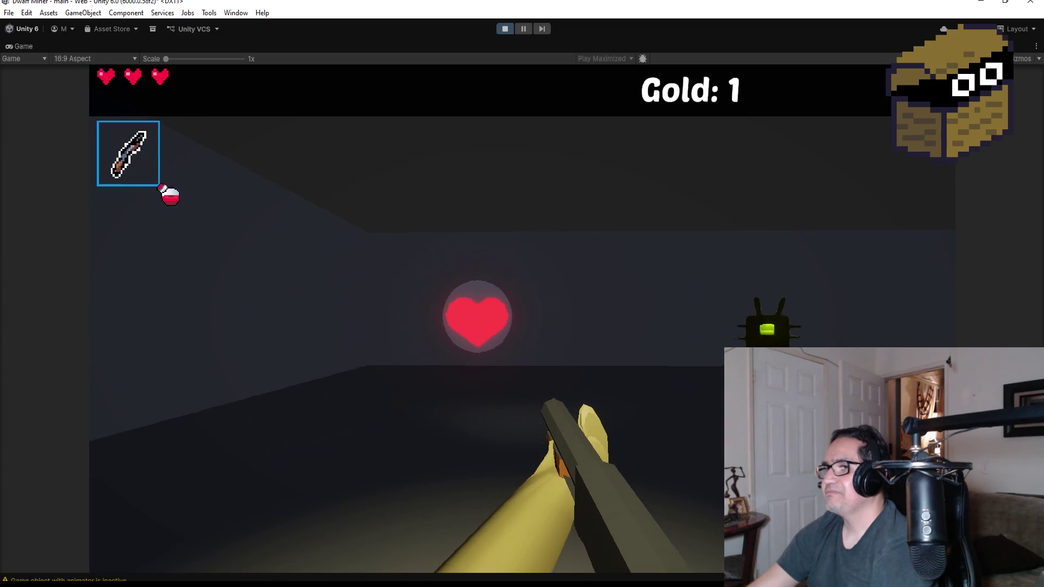
key(w)
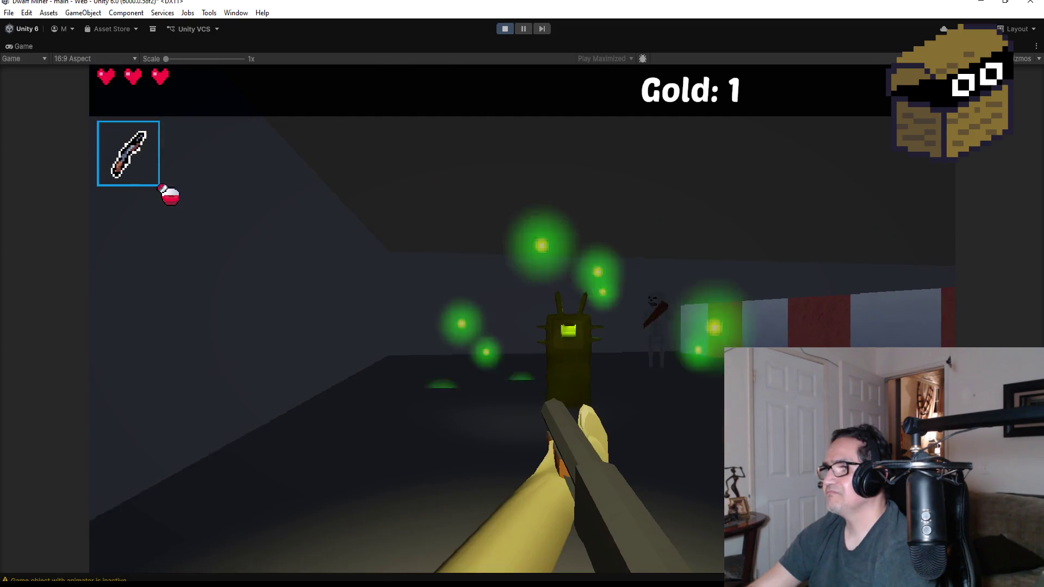
Defeat the green creature and a second skeleton, walk down the corridor, and open Settings.
click(521, 318)
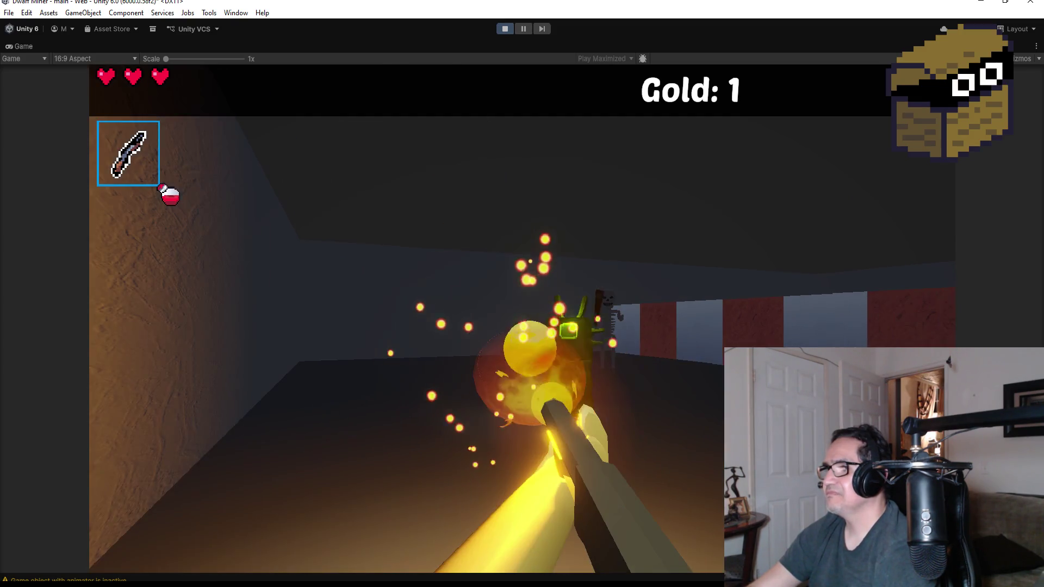
click(522, 318)
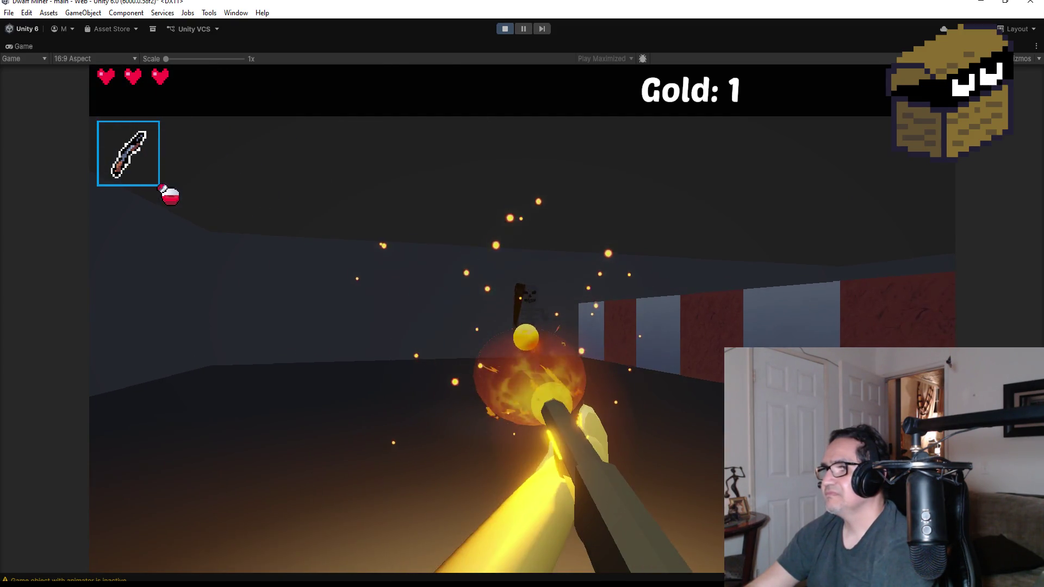
click(522, 318)
click(522, 319)
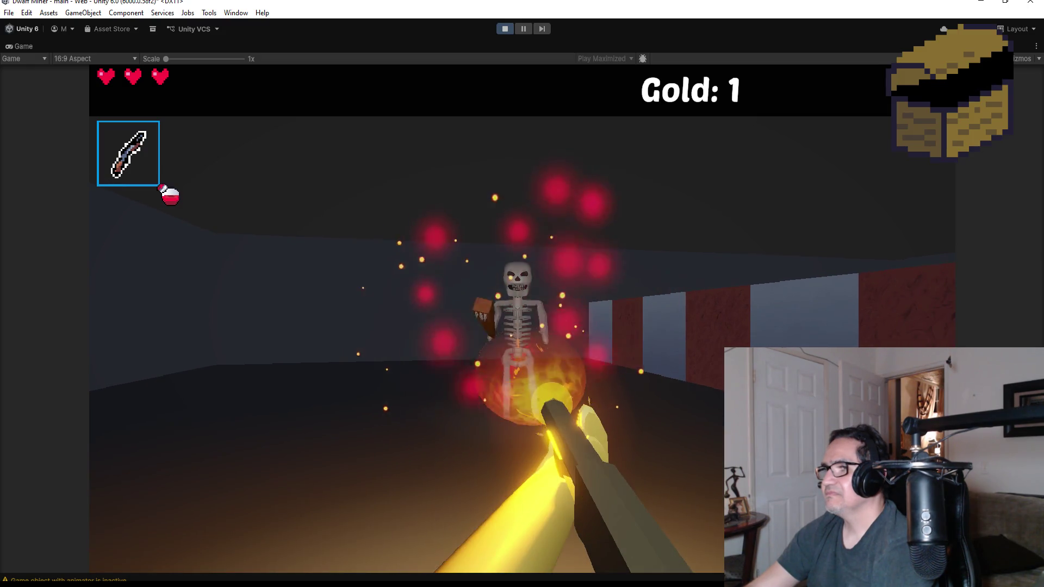
click(522, 319)
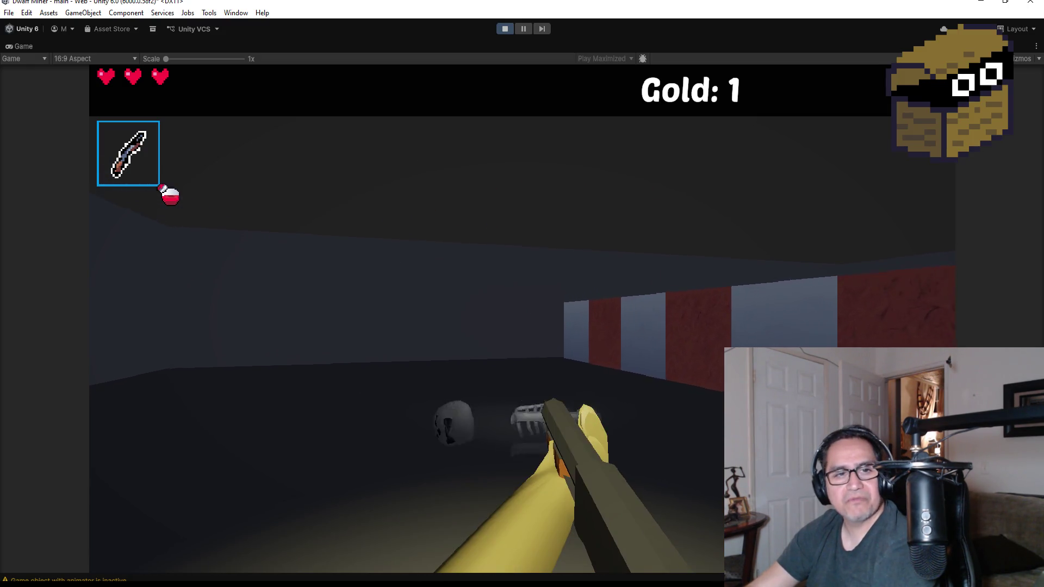
key(w)
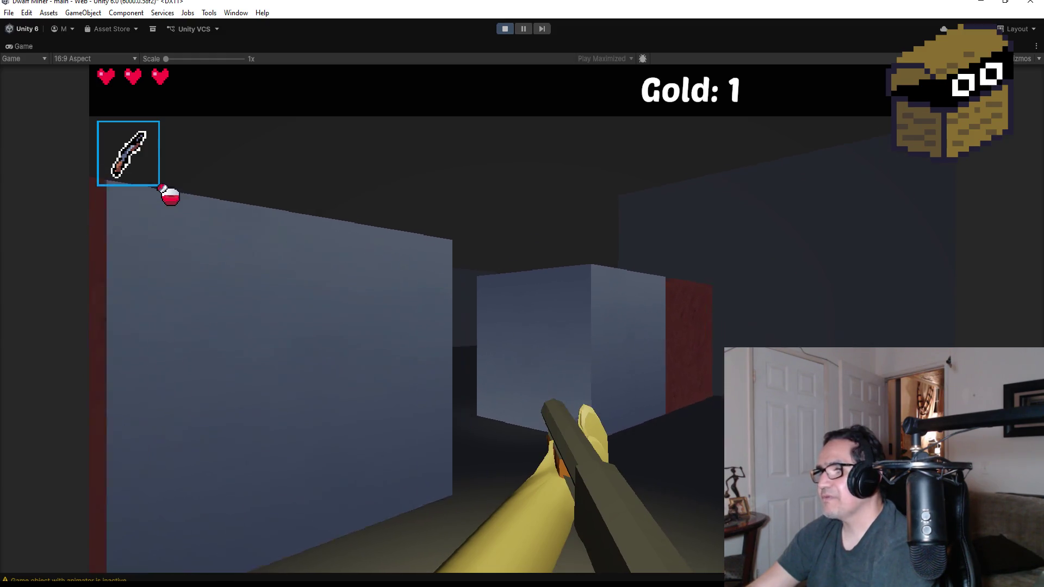
key(w)
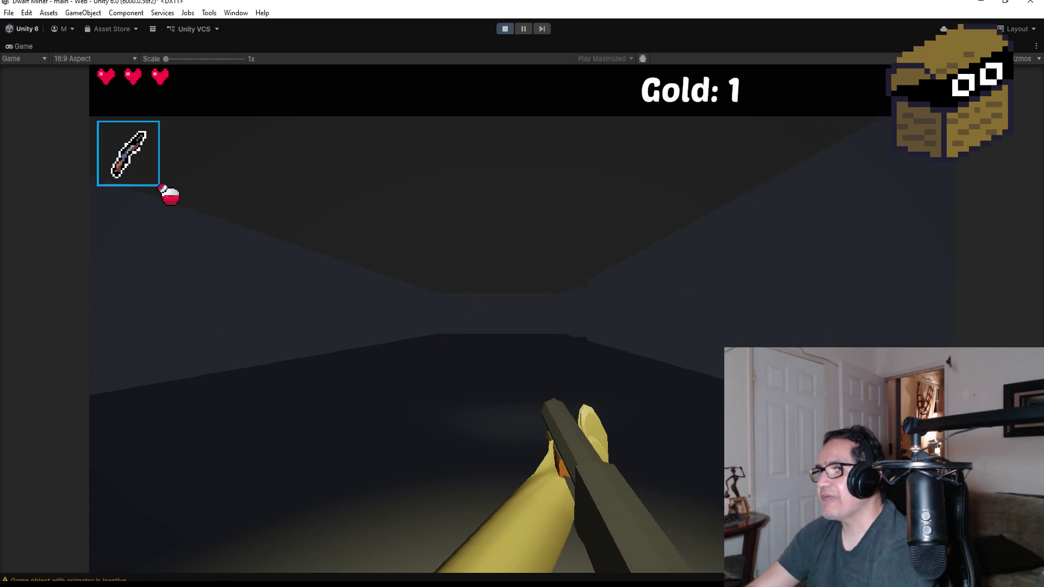
key(Escape)
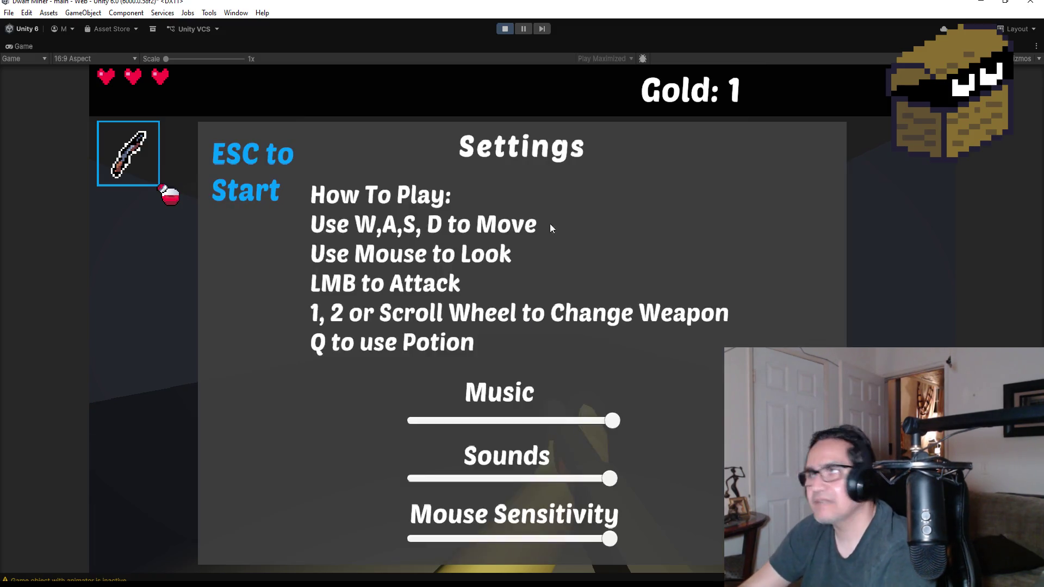
Exit Play mode and frame MiningCube (105) at the striped wall's end.
click(506, 28)
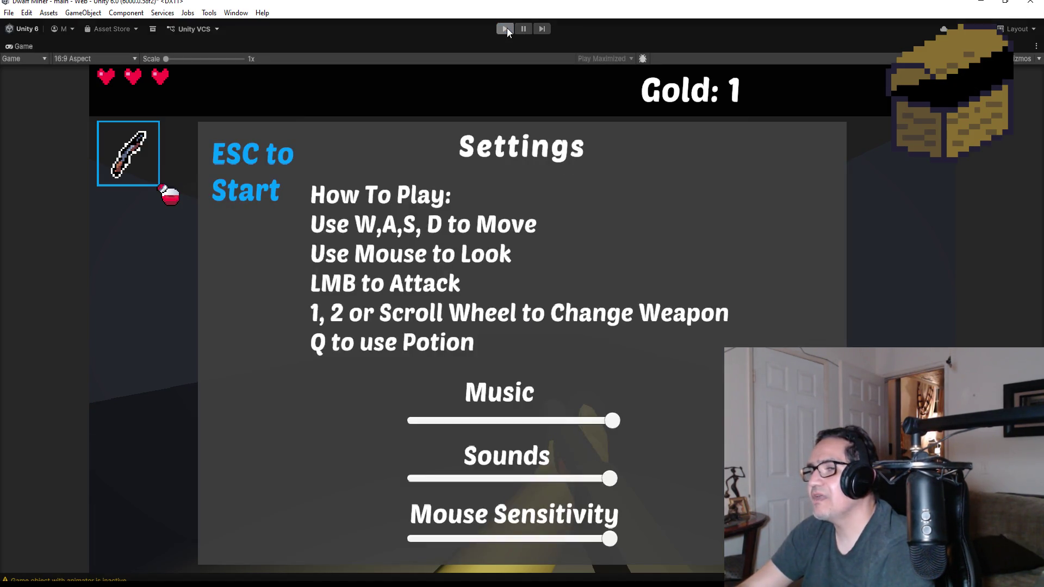
scroll(476, 220, up, 5)
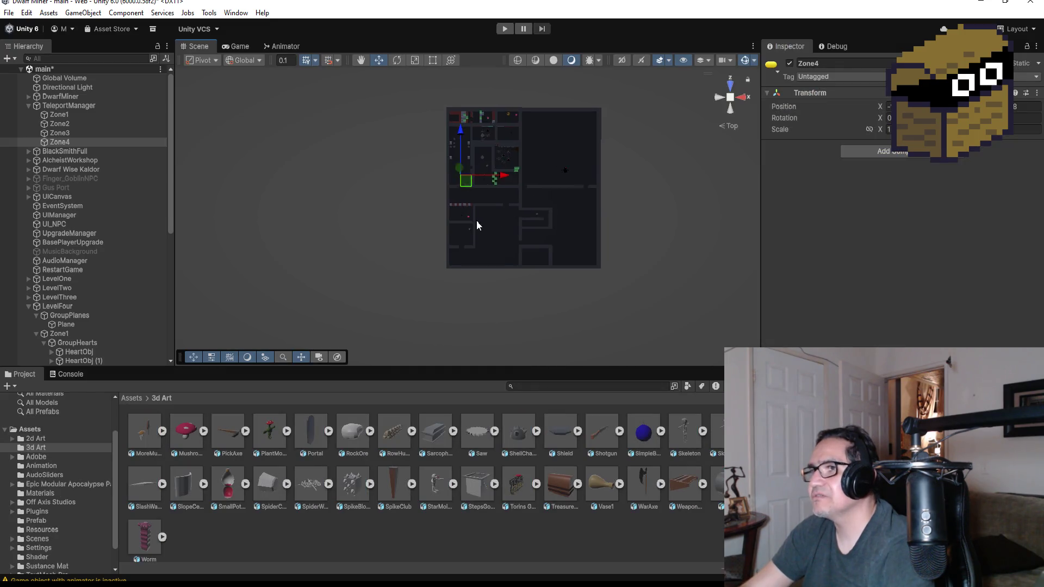
scroll(506, 207, up, 4)
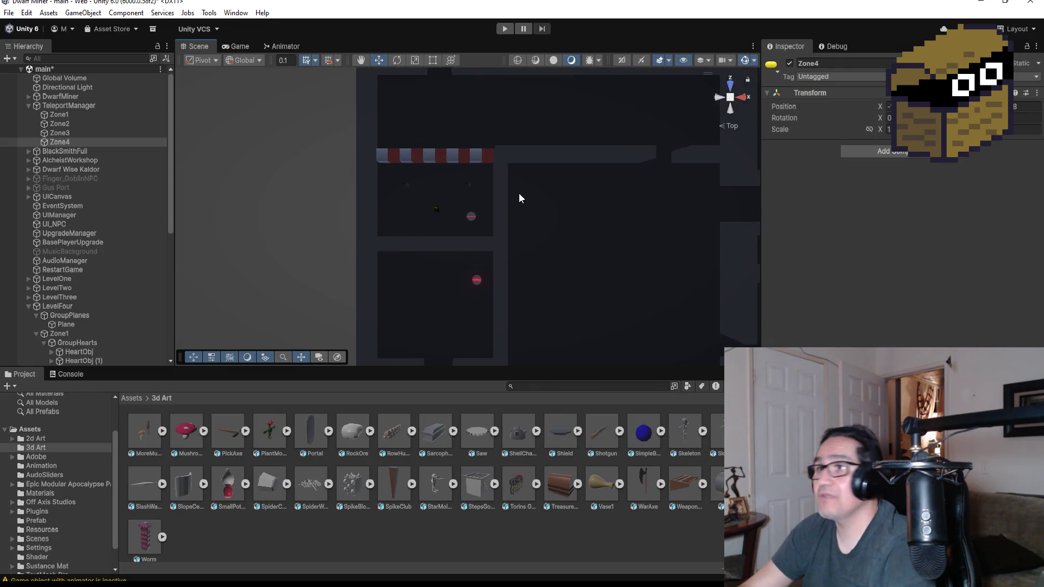
click(493, 154)
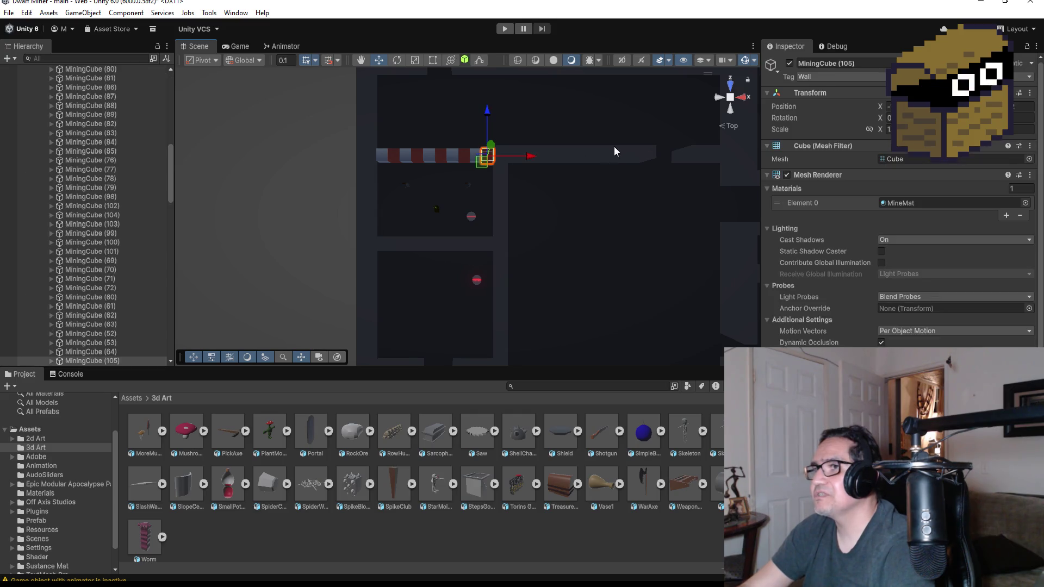
key(f)
scroll(609, 157, down, 10)
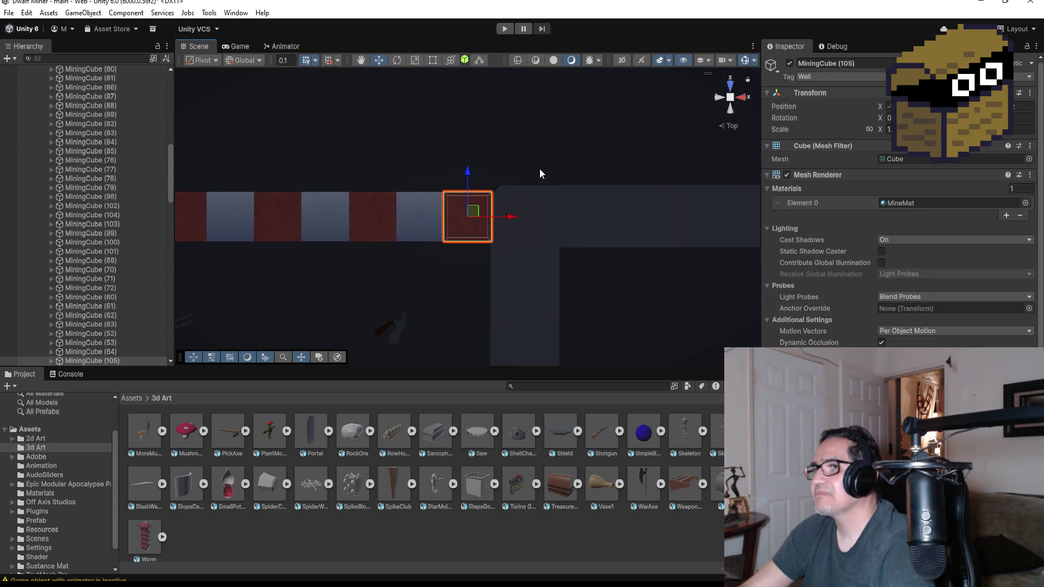
scroll(527, 174, down, 4)
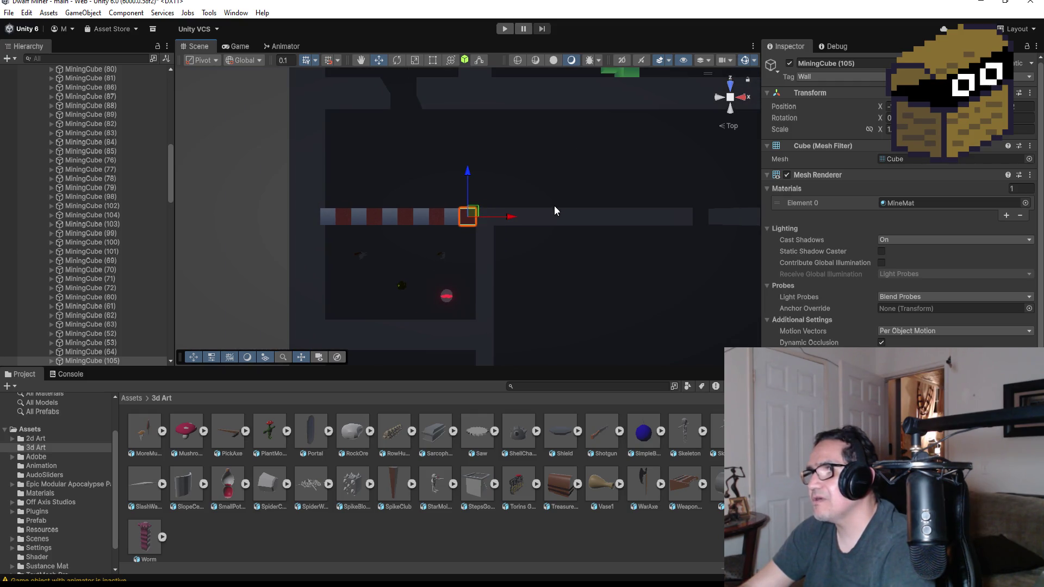
scroll(541, 190, down, 3)
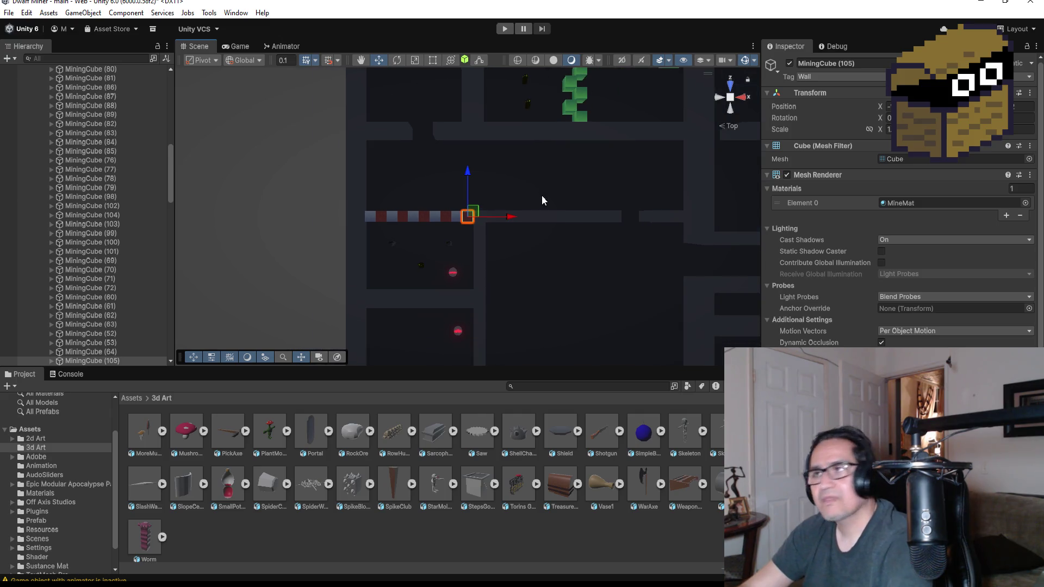
scroll(81, 304, down, 3)
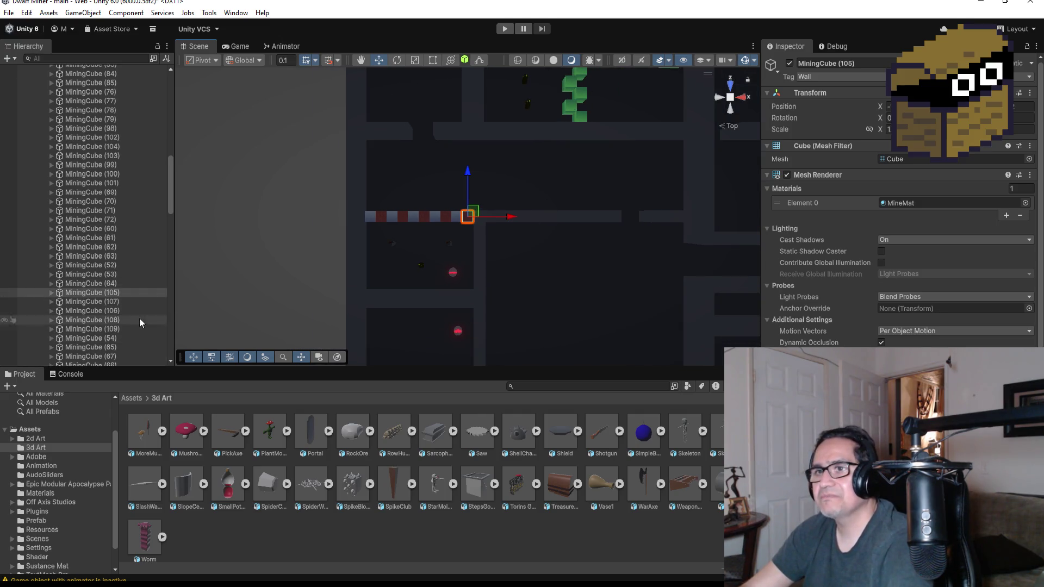
click(106, 292)
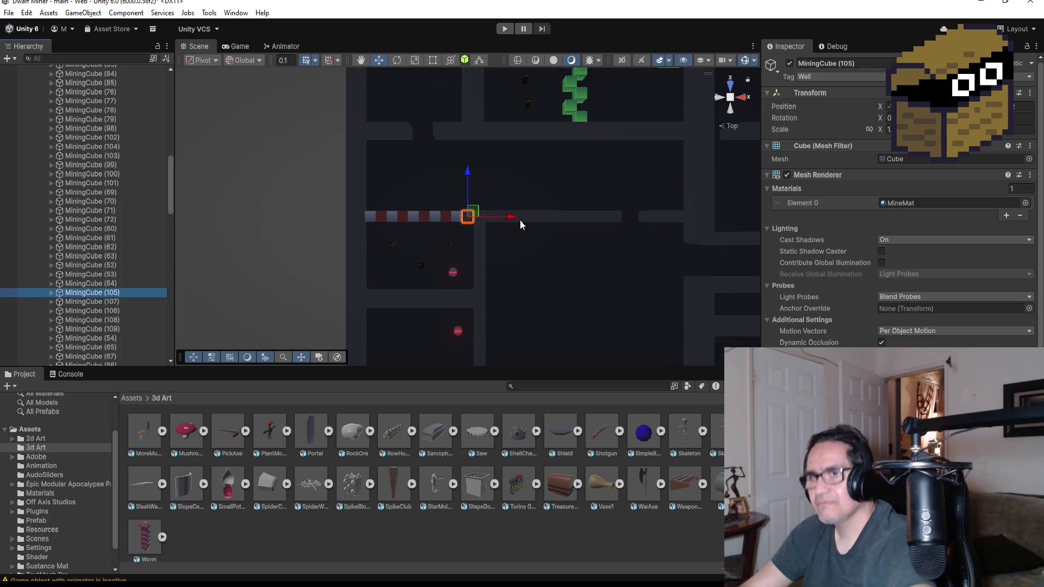
Duplicate MiningCube (105) and move the copy up and right into the corridor above.
key(ctrl+d)
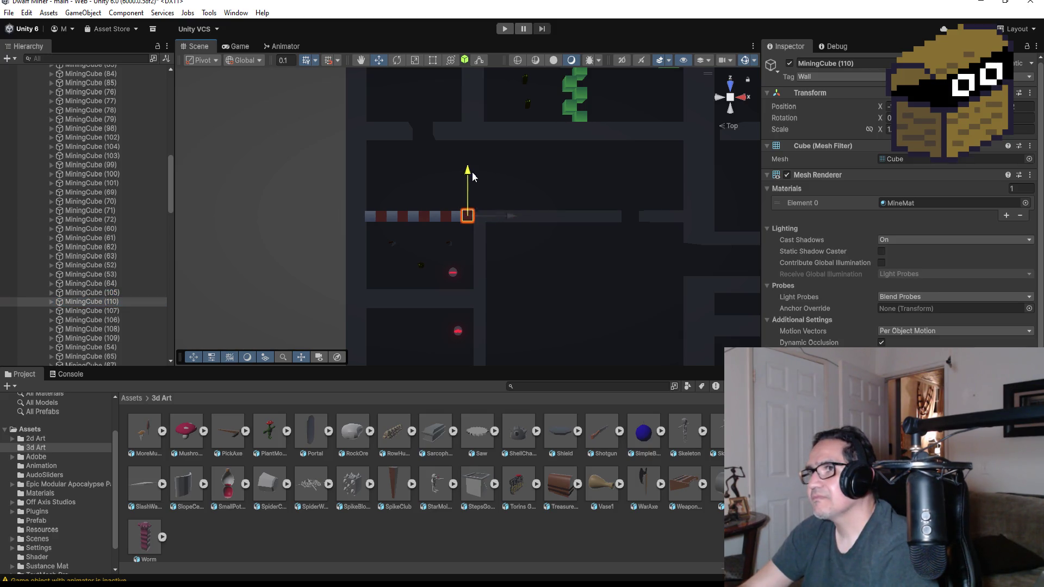
drag(472, 171, 472, 106)
drag(508, 143, 547, 151)
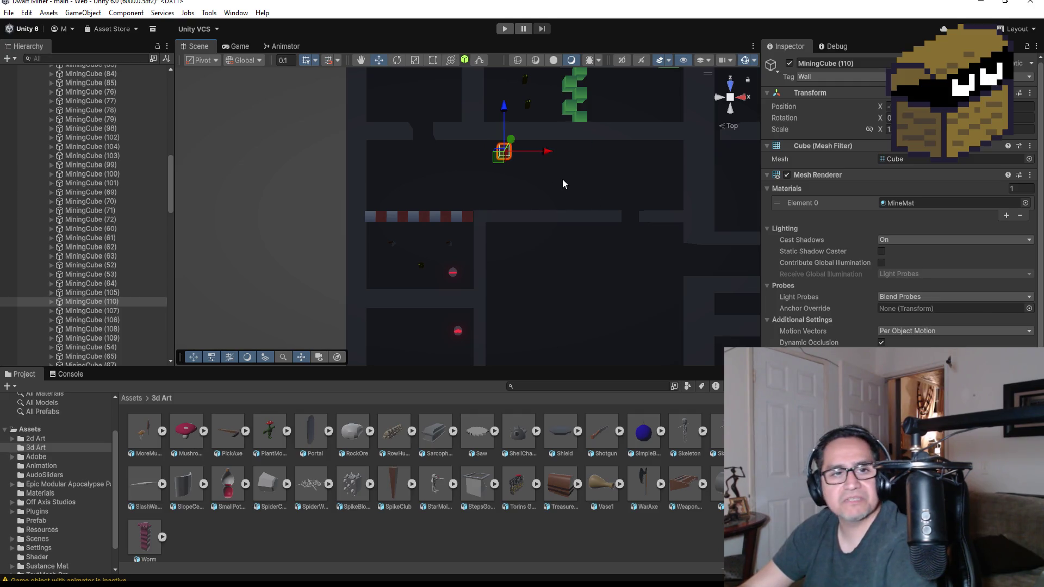
key(f)
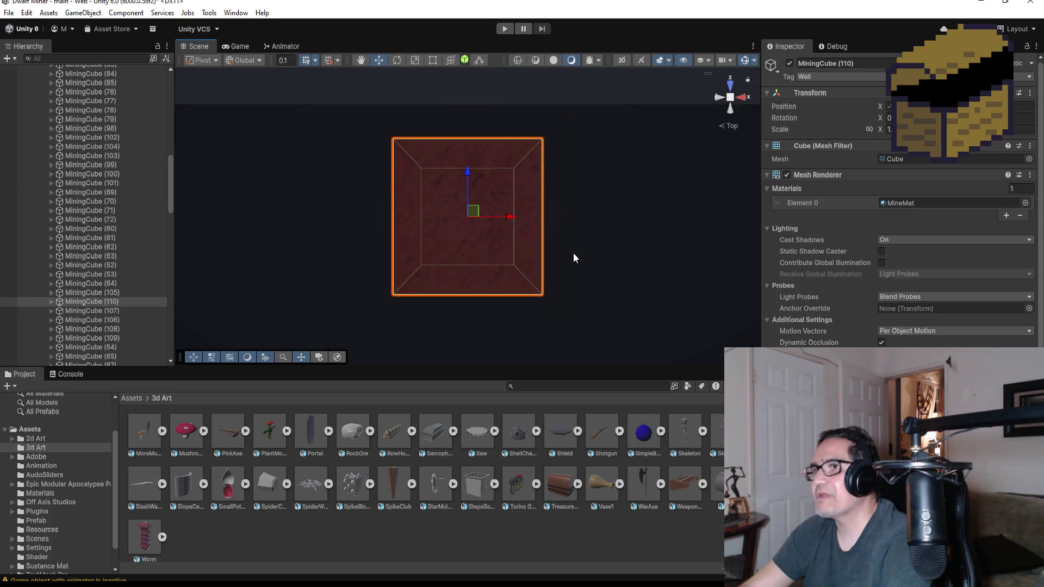
scroll(560, 251, down, 5)
mouse_move(418, 288)
mouse_down()
mouse_move(639, 130)
mouse_move(553, 231)
mouse_move(521, 233)
mouse_up()
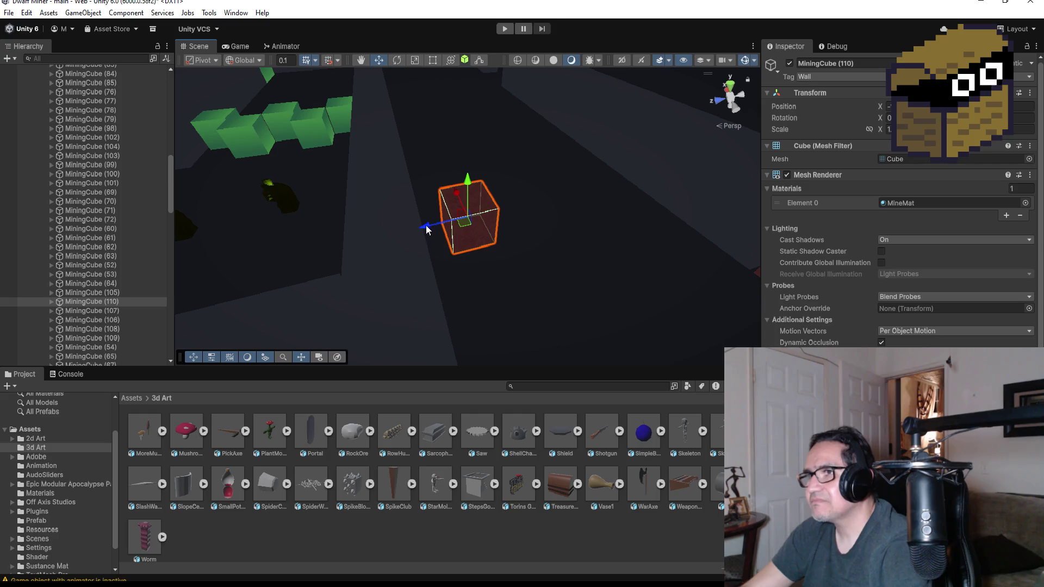
Adjust the copy's depth position, return to Top view, and duplicate it again.
drag(441, 232, 429, 231)
mouse_move(536, 261)
mouse_down()
mouse_move(427, 217)
mouse_move(426, 274)
mouse_move(400, 258)
mouse_up()
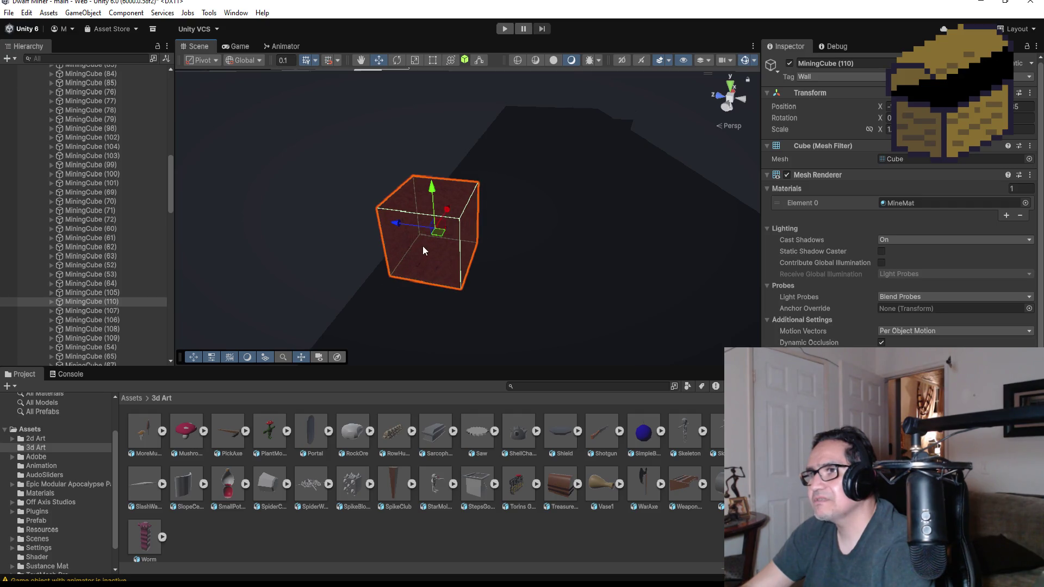
mouse_move(401, 223)
mouse_down()
mouse_move(389, 222)
mouse_move(413, 223)
mouse_up()
scroll(570, 254, down, 3)
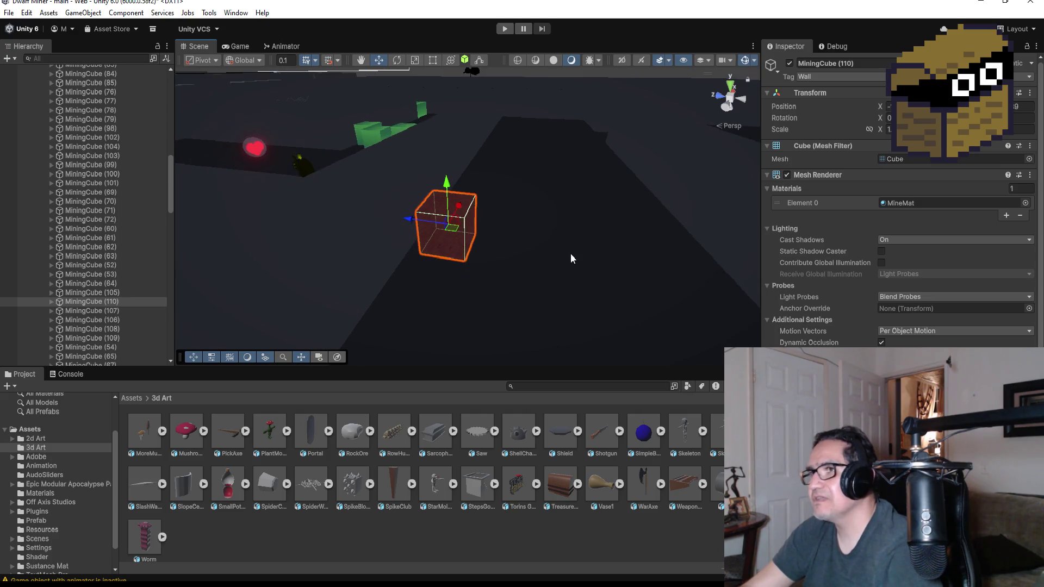
click(727, 86)
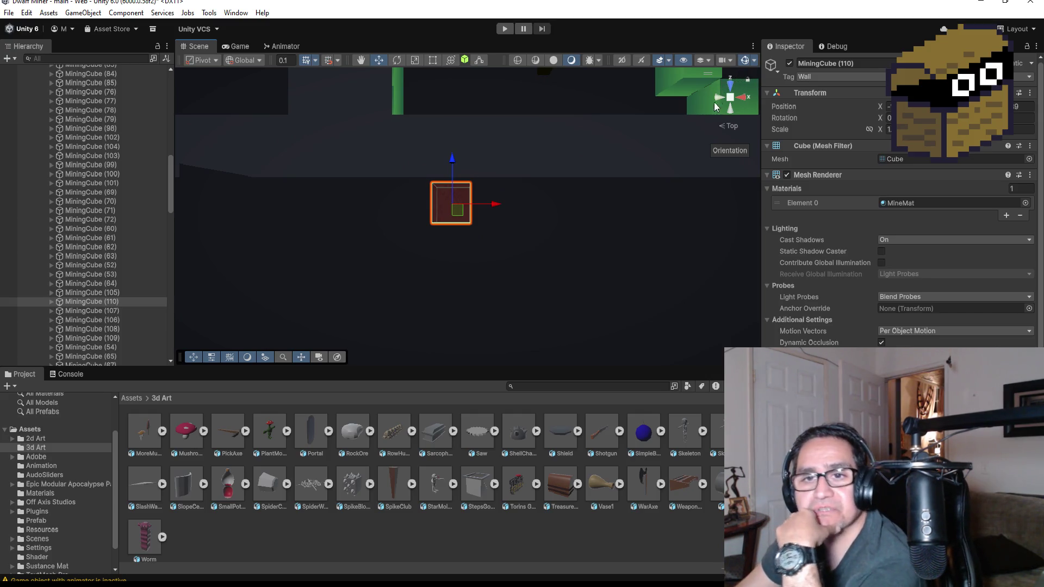
scroll(578, 174, down, 5)
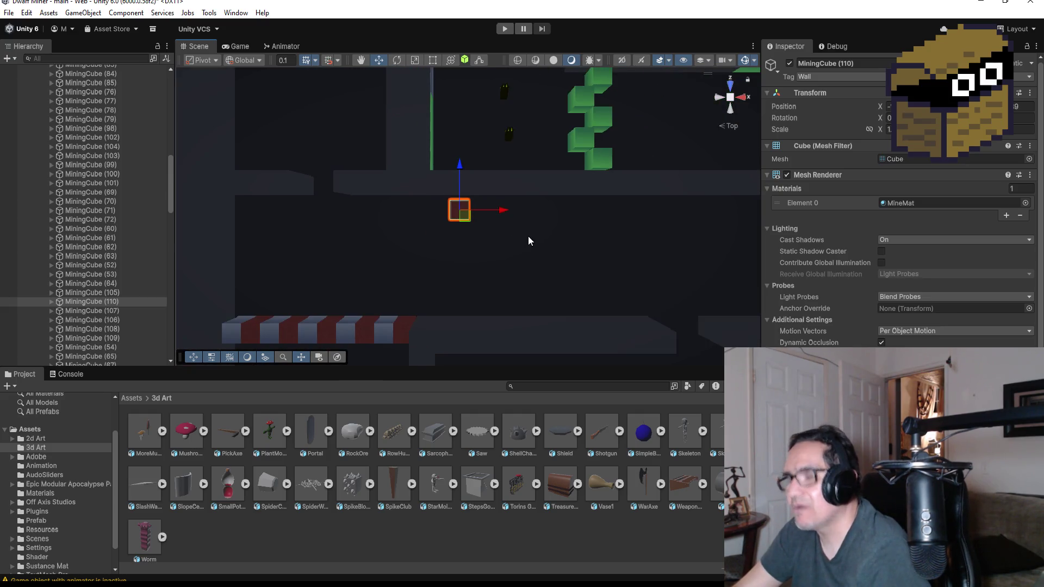
key(ctrl+d)
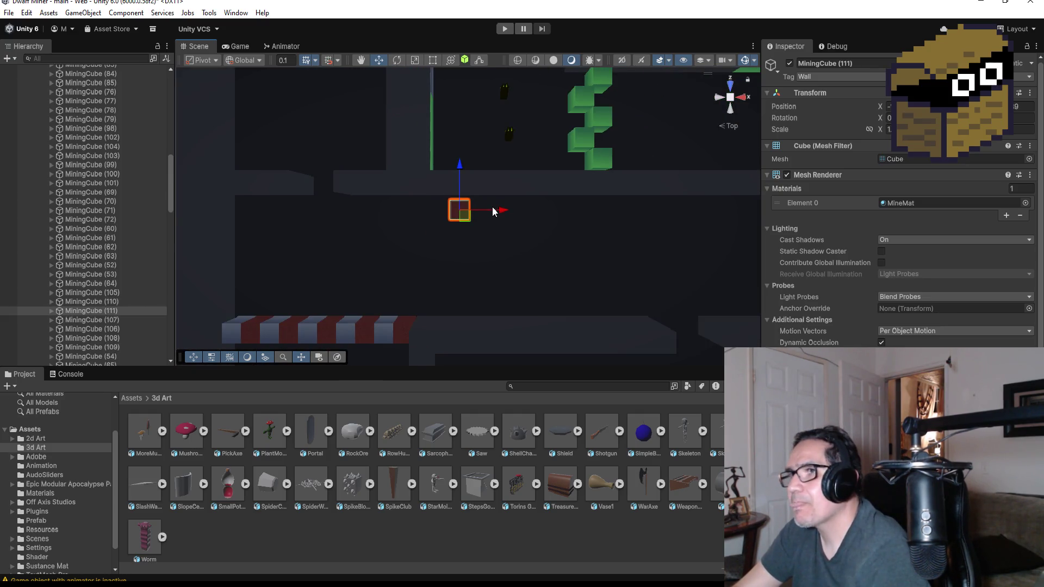
Move MiningCube (111) to the right beside the previous cube, checking it from Top view.
drag(493, 211, 524, 211)
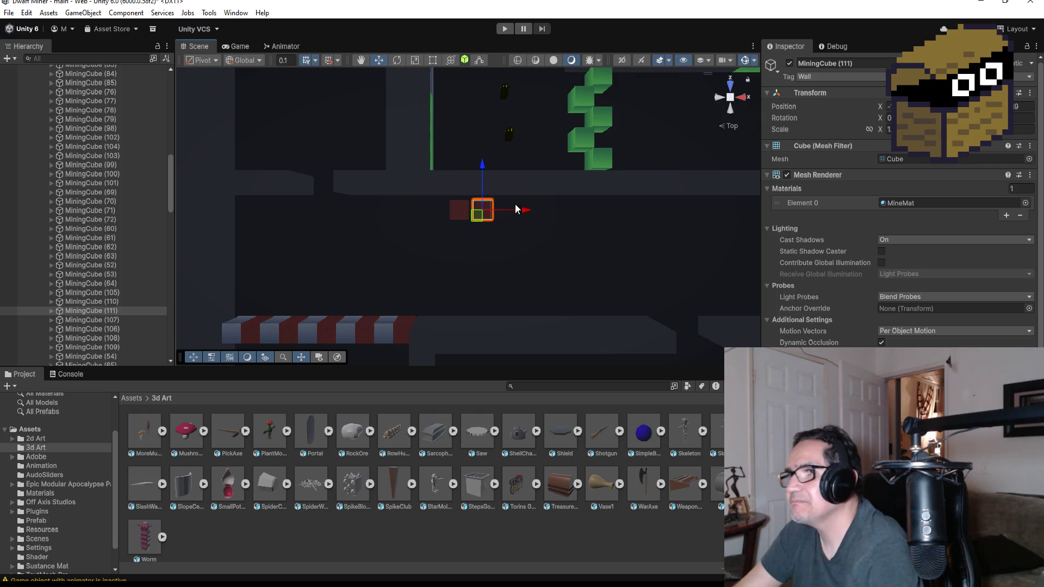
key(f)
drag(447, 303, 438, 295)
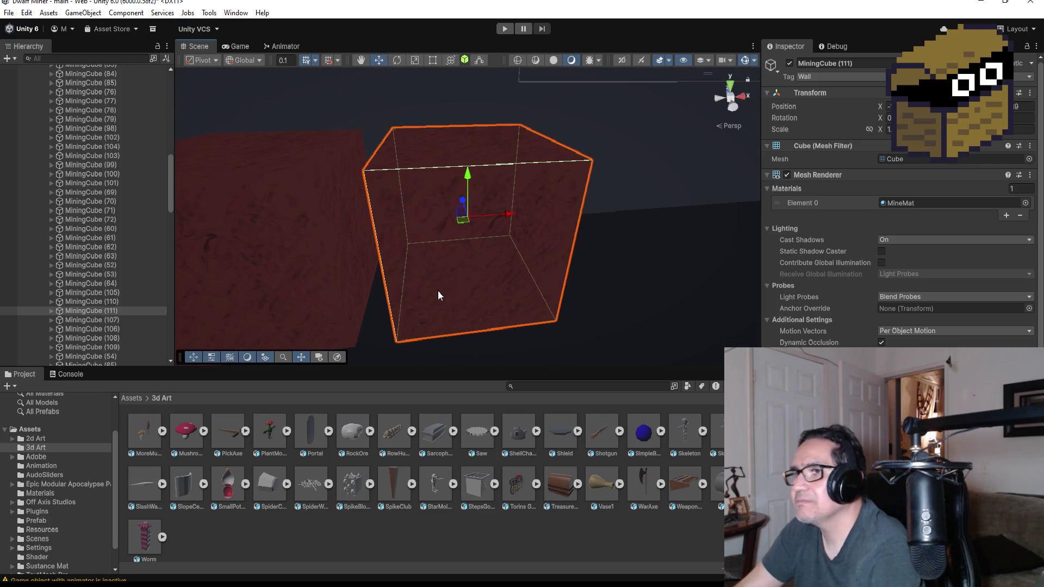
scroll(396, 344, down, 5)
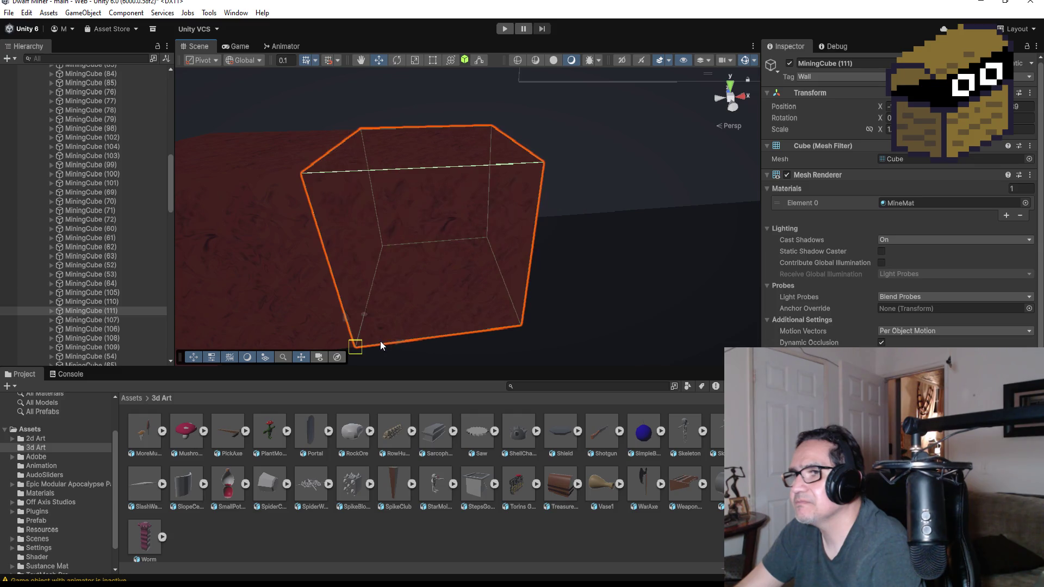
scroll(545, 254, down, 3)
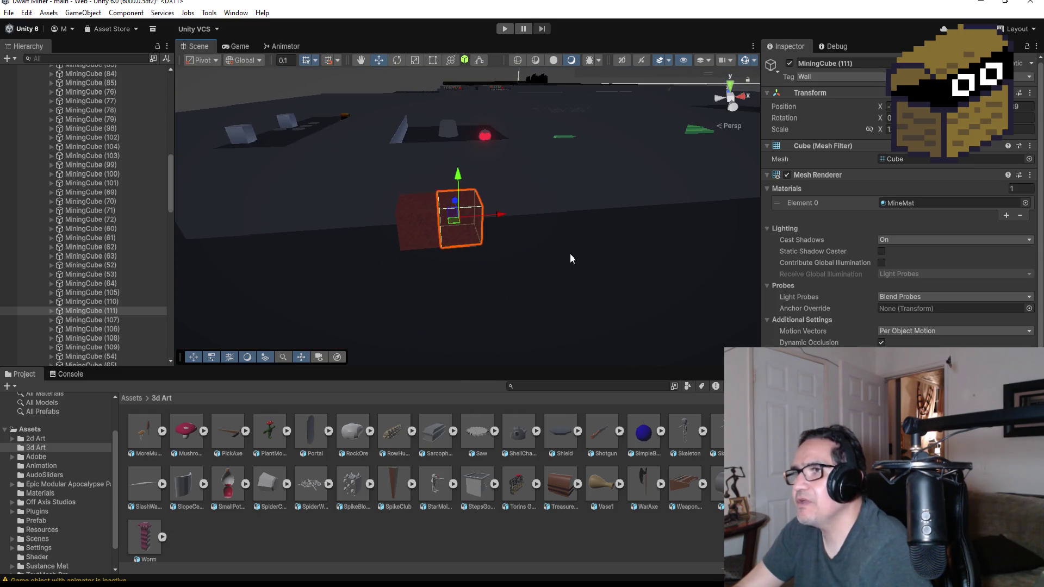
click(730, 87)
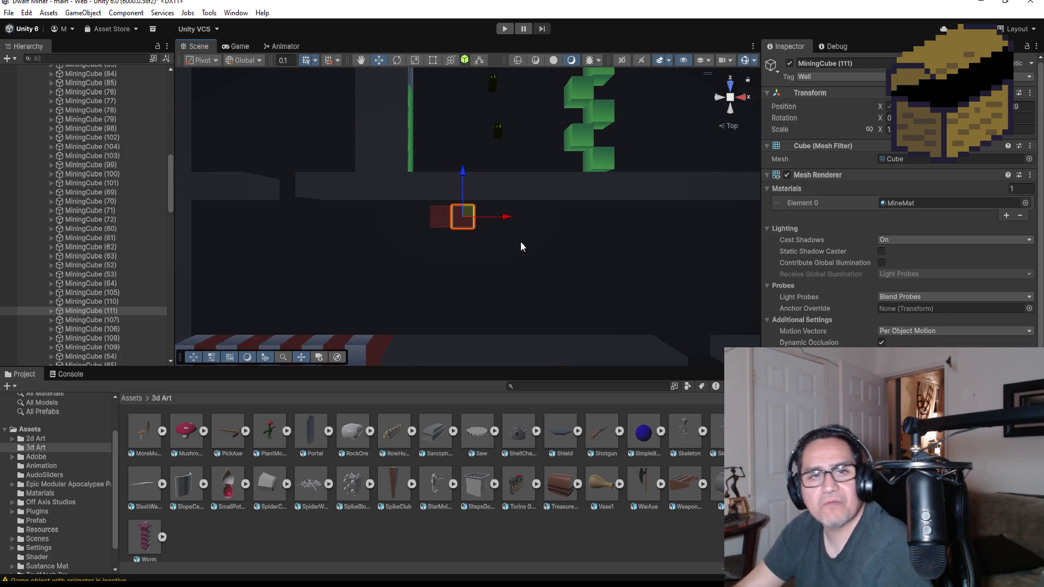
Add MiningCube (112) below it and MiningCube (113) to its right.
key(ctrl+d)
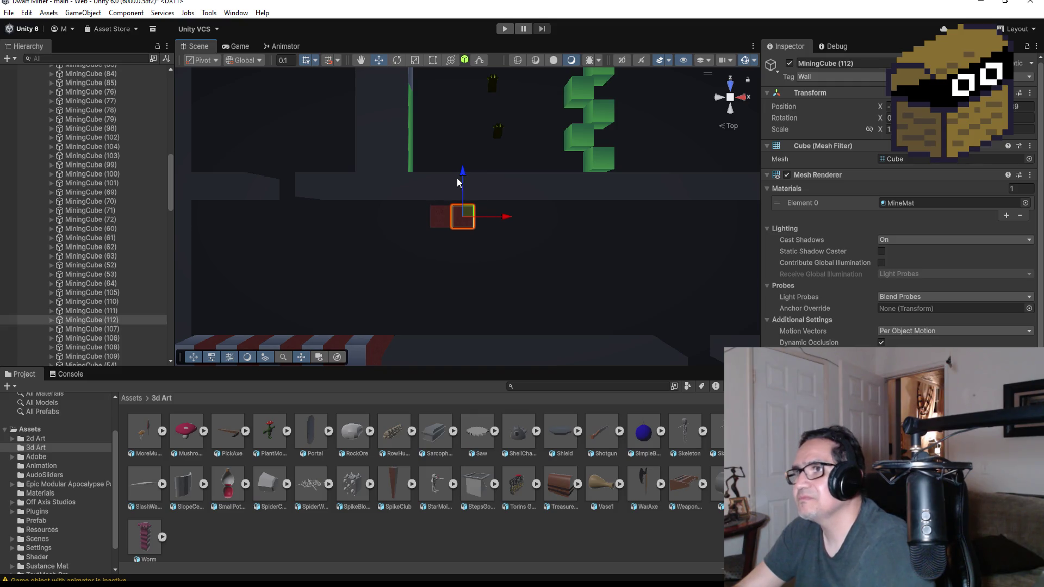
drag(465, 178, 463, 201)
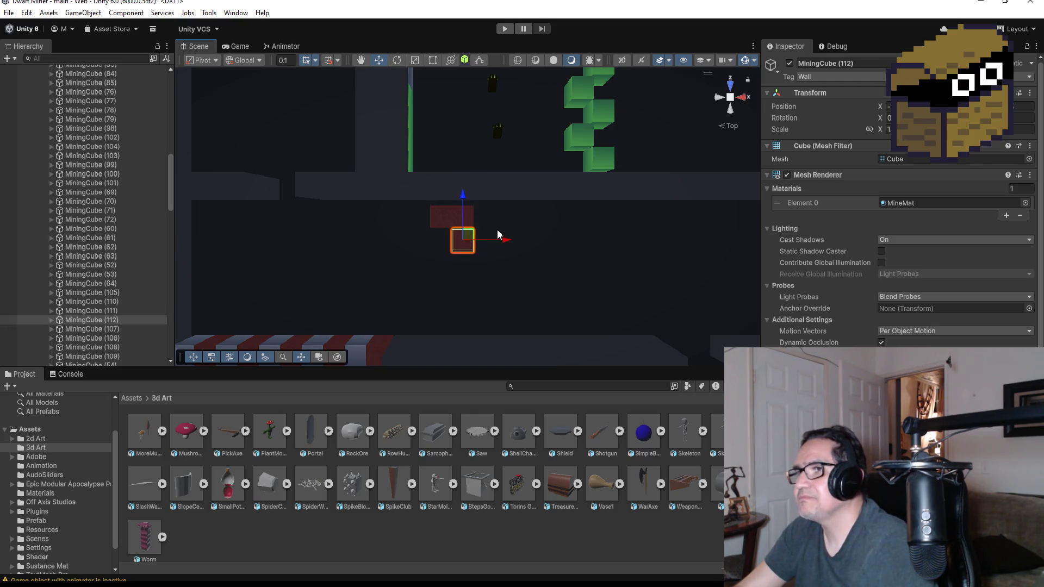
mouse_move(498, 248)
mouse_down()
mouse_move(477, 266)
mouse_move(461, 353)
mouse_move(506, 272)
mouse_move(569, 256)
mouse_move(522, 210)
mouse_move(480, 223)
mouse_move(496, 267)
mouse_move(596, 251)
mouse_move(540, 187)
mouse_move(564, 238)
mouse_move(545, 288)
mouse_up()
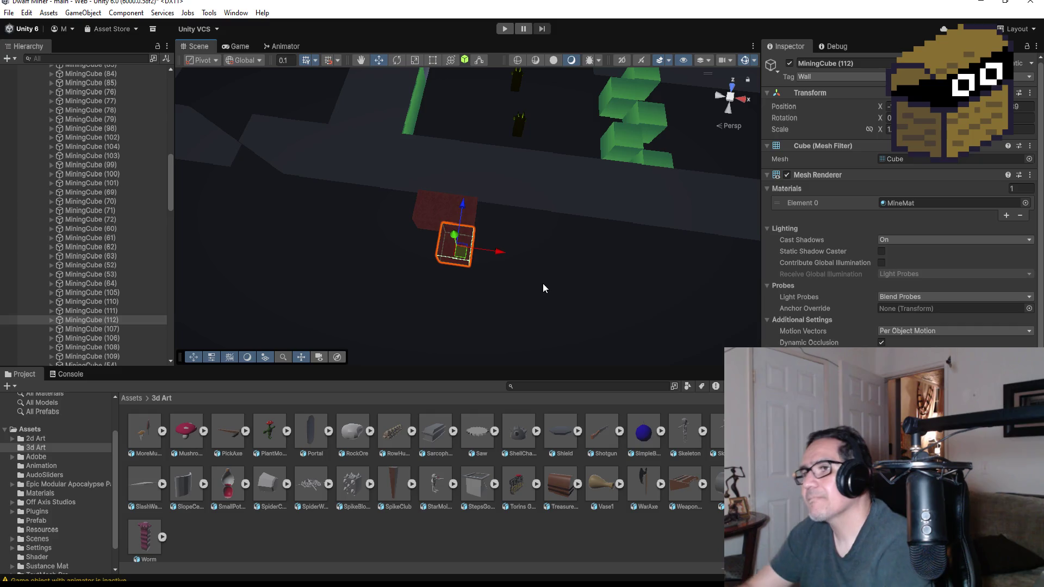
mouse_move(561, 195)
mouse_down()
mouse_move(522, 249)
mouse_move(524, 265)
mouse_up()
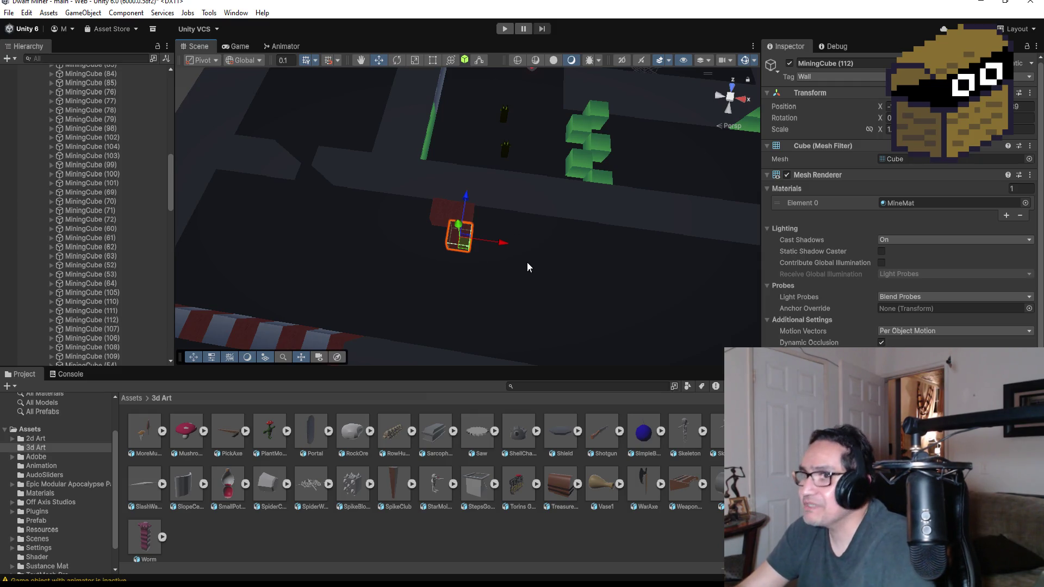
key(ctrl+d)
drag(503, 247, 554, 249)
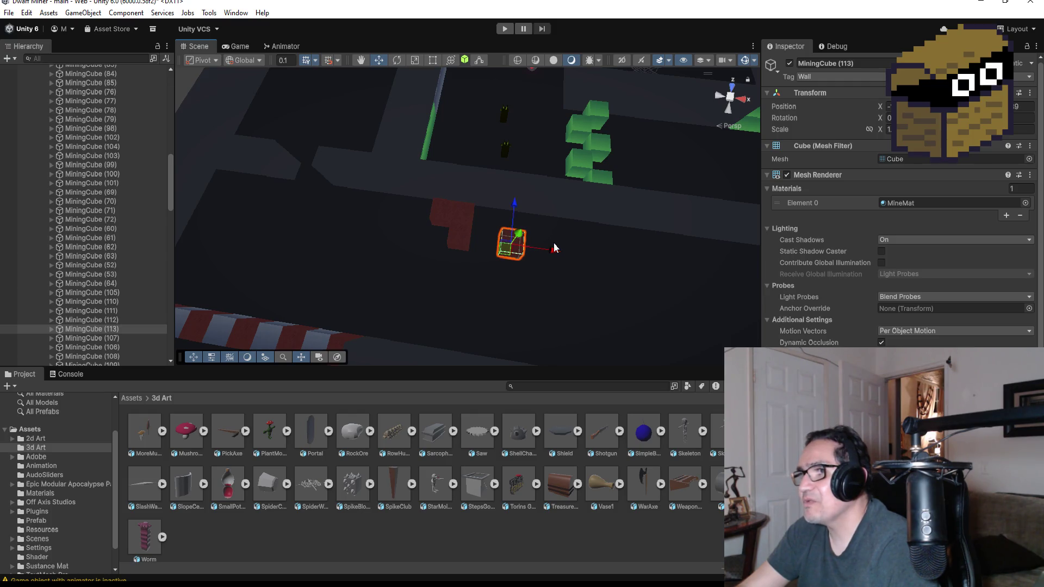
click(581, 164)
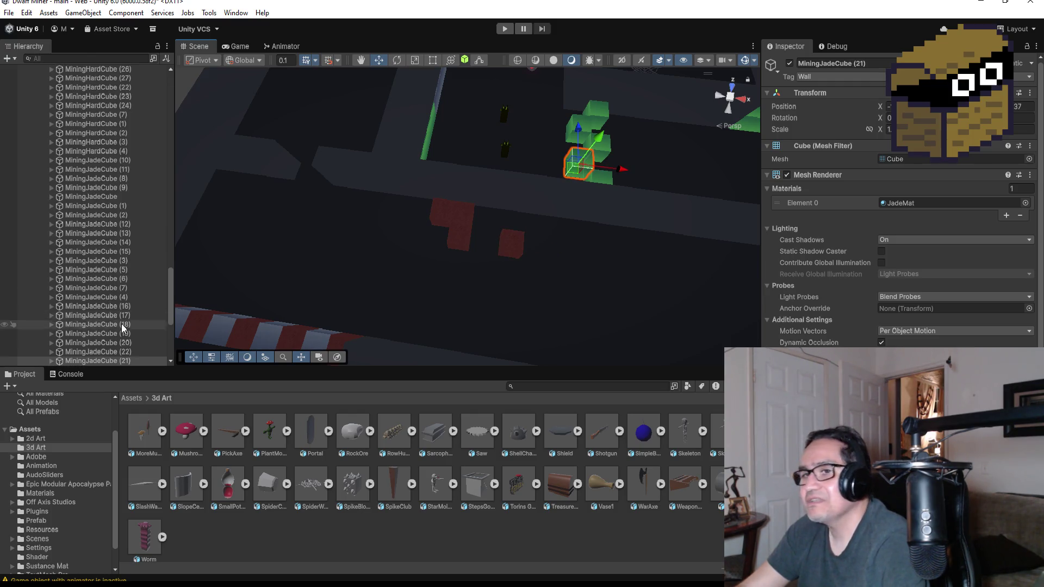
Duplicate the jade cube and place MiningJadeCube (25) left of the red cubes.
scroll(115, 342, down, 3)
click(116, 258)
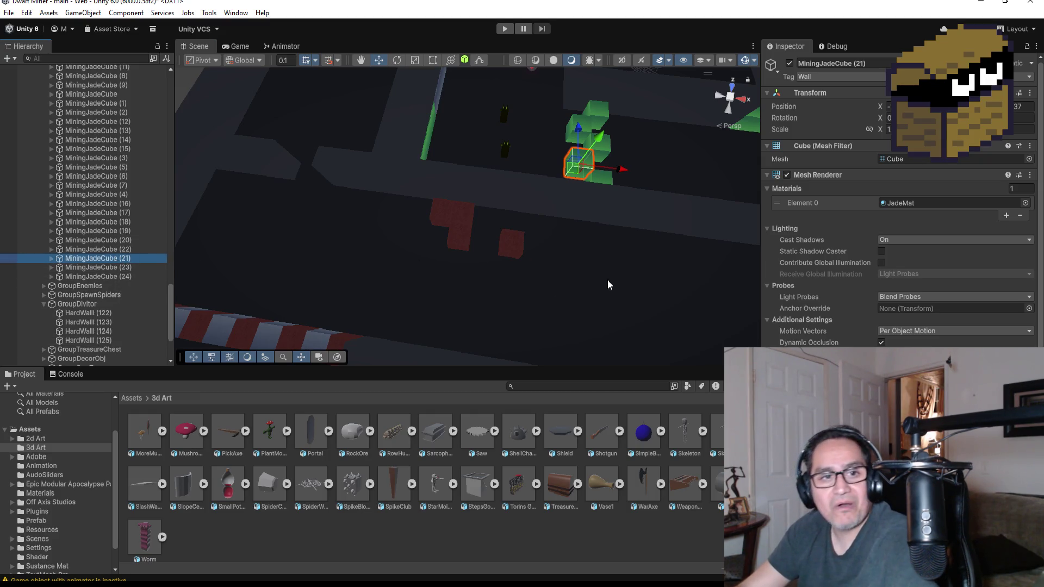
key(ctrl+d)
drag(581, 136, 562, 220)
drag(624, 272, 531, 255)
key(f)
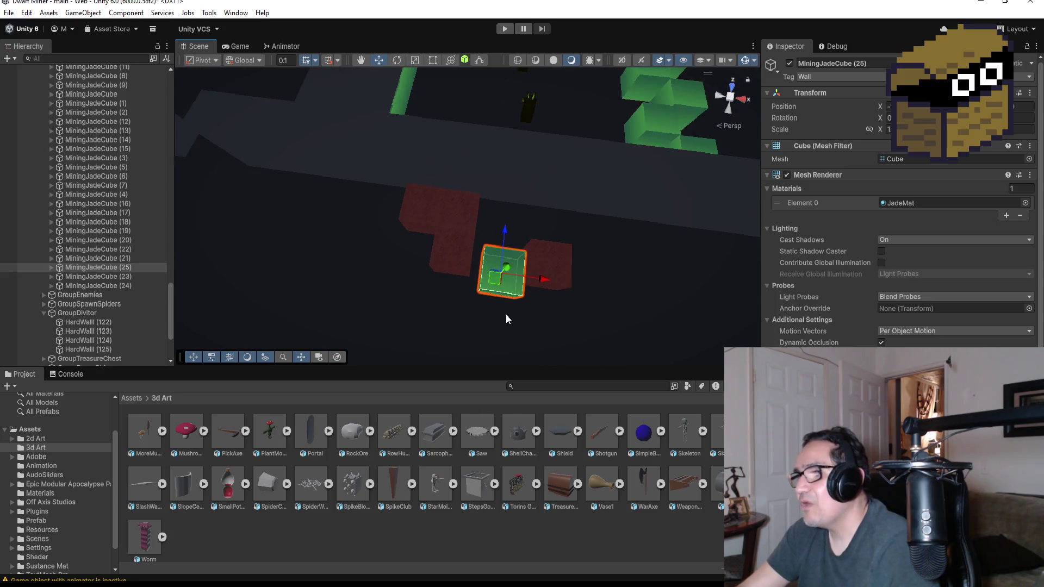
Vertex-snap the red cube flush to the jade cube, then nudge four red cubes upward.
key(v)
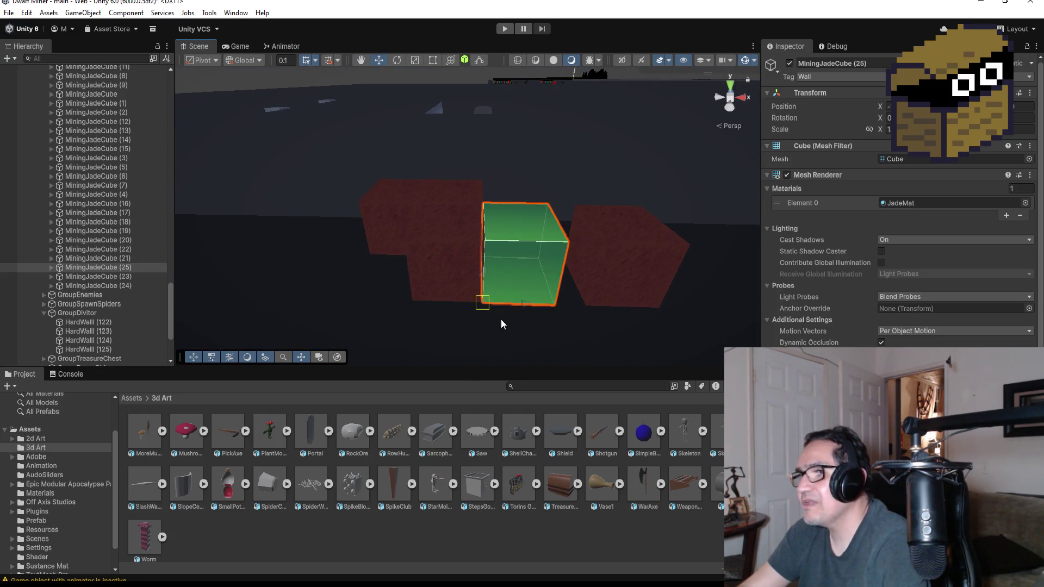
click(599, 260)
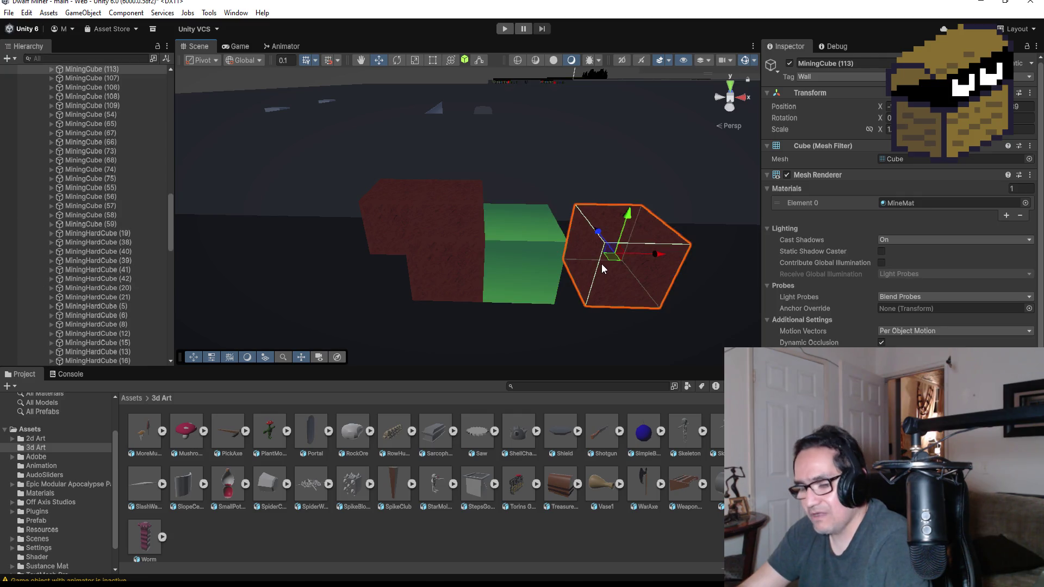
drag(587, 306, 571, 304)
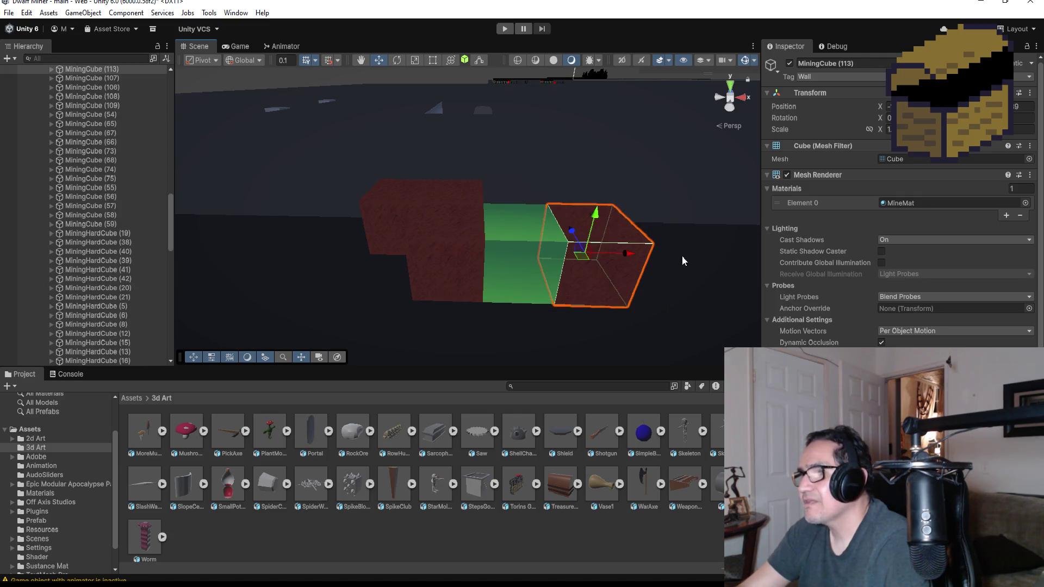
click(729, 95)
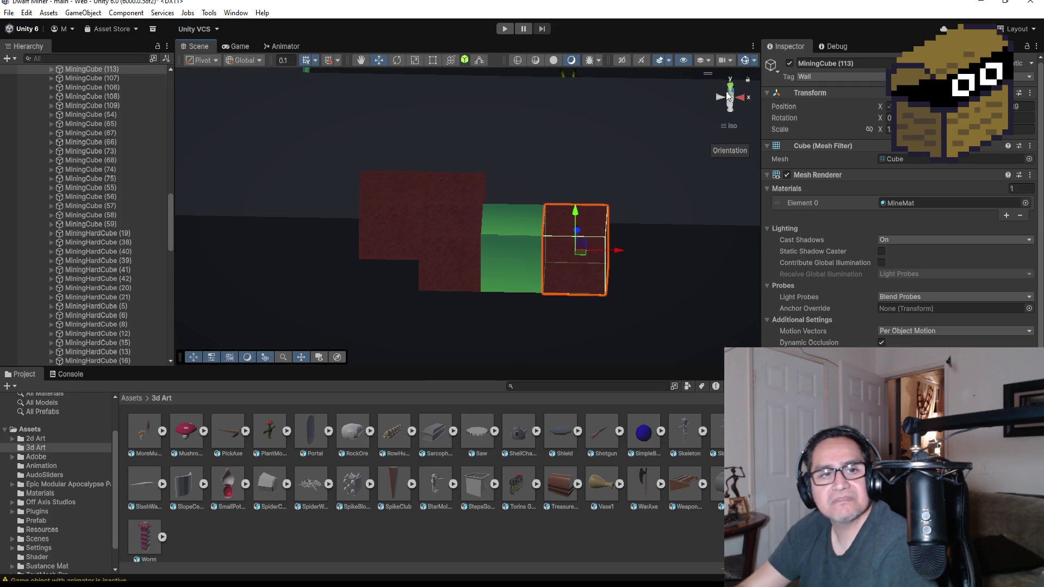
click(732, 87)
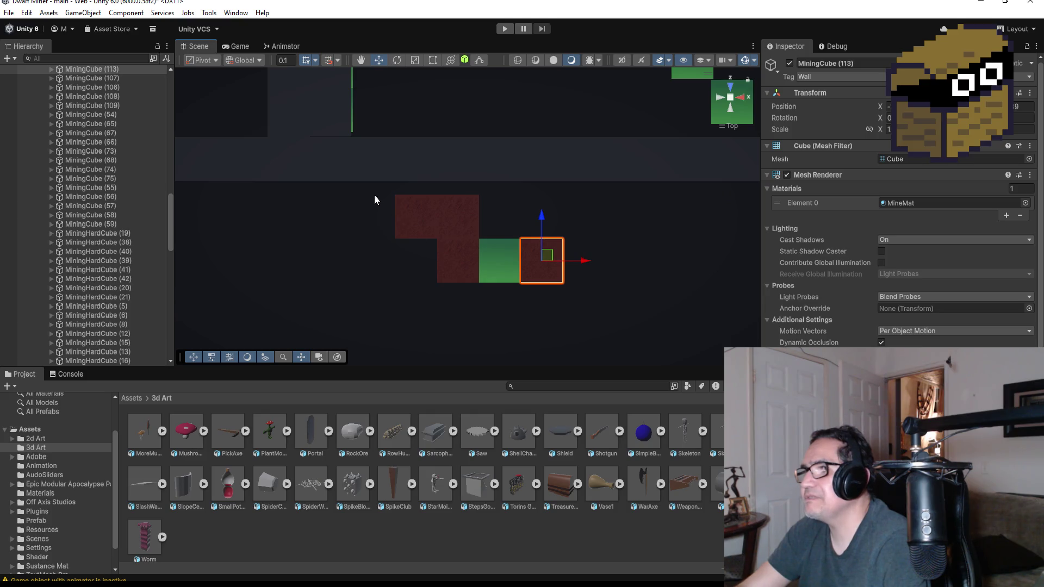
drag(374, 194, 590, 292)
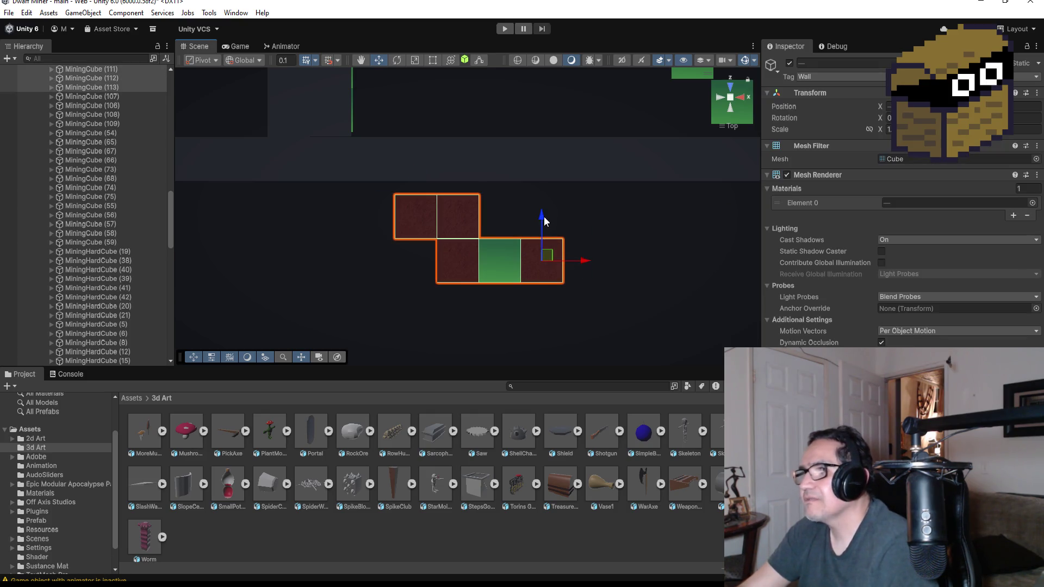
drag(545, 220, 542, 211)
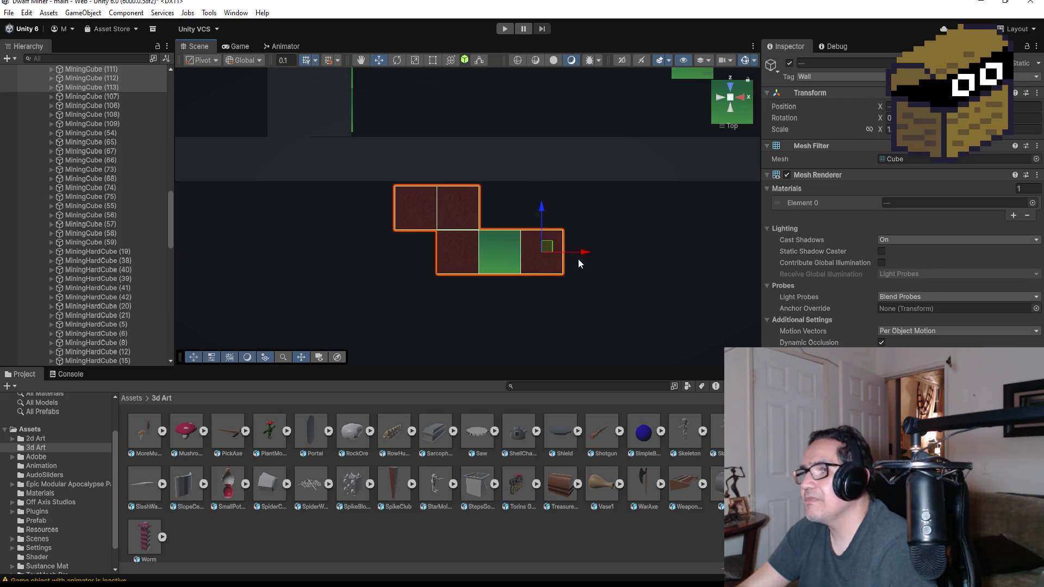
Duplicate MiningJadeCube (25) and place the copy two cubes to the right.
scroll(550, 219, down, 3)
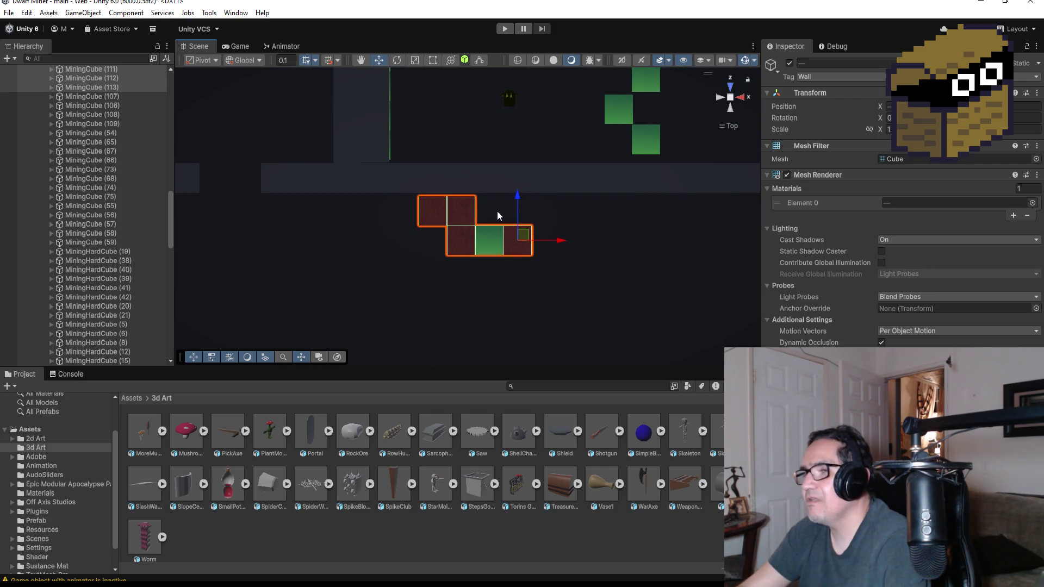
scroll(101, 295, down, 5)
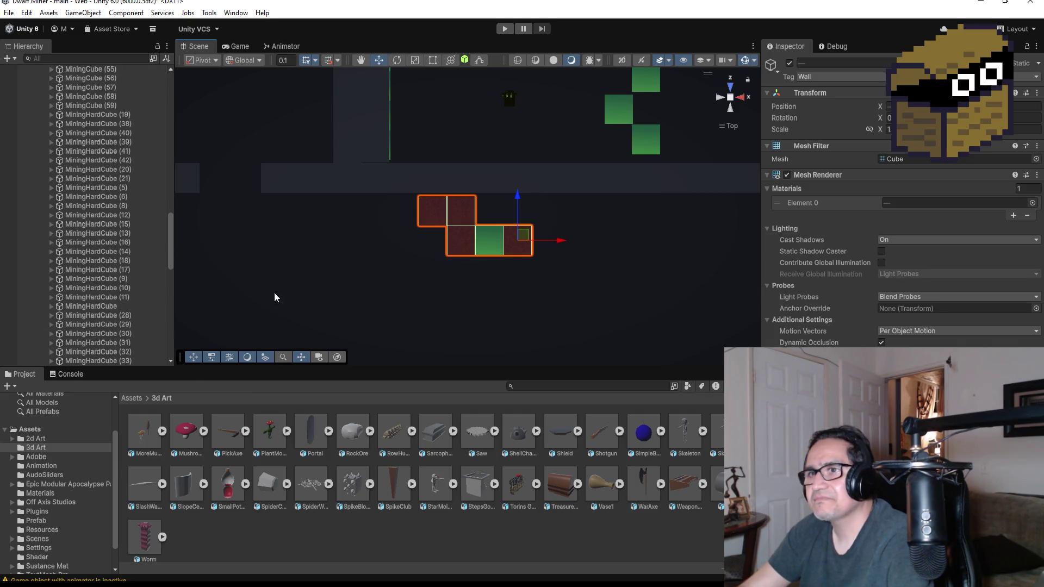
scroll(125, 339, down, 15)
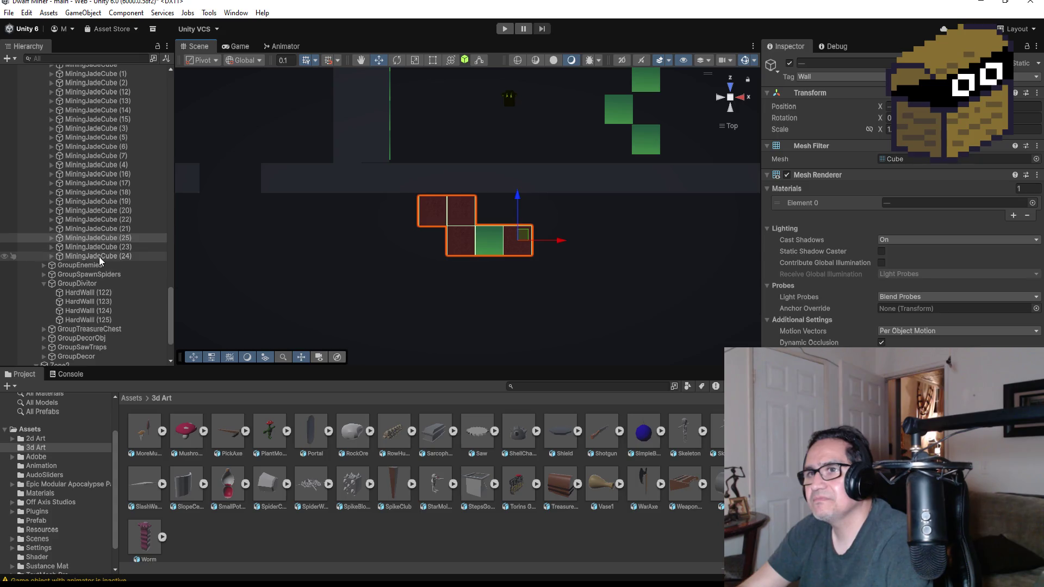
click(99, 256)
click(99, 246)
click(100, 239)
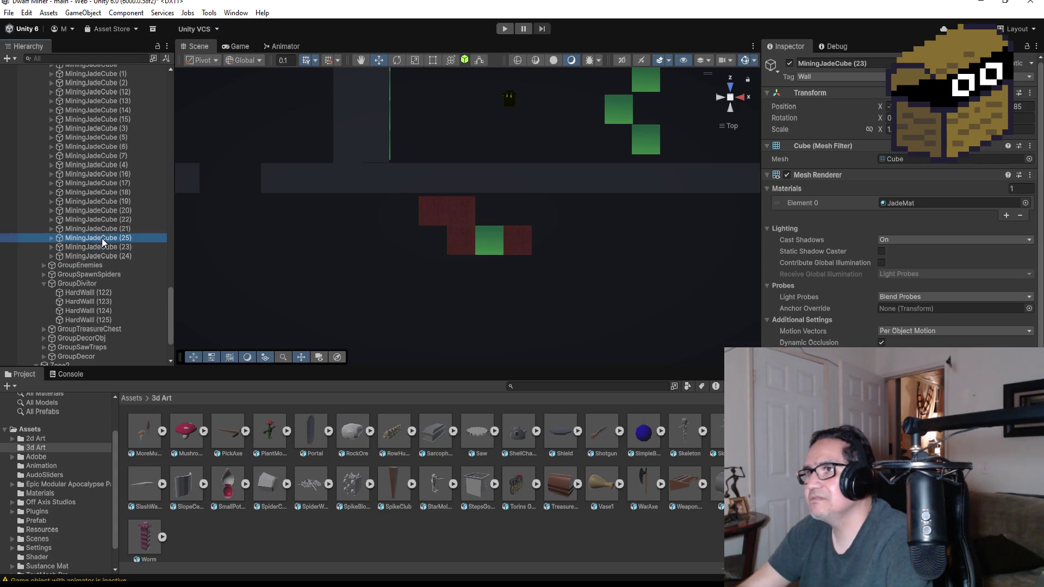
key(ctrl+d)
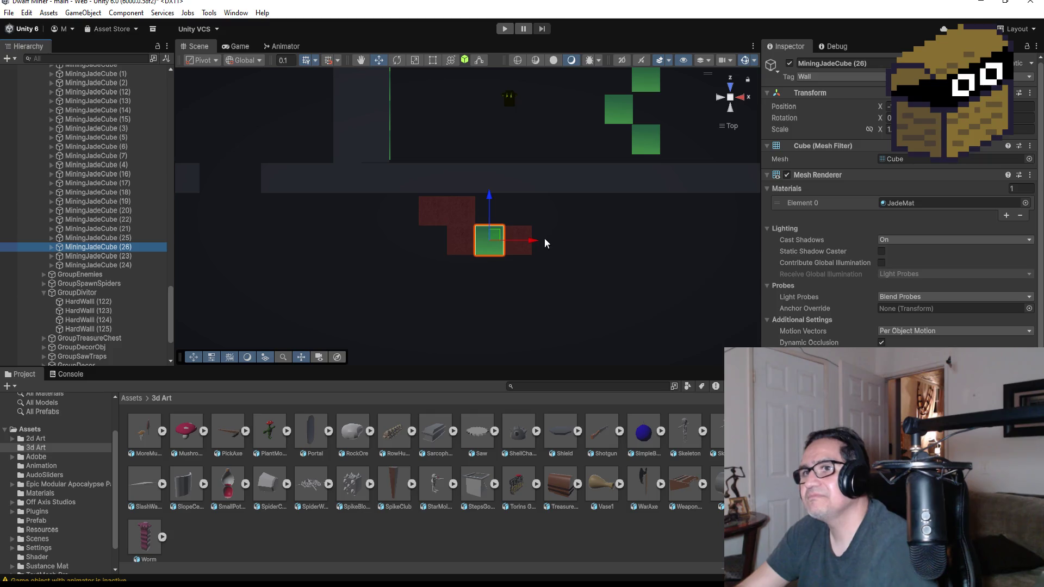
mouse_move(536, 242)
mouse_down()
mouse_move(604, 237)
mouse_move(598, 244)
mouse_up()
key(f)
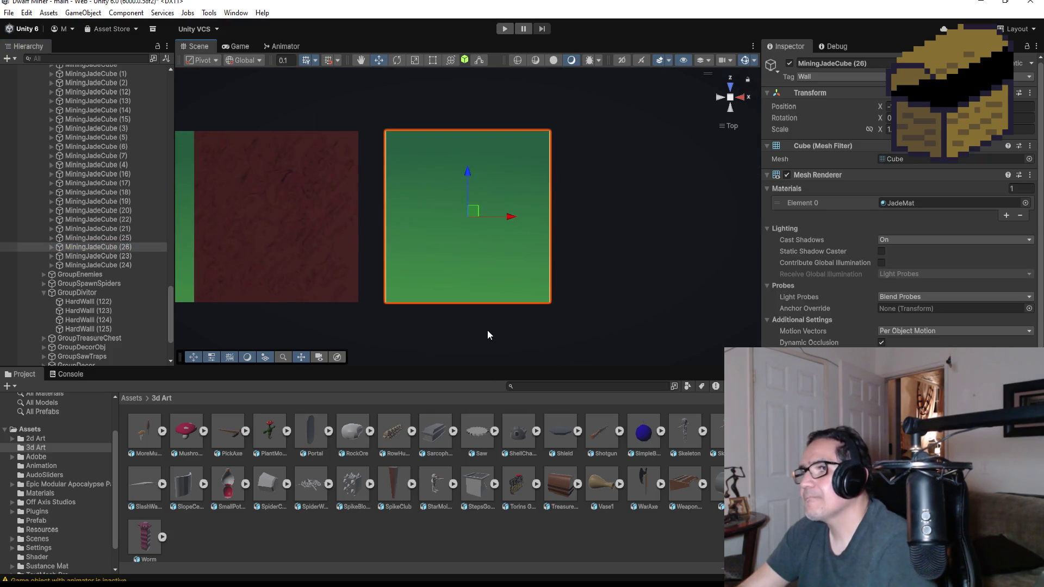
Inspect the new jade cube in 3D, then select the red cube above it from Top view.
alt+drag(487, 331, 438, 116)
drag(382, 327, 351, 327)
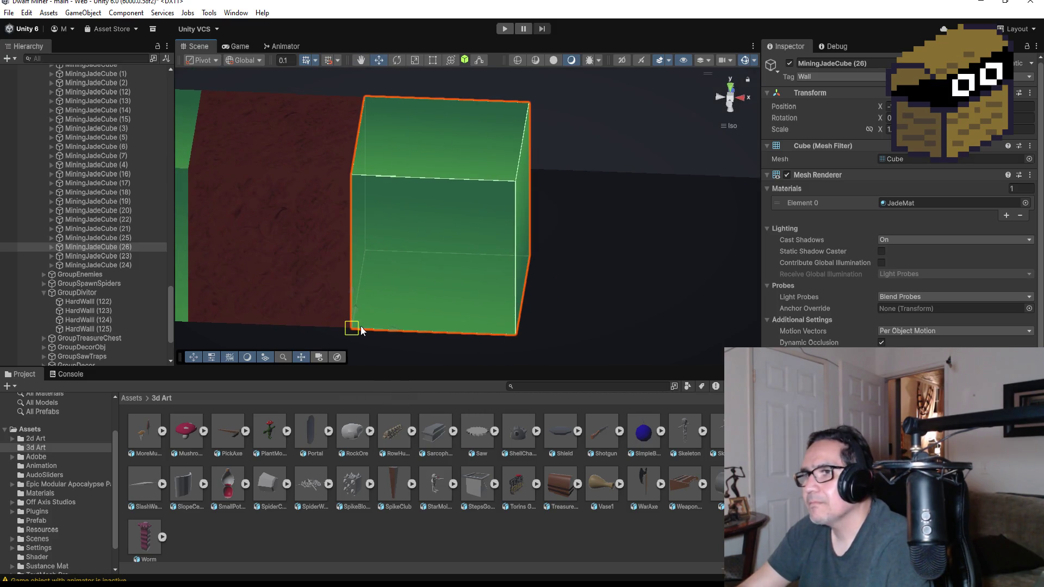
scroll(579, 277, down, 3)
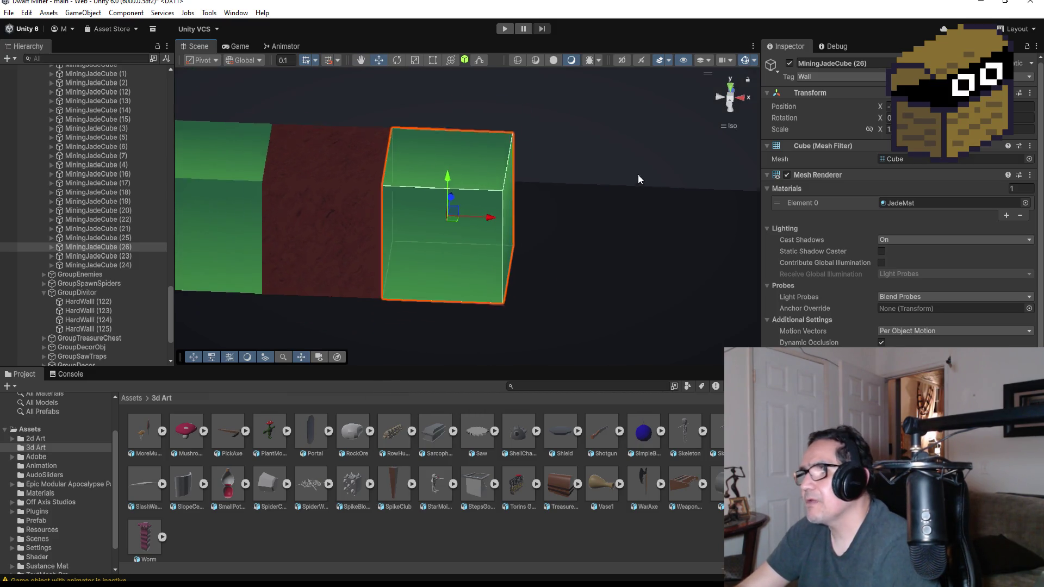
click(730, 87)
scroll(507, 192, down, 2)
mouse_move(590, 178)
alt+mouse_down()
mouse_move(299, 140)
mouse_move(532, 208)
mouse_move(470, 179)
alt+mouse_up()
click(469, 179)
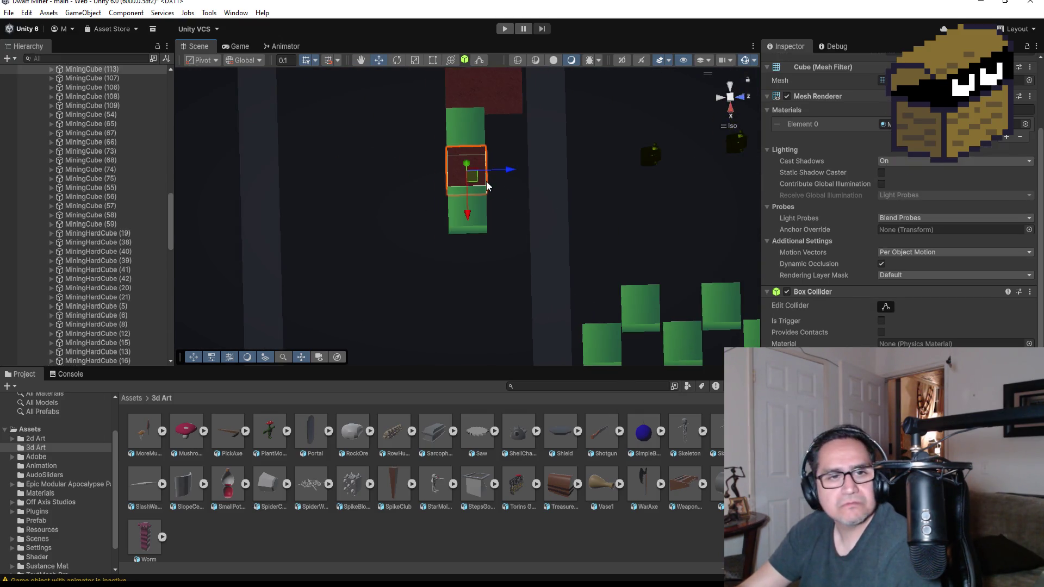
Duplicate the red cube, place it below the green cube, and vertex-snap it flush, checking from Top view.
key(ctrl+d)
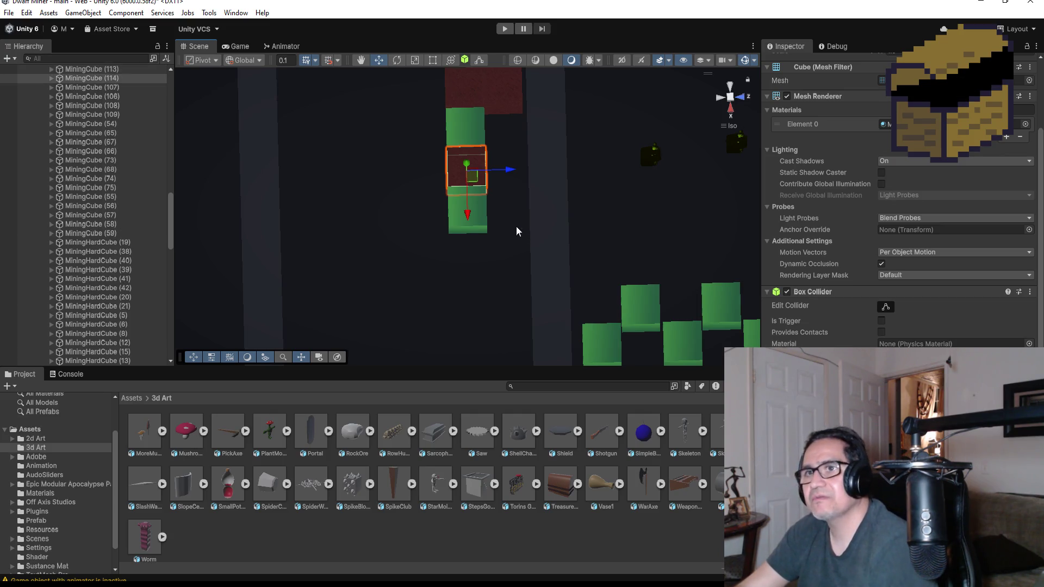
drag(468, 220, 473, 261)
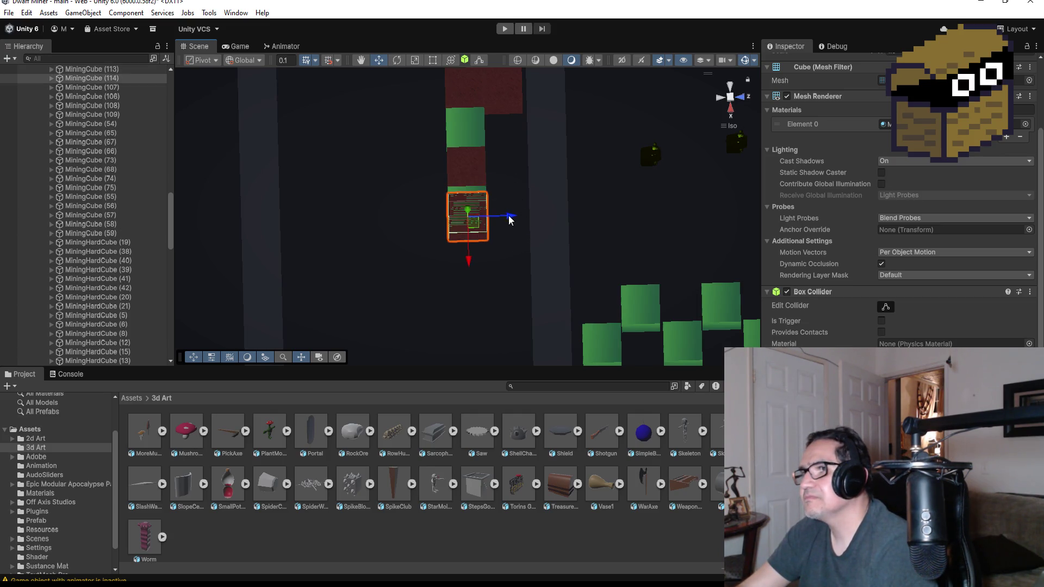
drag(507, 217, 548, 217)
scroll(549, 246, up, 1)
scroll(549, 246, up, 2)
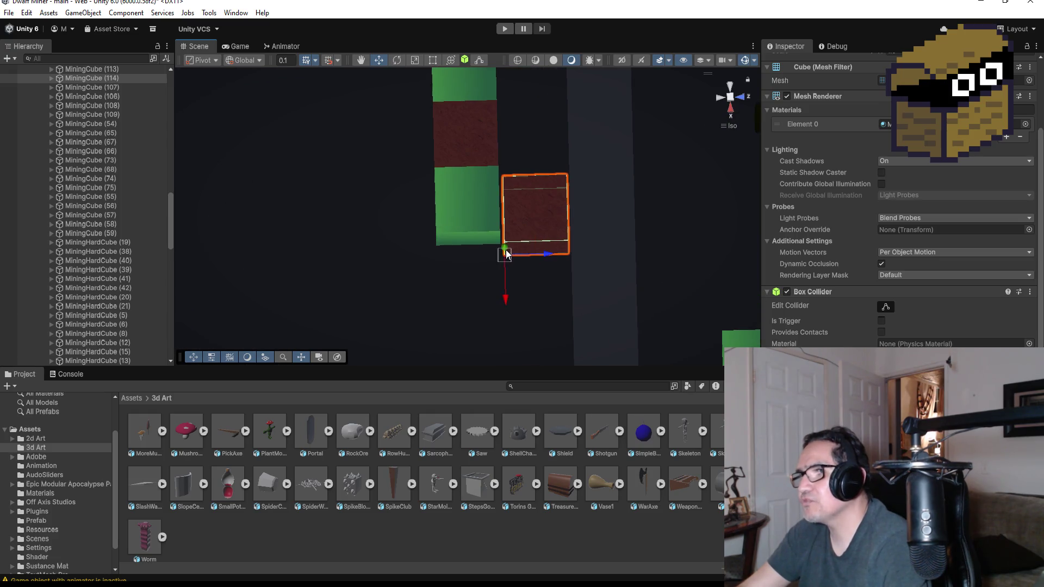
key(v)
mouse_move(511, 256)
mouse_down()
mouse_move(519, 240)
mouse_move(521, 256)
mouse_move(482, 232)
mouse_move(477, 328)
mouse_up()
scroll(517, 256, down, 5)
scroll(465, 304, down, 6)
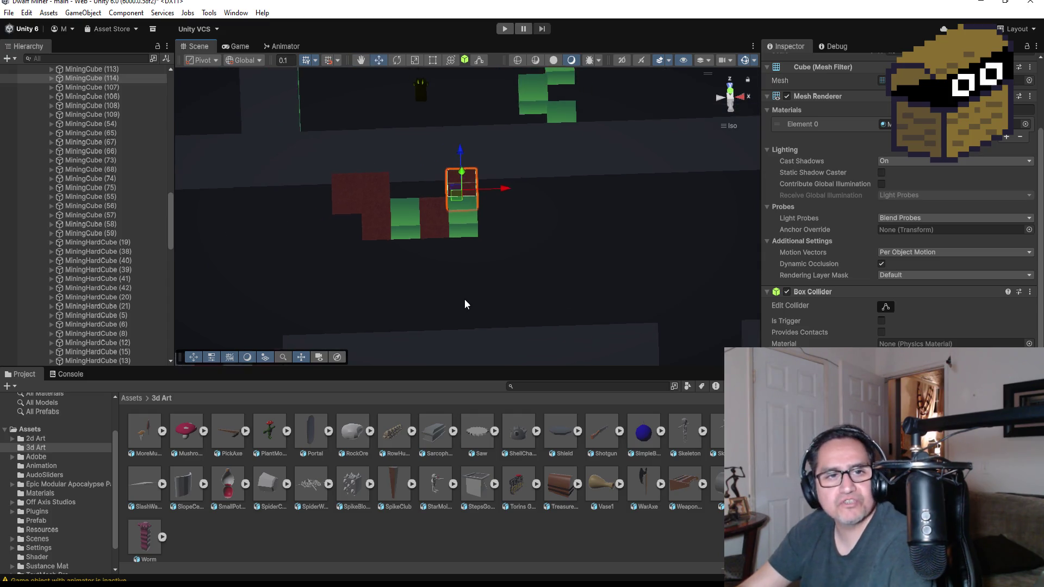
click(731, 93)
Duplicate MiningCube (112) and (111) and move the copied pair down the corridor.
click(525, 173)
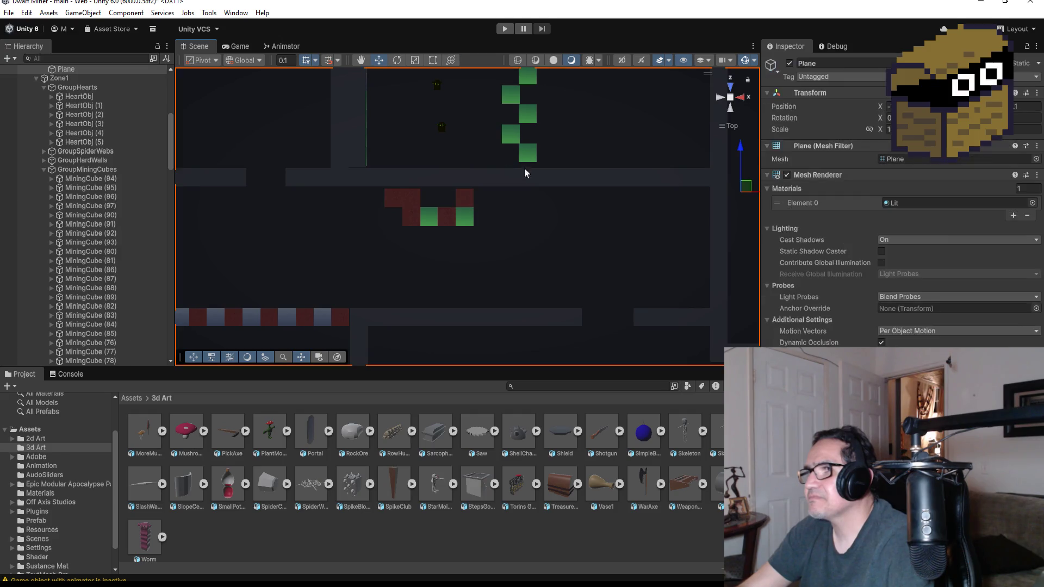
scroll(483, 190, down, 1)
click(422, 213)
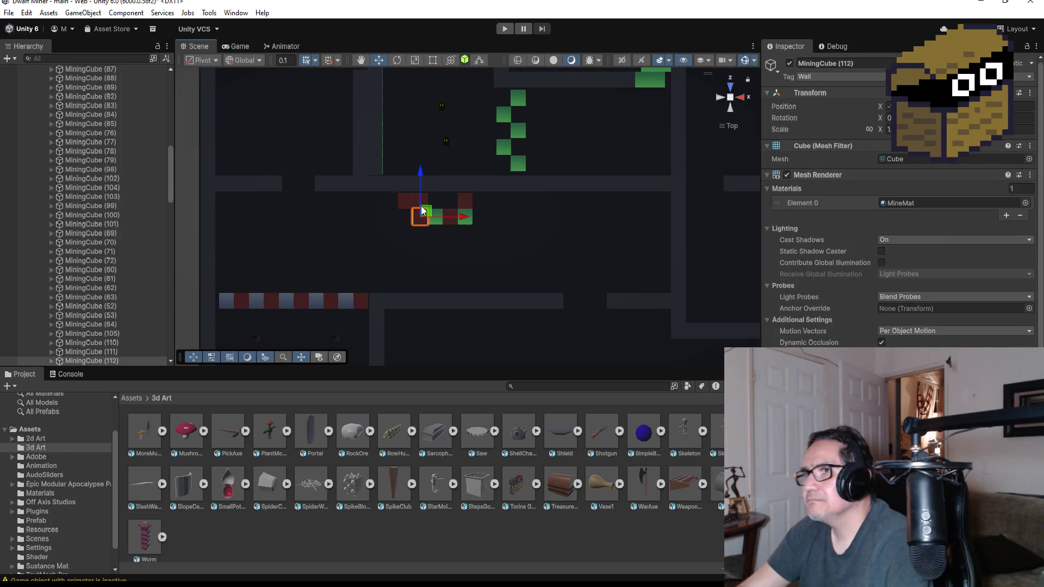
scroll(109, 250, down, 5)
ctrl+click(92, 215)
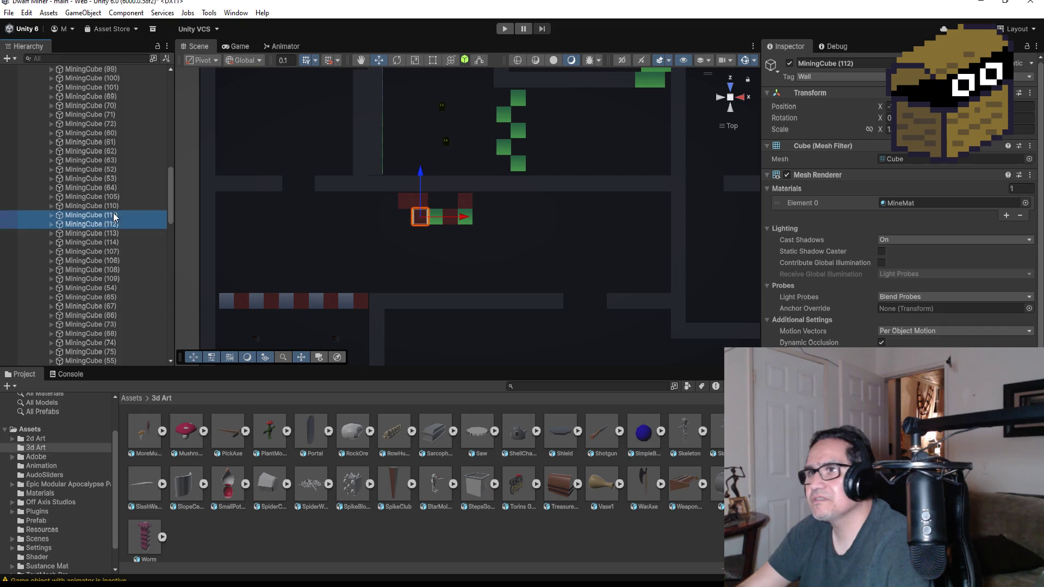
key(ctrl+d)
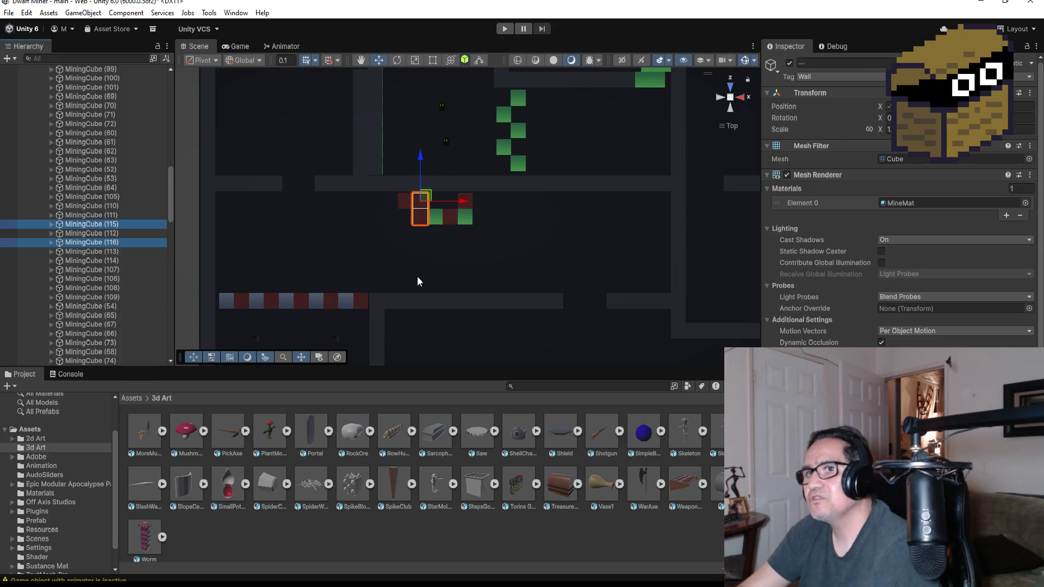
drag(422, 154, 426, 194)
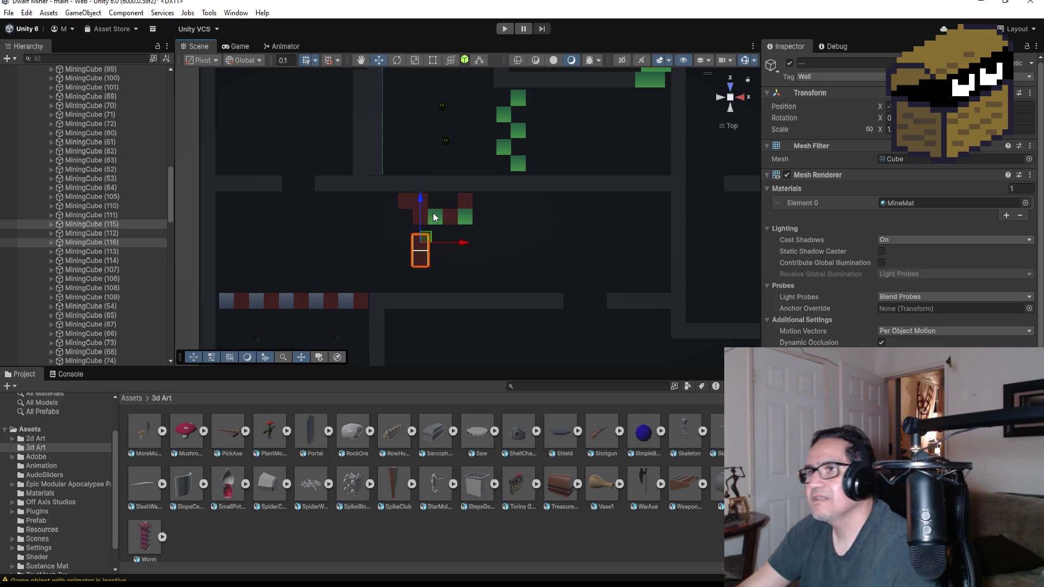
mouse_move(398, 265)
mouse_down()
mouse_move(559, 163)
mouse_move(517, 268)
mouse_move(490, 288)
mouse_up()
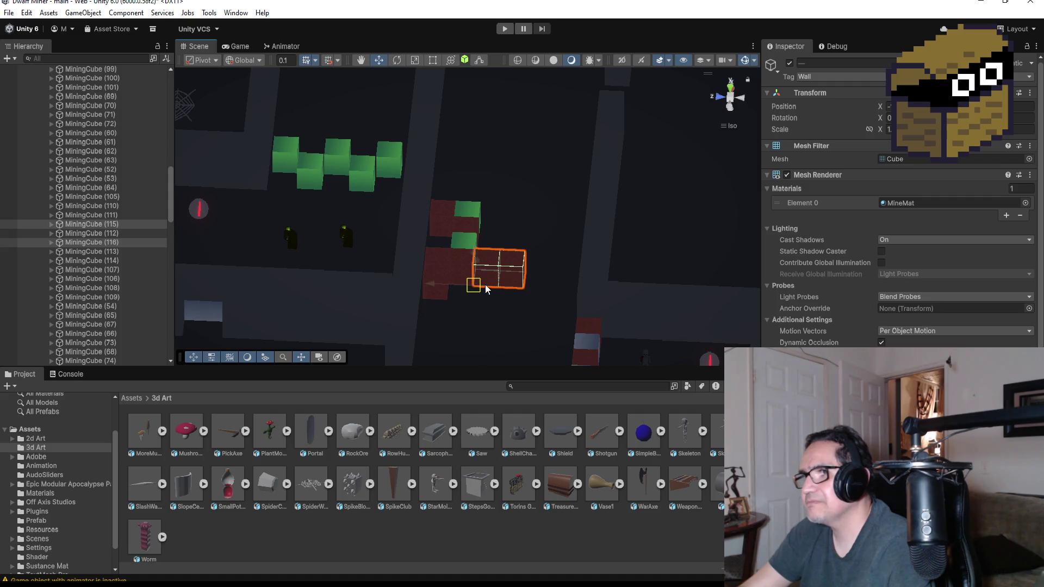
mouse_move(594, 292)
mouse_down()
mouse_move(576, 275)
mouse_move(552, 181)
mouse_move(392, 286)
mouse_move(470, 286)
mouse_move(444, 274)
mouse_up()
scroll(443, 274, up, 3)
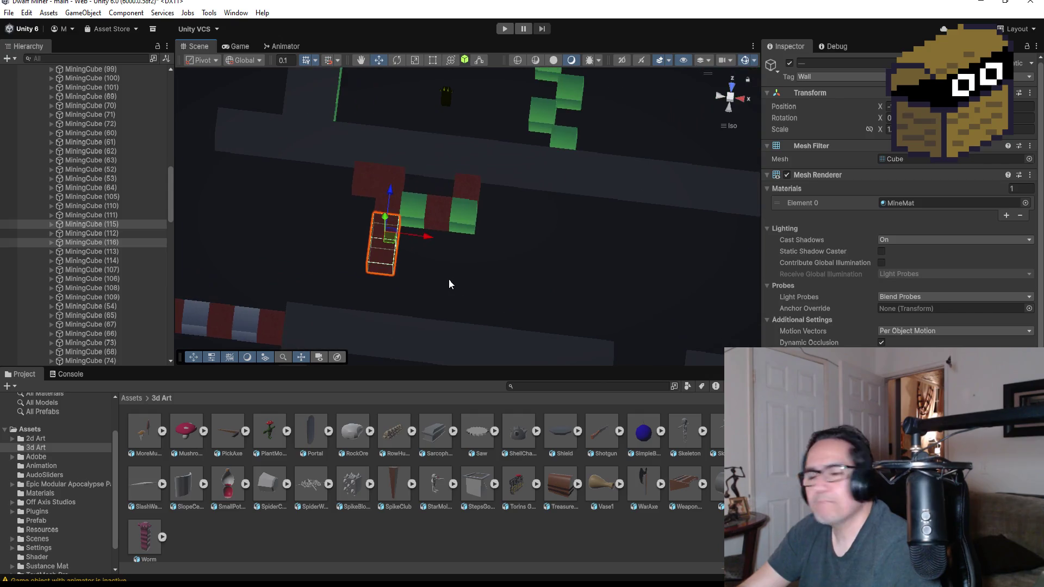
Duplicate the new pair again and move it further along, extending the row to MiningCube (118).
key(ctrl+d)
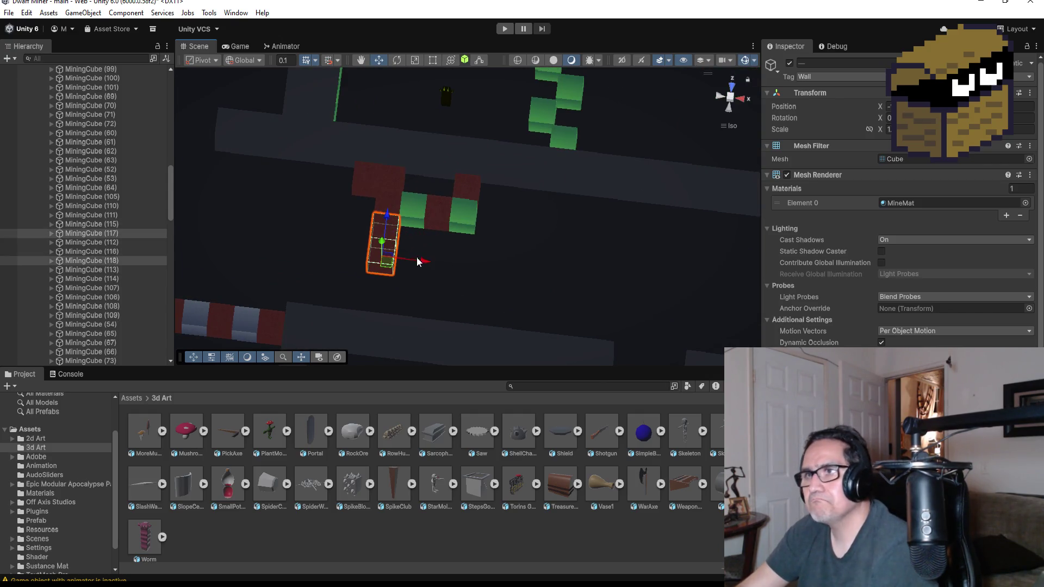
drag(387, 216, 385, 266)
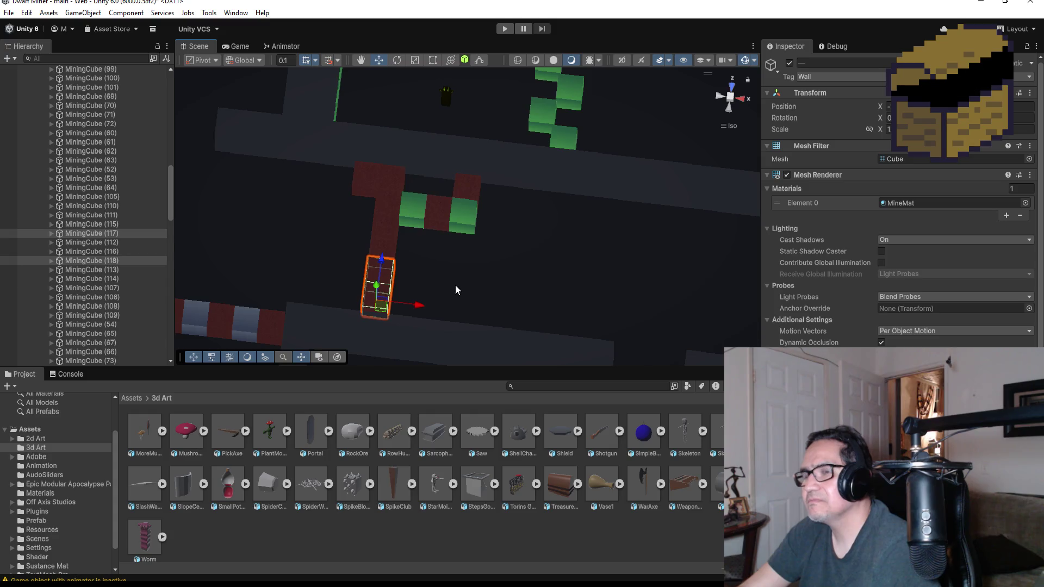
mouse_move(457, 289)
mouse_down()
mouse_move(671, 219)
mouse_move(610, 253)
mouse_move(627, 233)
mouse_move(615, 239)
mouse_move(638, 267)
mouse_move(613, 254)
mouse_move(543, 283)
mouse_move(585, 263)
mouse_move(616, 180)
mouse_move(691, 228)
mouse_move(686, 295)
mouse_up()
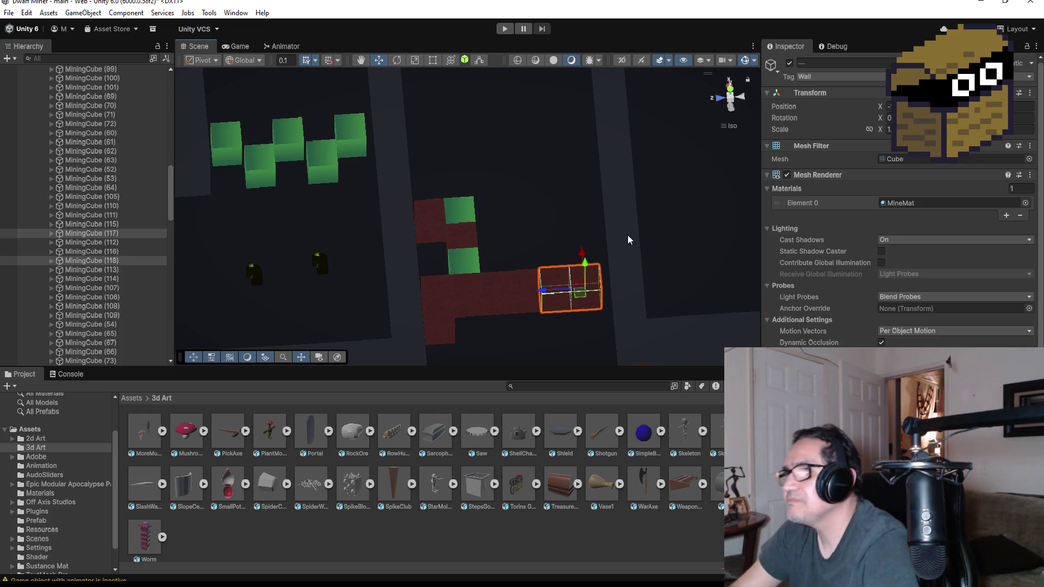
scroll(627, 235, down, 3)
scroll(605, 231, up, 2)
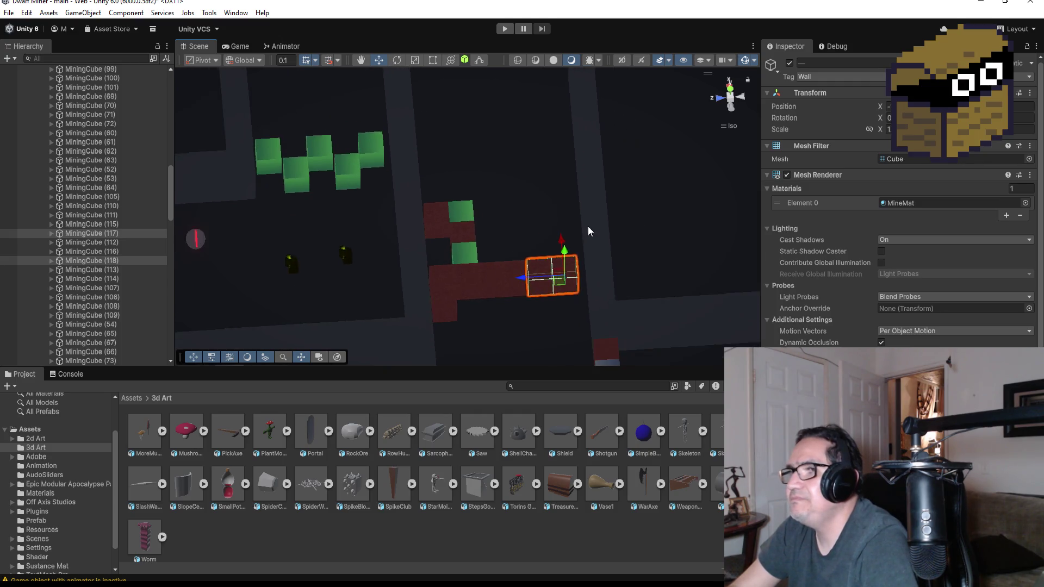
scroll(589, 231, down, 2)
Select stone MiningHardCube (43) and move it up to the end of the red cube path.
click(560, 314)
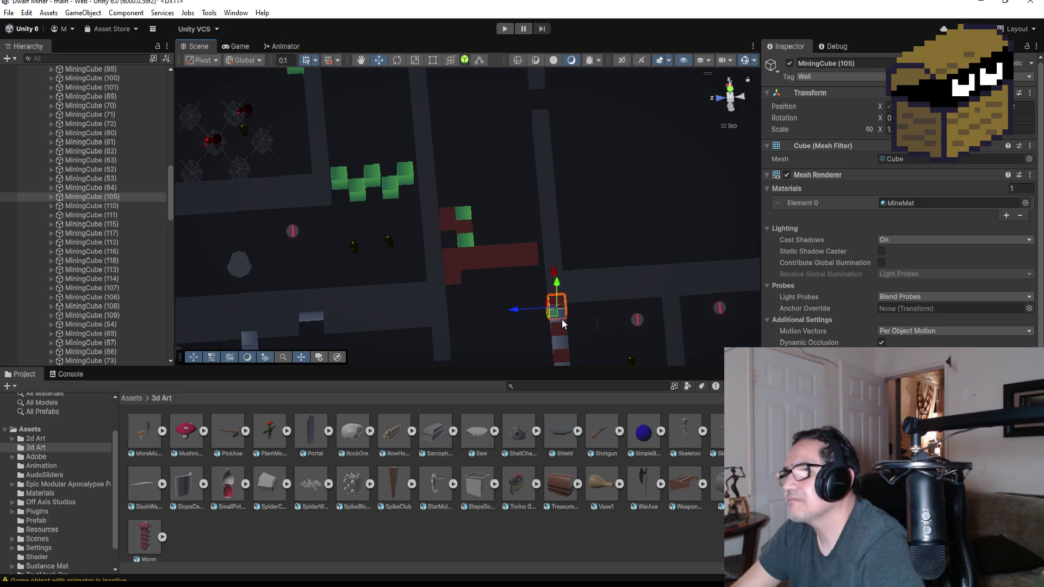
click(562, 319)
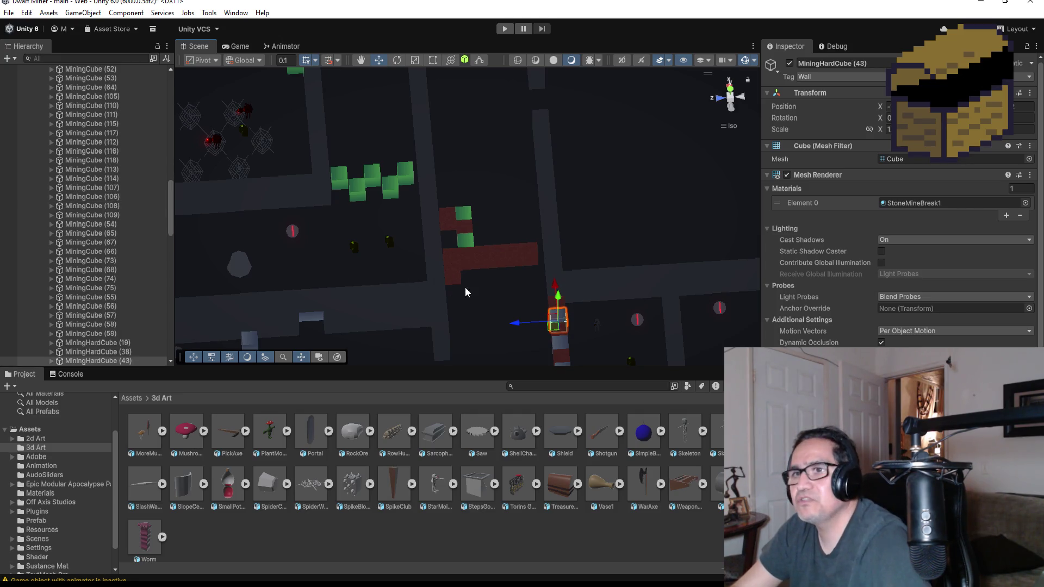
click(561, 317)
mouse_move(547, 291)
mouse_down()
mouse_move(513, 220)
mouse_move(487, 235)
mouse_up()
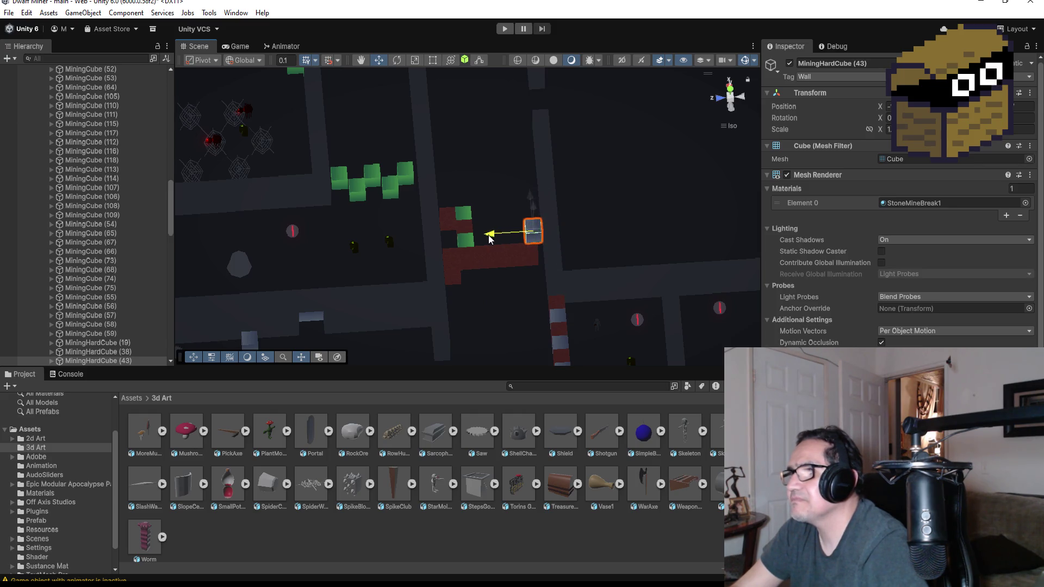
key(f)
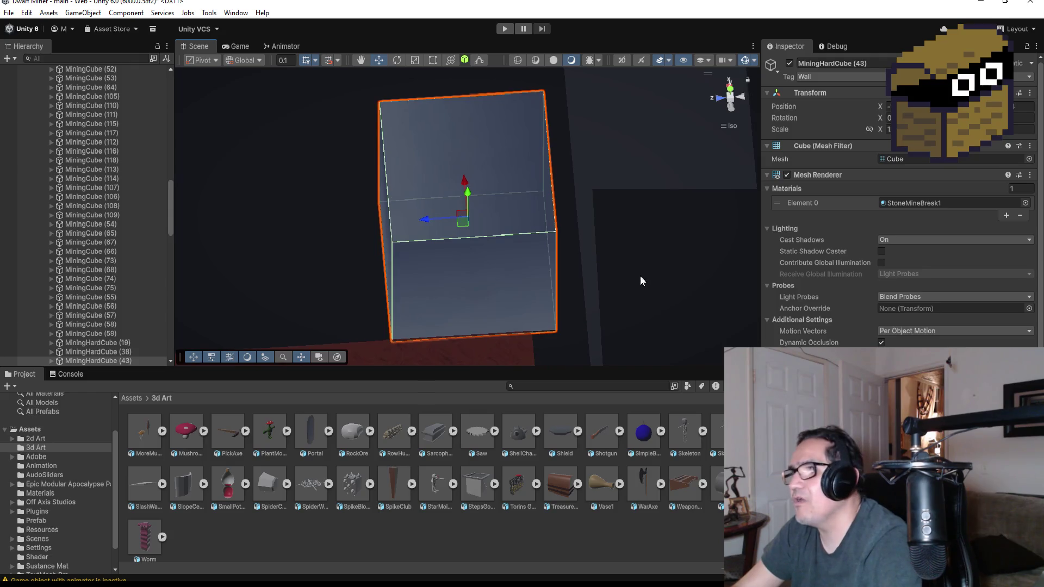
Align MiningHardCube (43) along its Z and X axes at the end of the red column.
mouse_move(641, 276)
mouse_down()
mouse_move(638, 364)
mouse_move(678, 374)
mouse_move(668, 358)
mouse_up()
drag(472, 265, 473, 236)
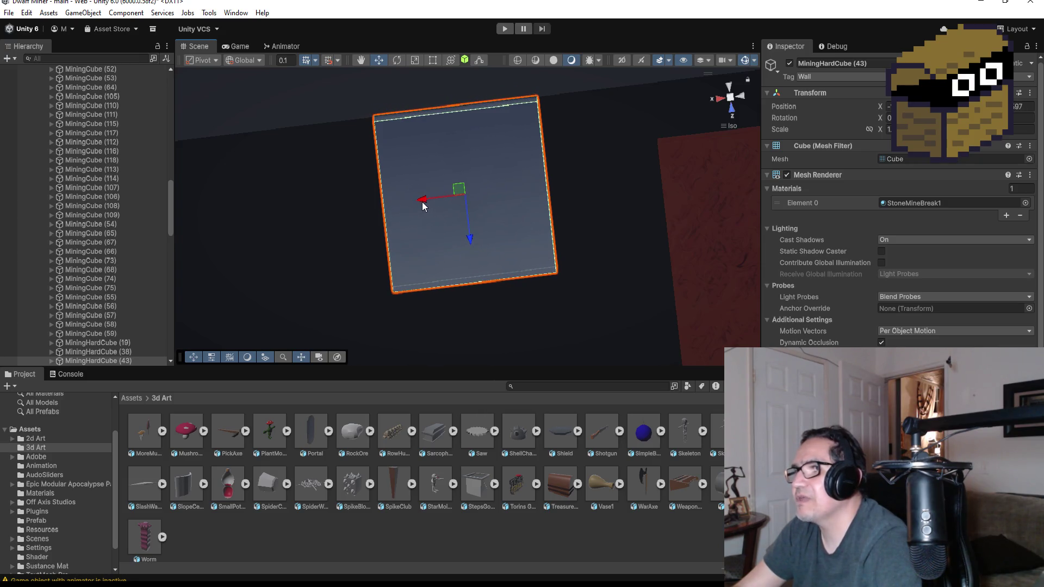
drag(422, 206, 537, 188)
scroll(611, 231, down, 6)
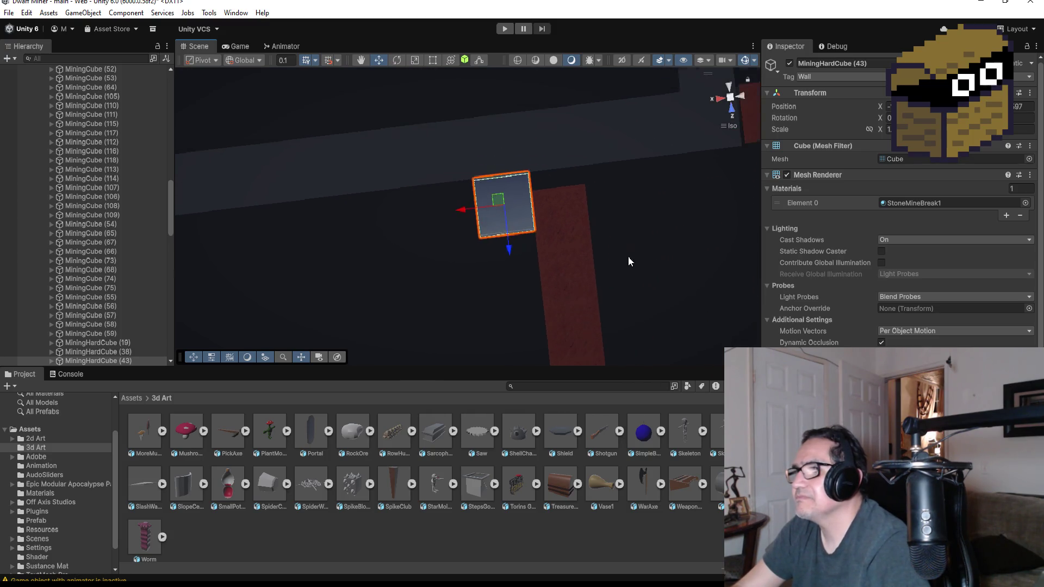
mouse_move(628, 256)
mouse_down()
mouse_move(613, 276)
mouse_move(587, 255)
mouse_move(504, 241)
mouse_up()
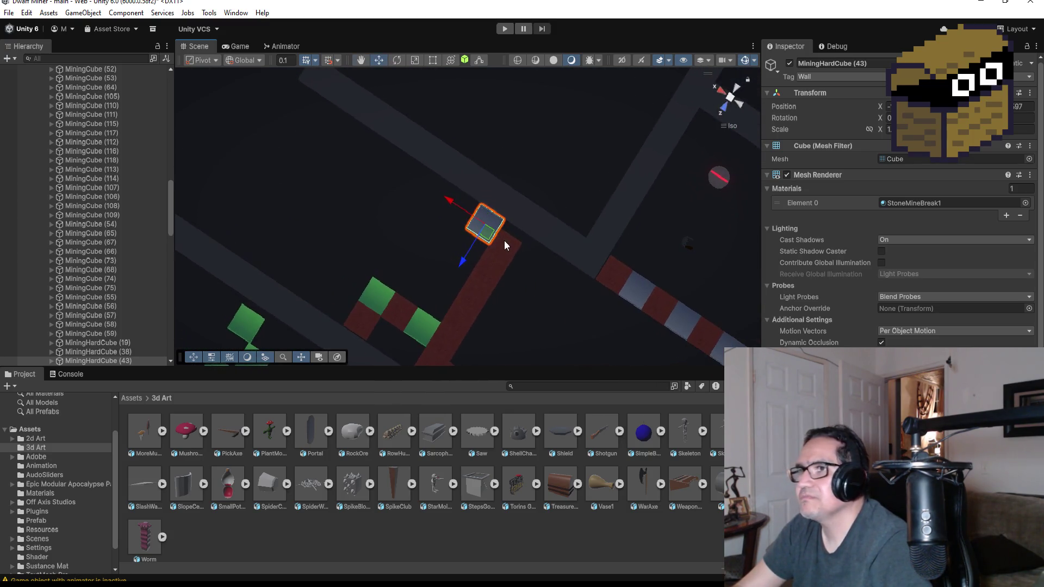
scroll(435, 243, down, 4)
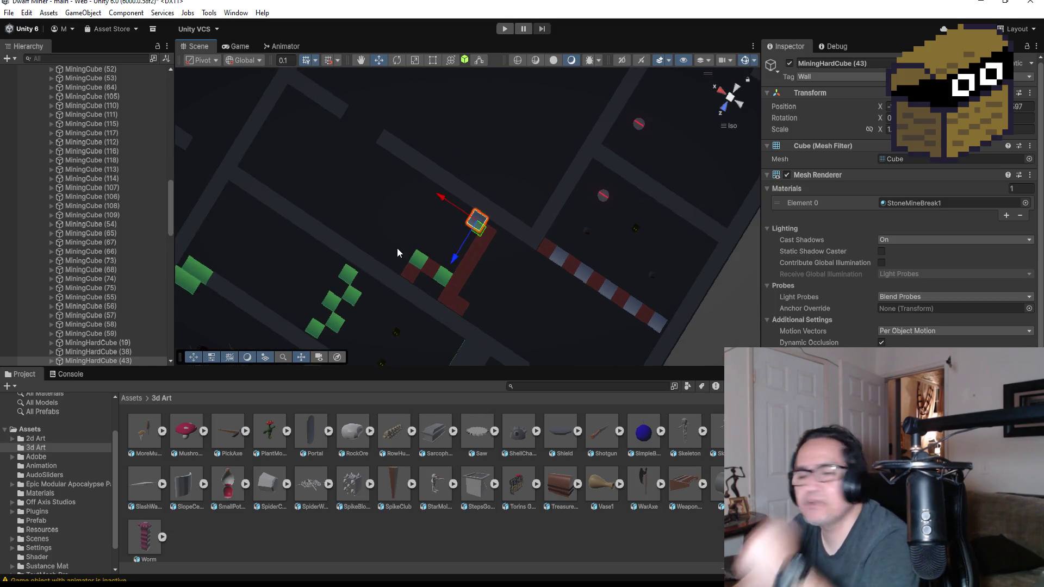
scroll(387, 254, down, 3)
mouse_move(396, 279)
mouse_down()
mouse_move(418, 294)
mouse_move(496, 114)
mouse_move(430, 75)
mouse_move(428, 107)
mouse_up()
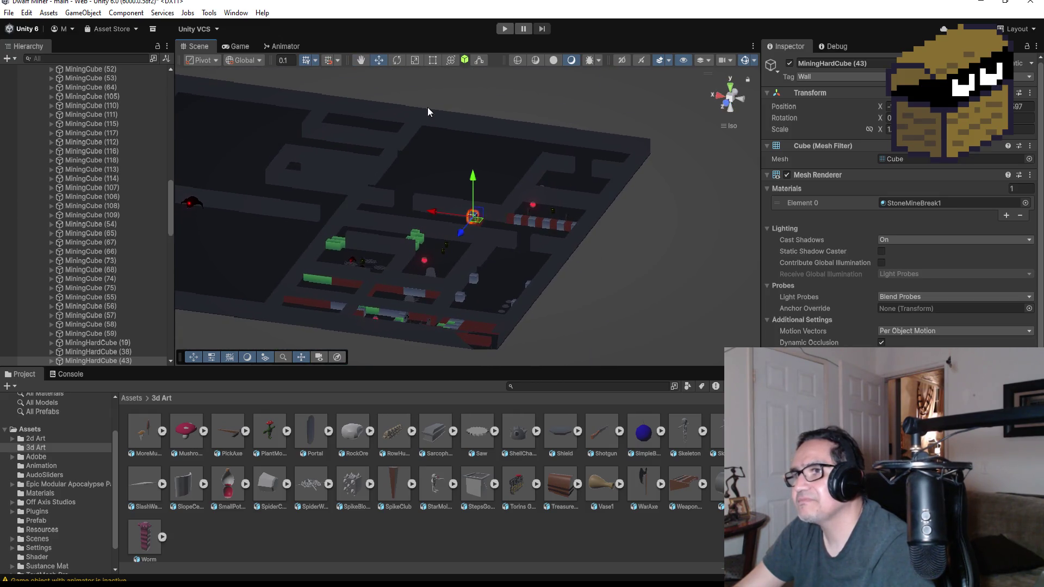
click(409, 297)
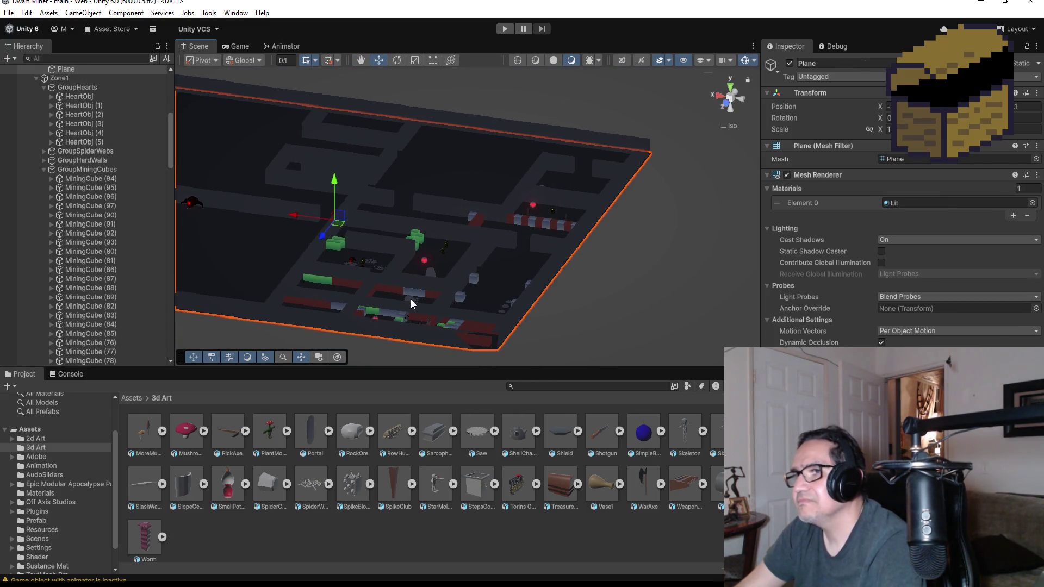
click(410, 299)
key(f)
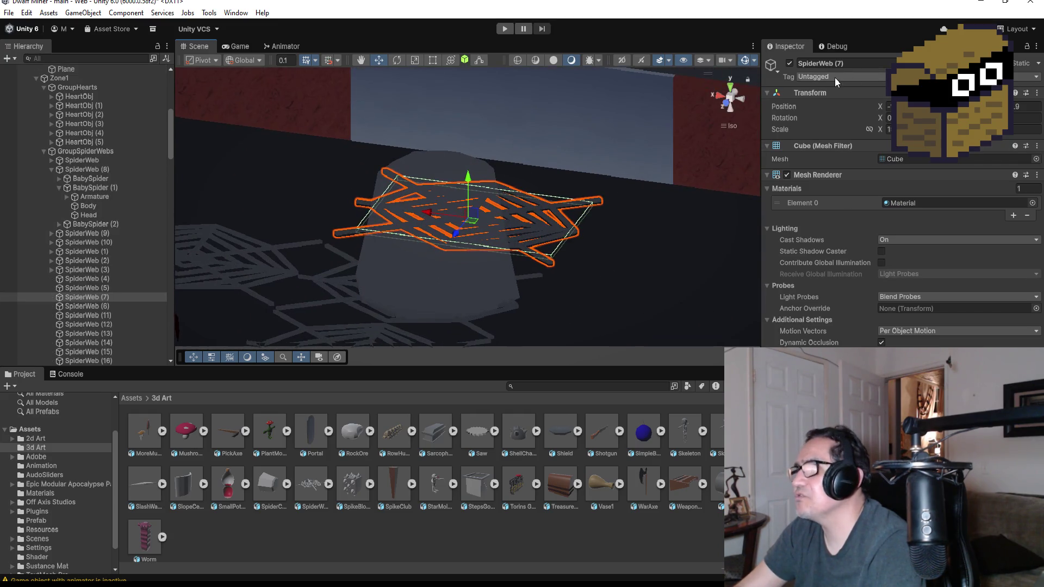
click(732, 86)
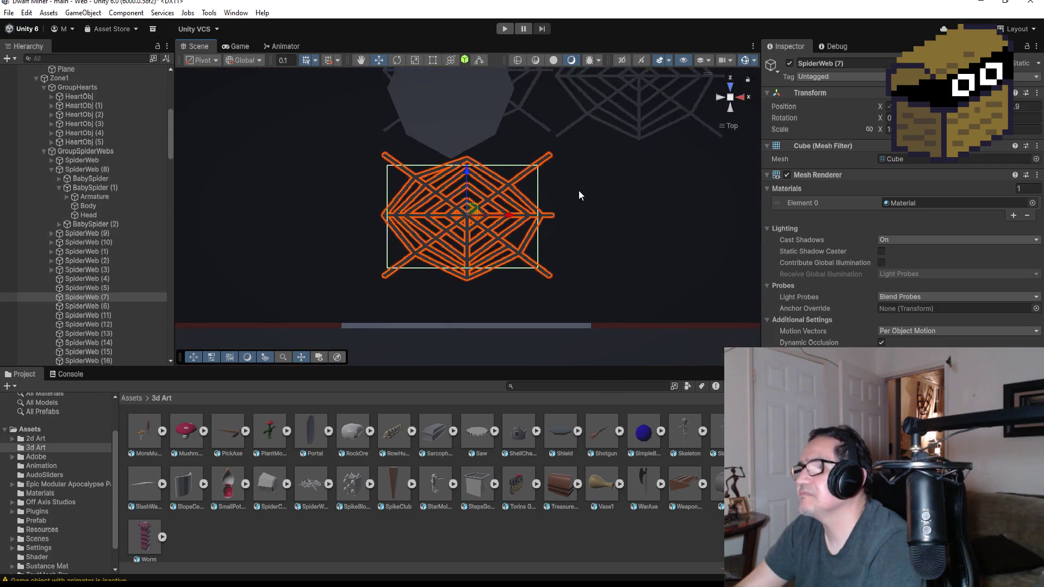
click(468, 148)
scroll(491, 161, down, 5)
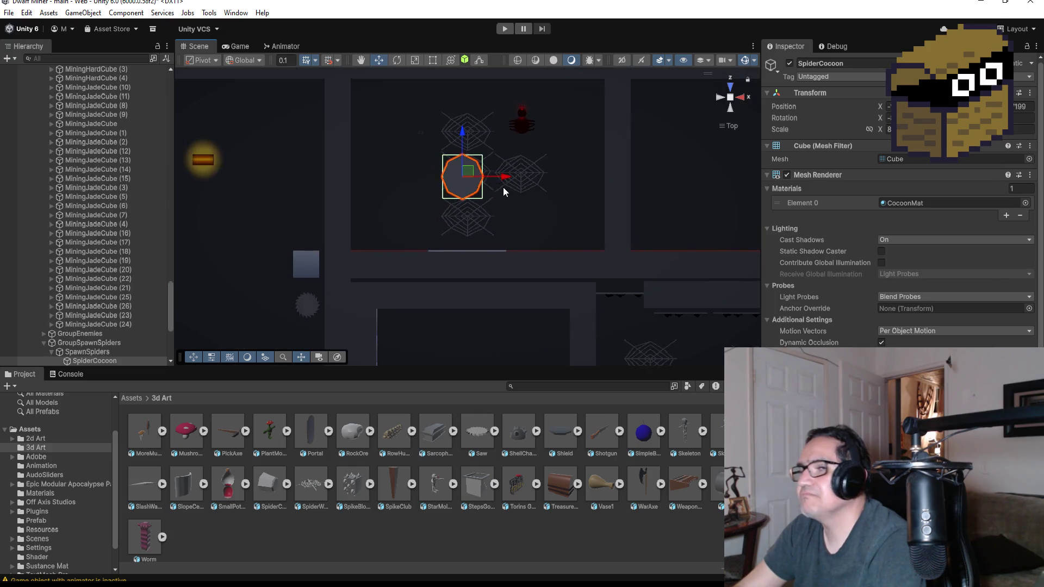
scroll(130, 288, down, 5)
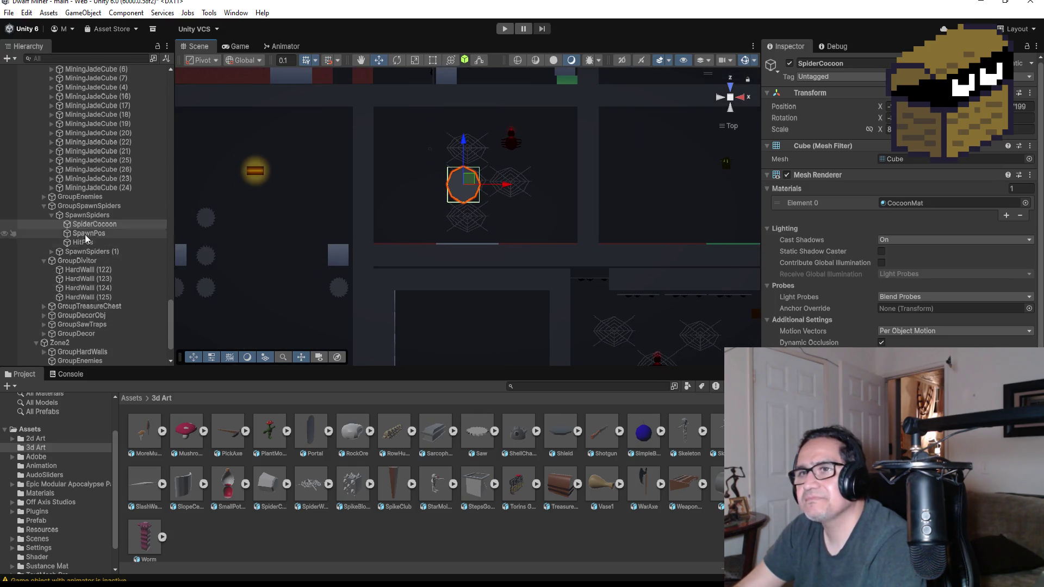
click(50, 215)
click(86, 215)
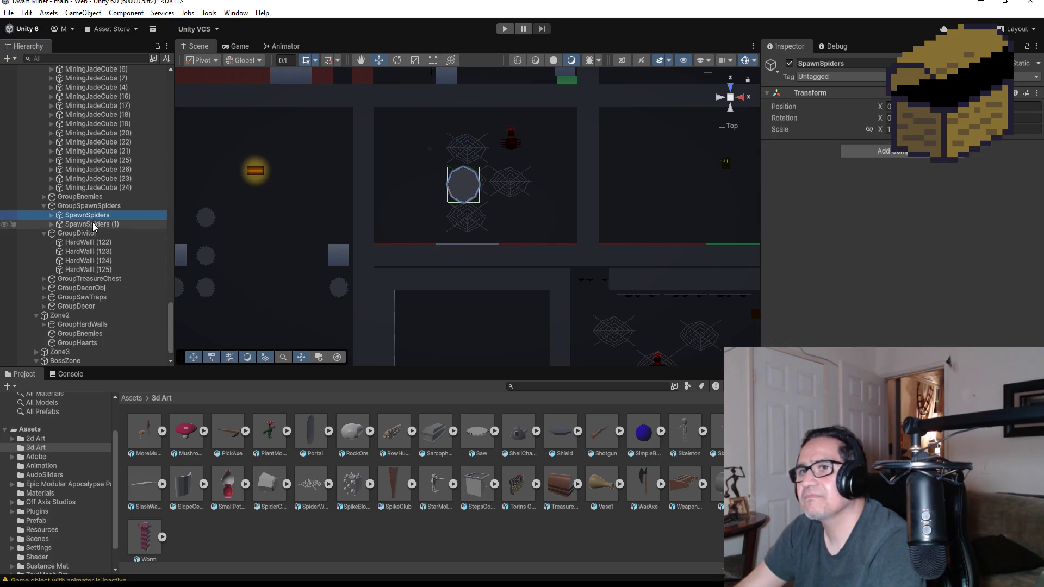
click(93, 224)
scroll(413, 231, down, 2)
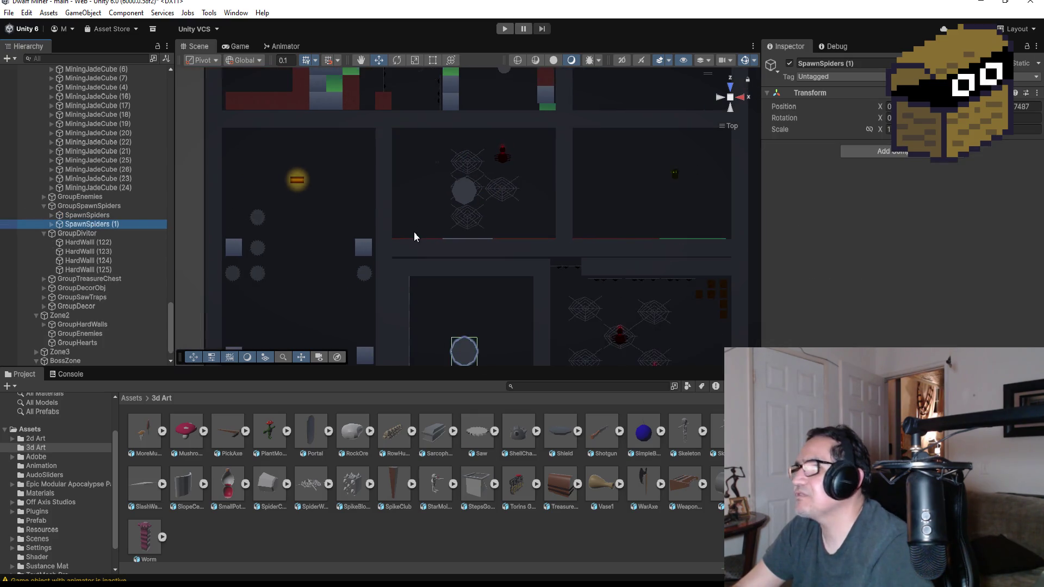
scroll(456, 242, down, 2)
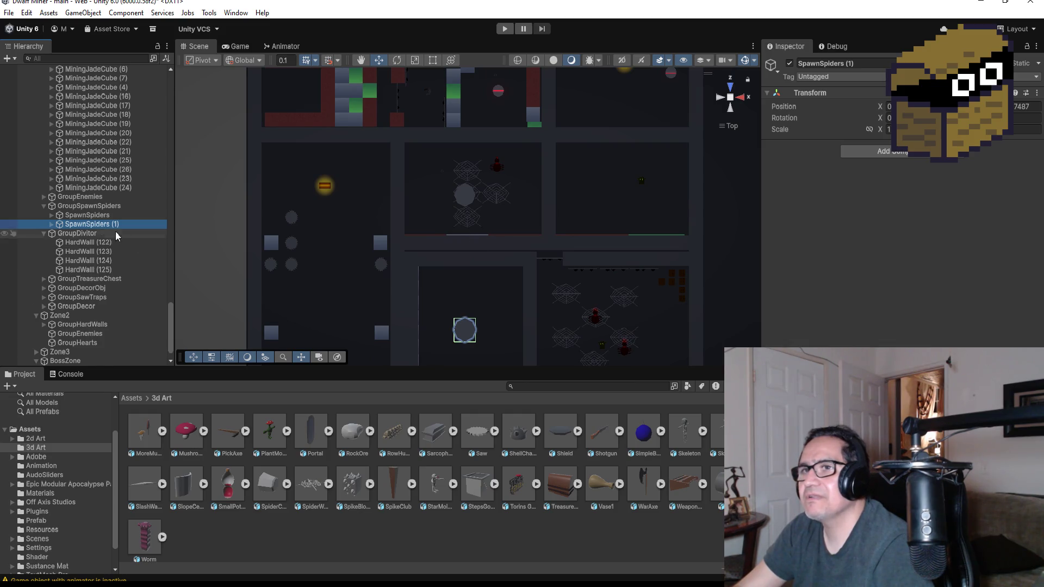
click(117, 215)
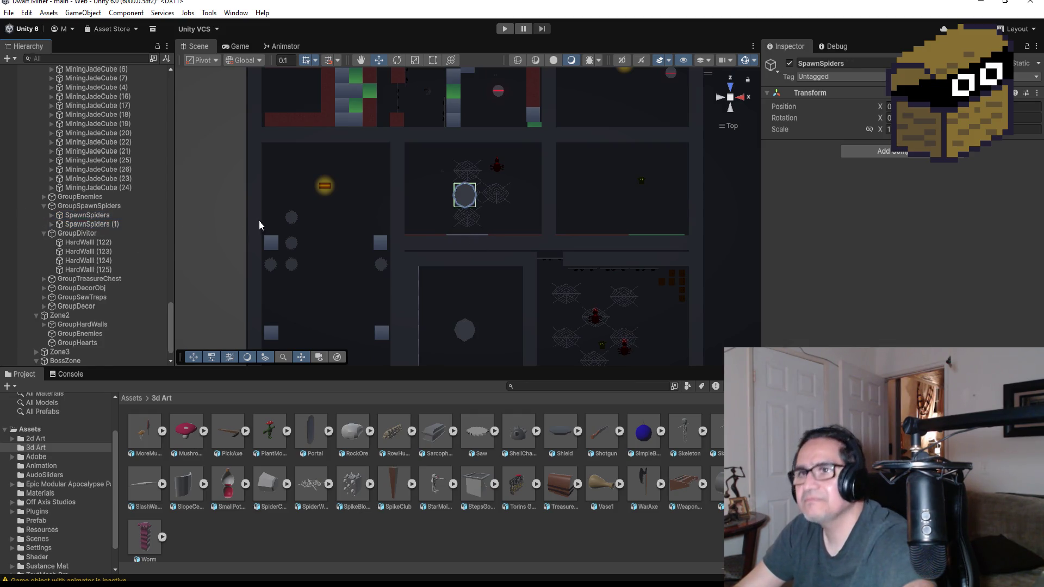
Duplicate the spawner into SpawnSpiders (2) and select its SpiderCocoon, SpawnPos and HitPos.
key(ctrl+d)
click(52, 224)
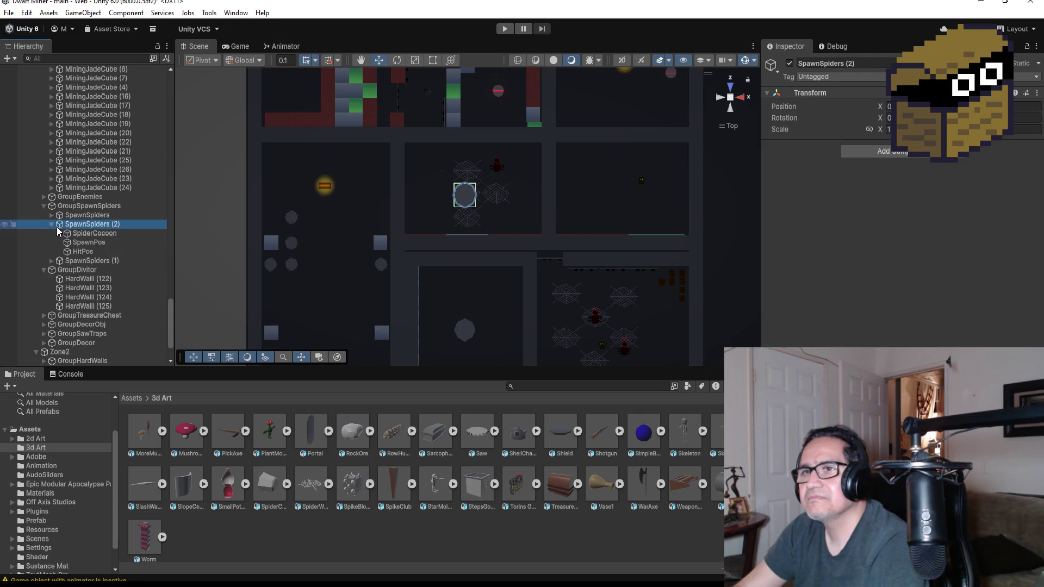
click(92, 233)
shift+click(83, 251)
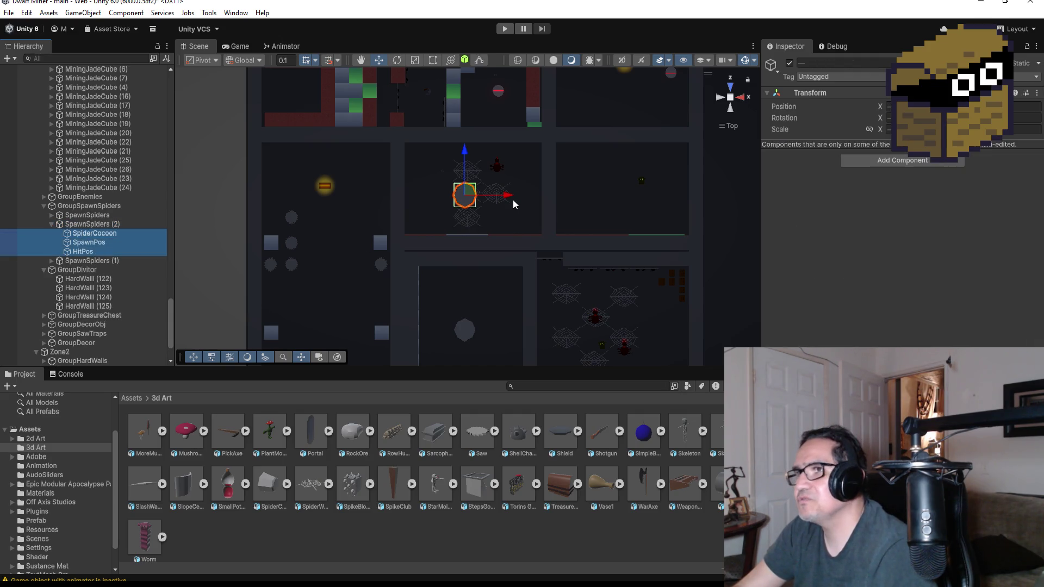
Move the cocoon, spawn and hit points left and down to a lower spot in the level.
drag(502, 200, 385, 200)
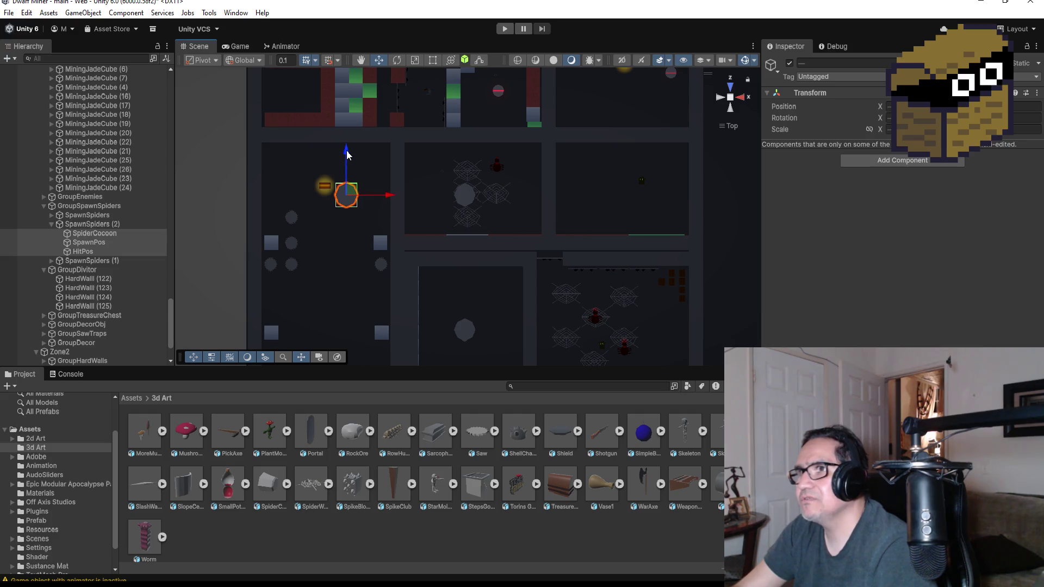
drag(347, 156, 343, 242)
scroll(343, 242, down, 10)
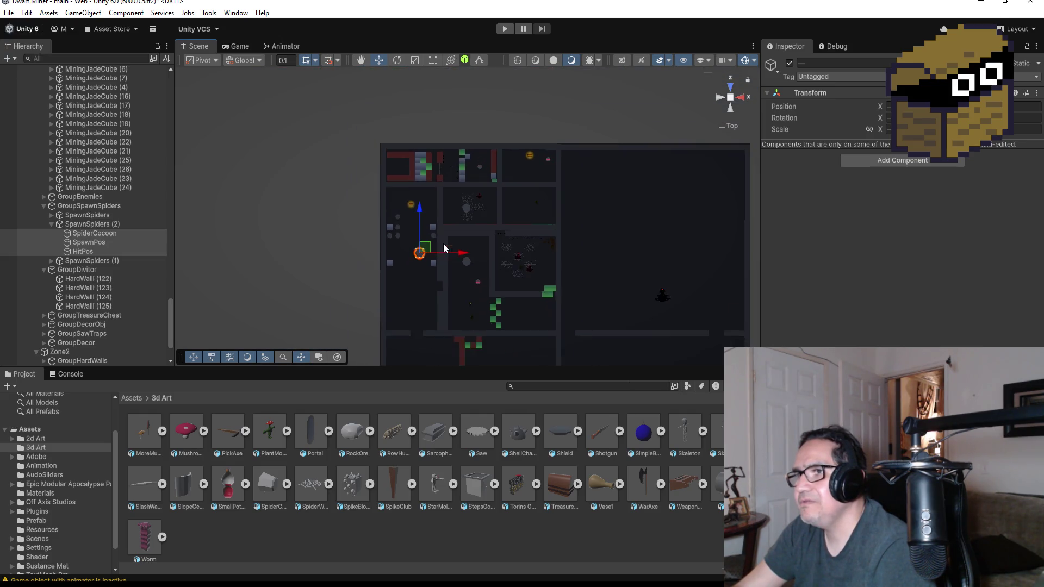
drag(437, 195, 443, 262)
drag(481, 311, 541, 314)
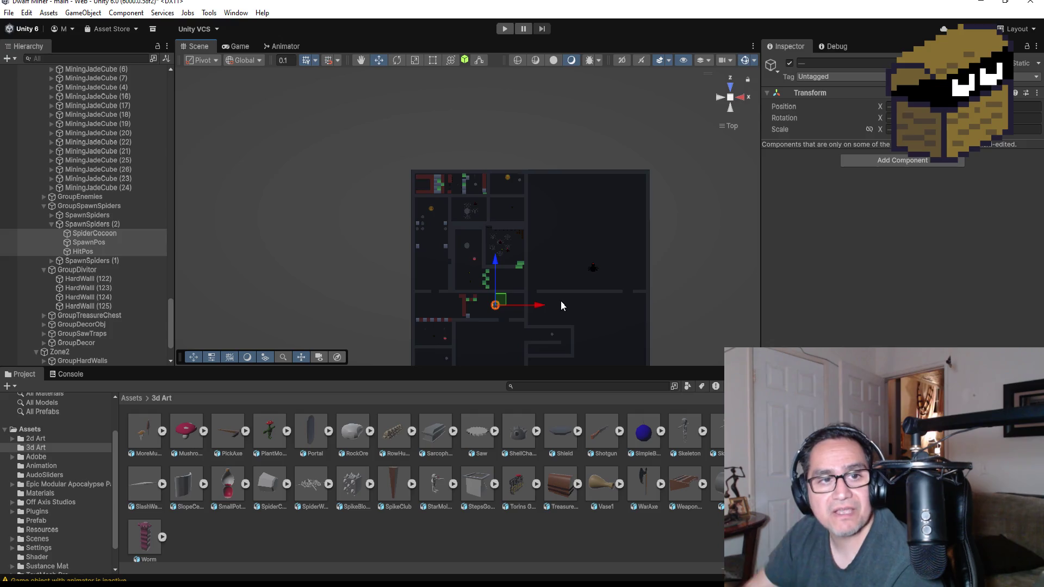
Nudge SpawnSpiders (2)'s parts into place beside the wall near the green mining cubes.
key(f)
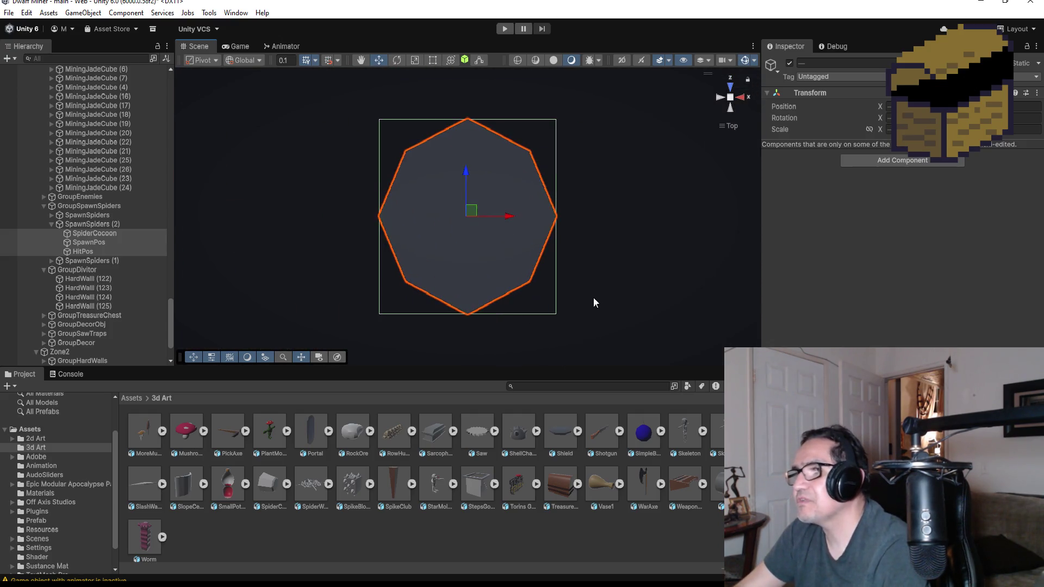
scroll(592, 298, down, 3)
scroll(572, 236, down, 3)
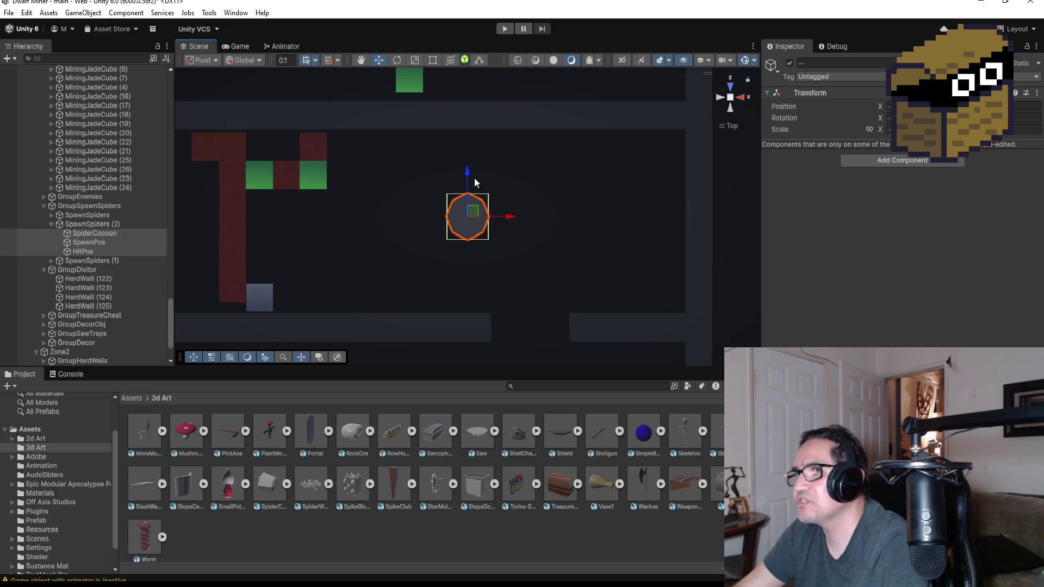
drag(467, 173, 466, 188)
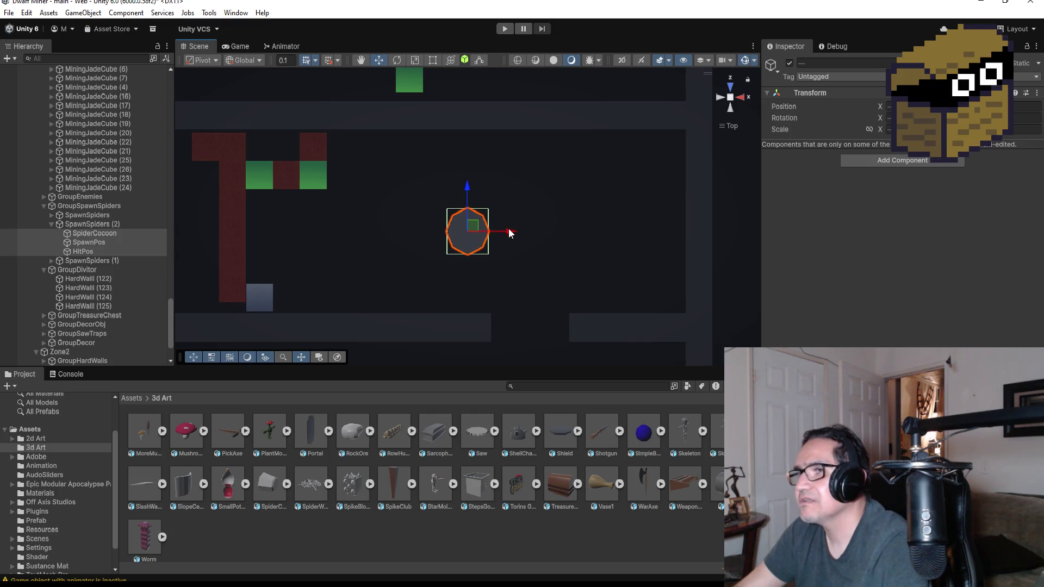
drag(510, 233, 506, 232)
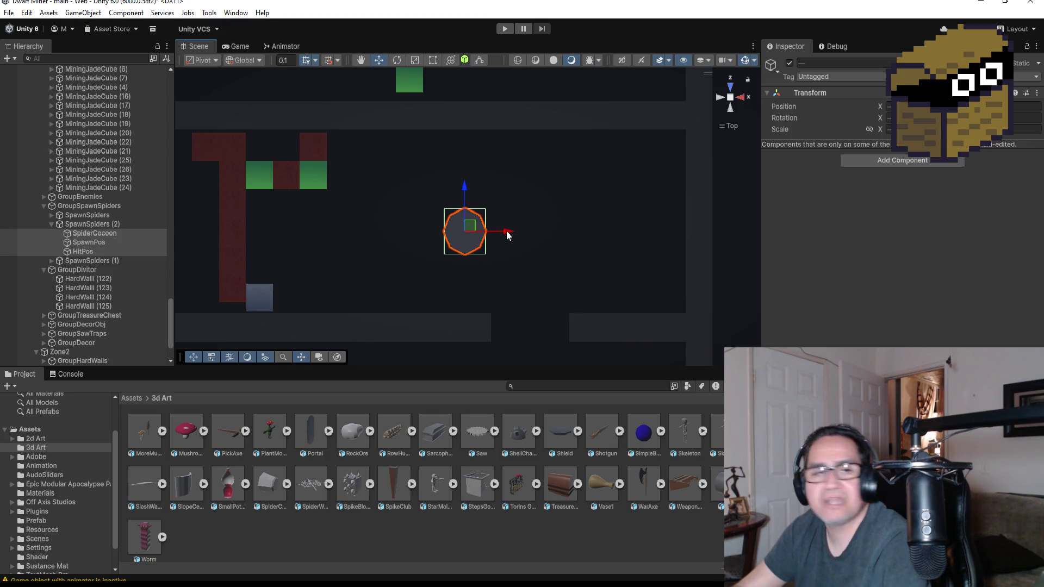
drag(467, 188, 468, 180)
scroll(507, 249, down, 4)
scroll(527, 279, down, 5)
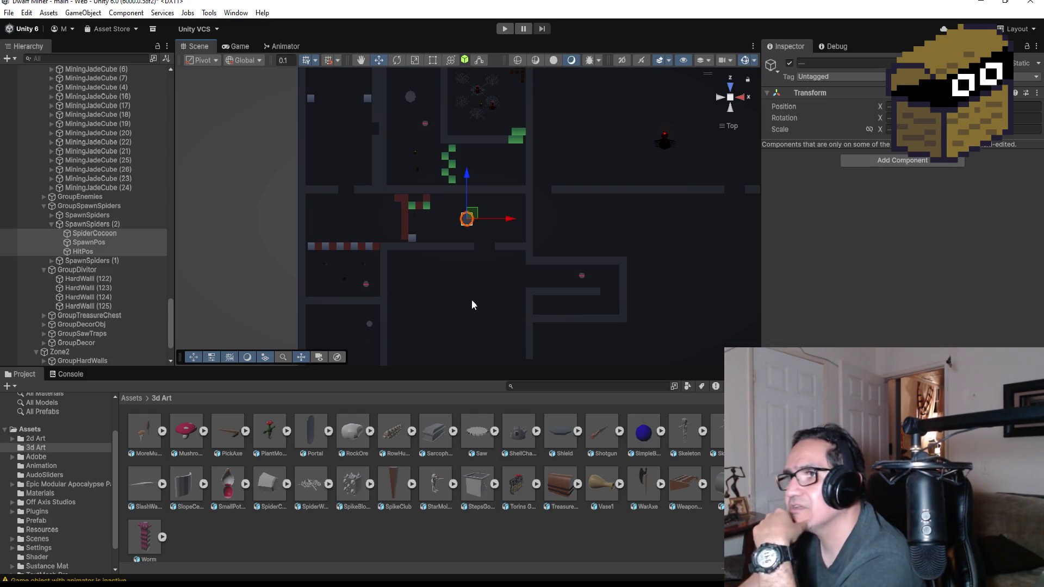
scroll(472, 302, down, 3)
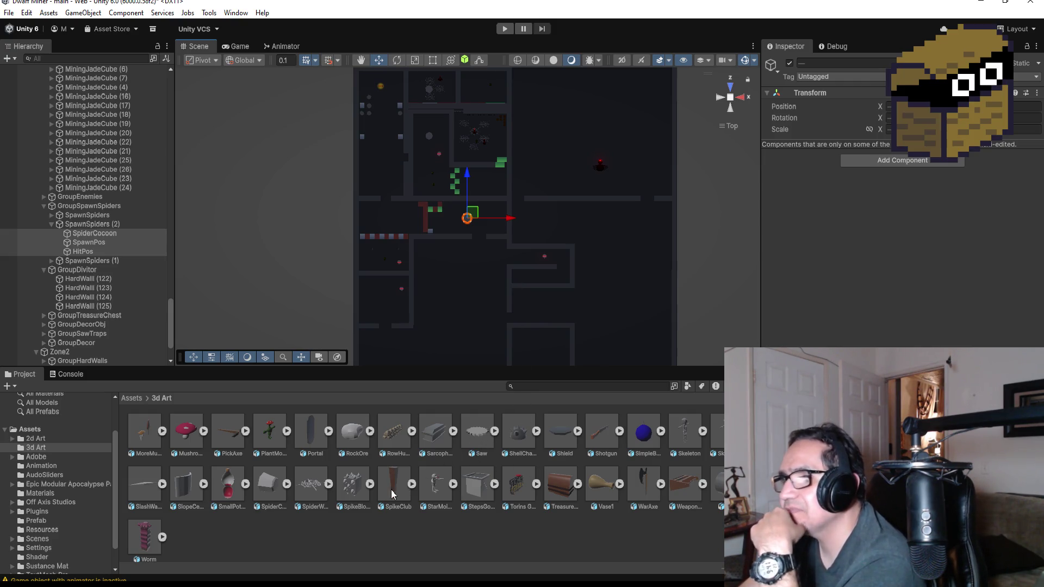
Show the contents of the top-level Assets folder in the Project panel.
click(353, 483)
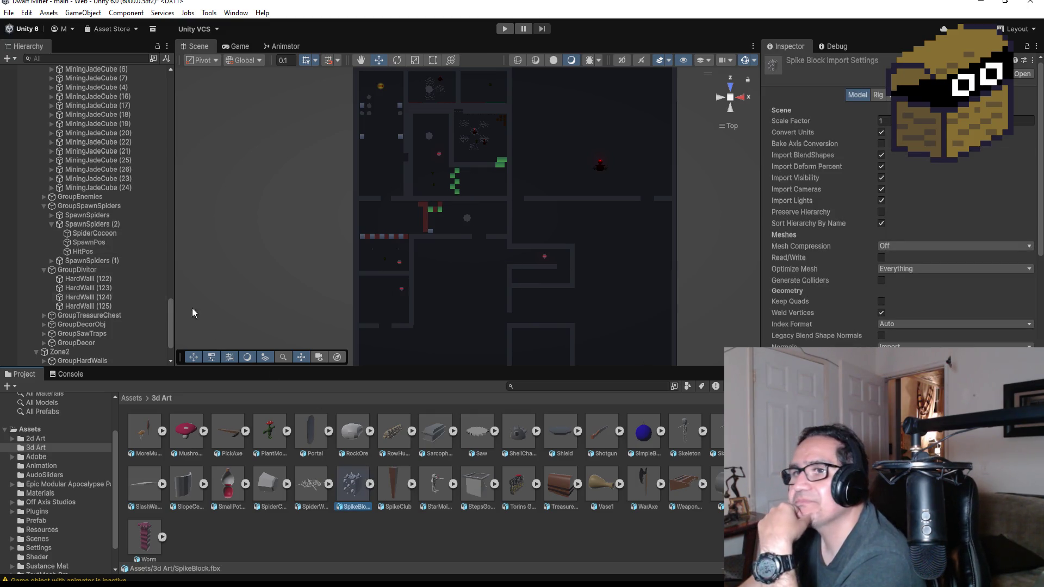
scroll(110, 259, up, 5)
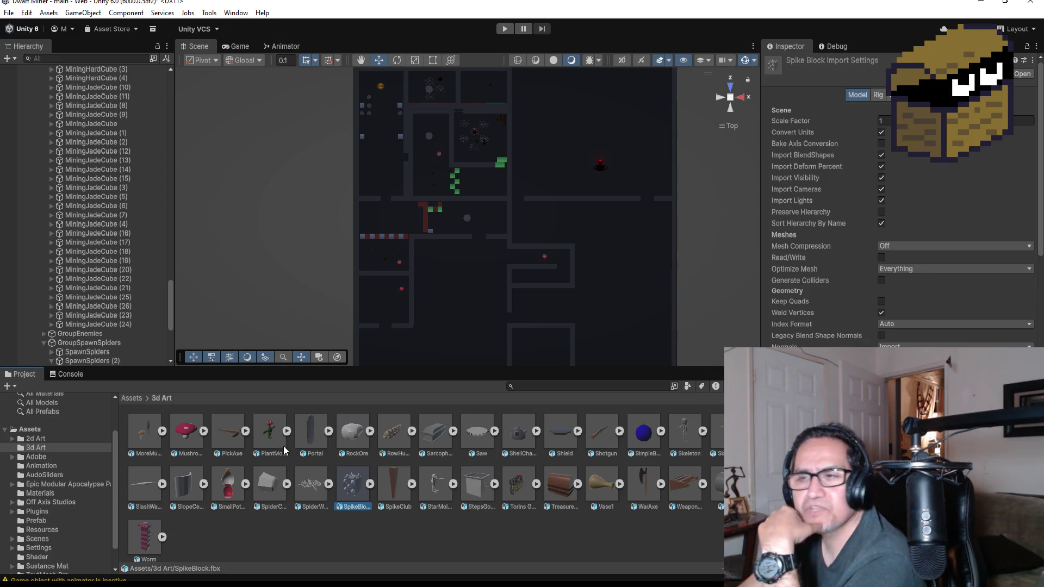
click(134, 399)
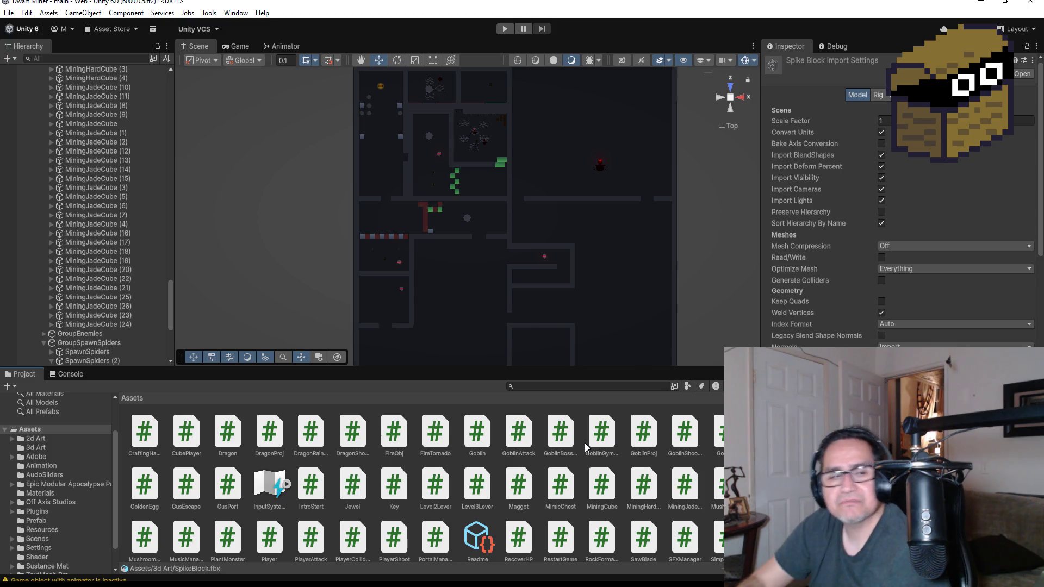
Collapse SpiderWeb (8) in GroupSpiderWebs and select SpiderWeb (16).
scroll(102, 227, up, 15)
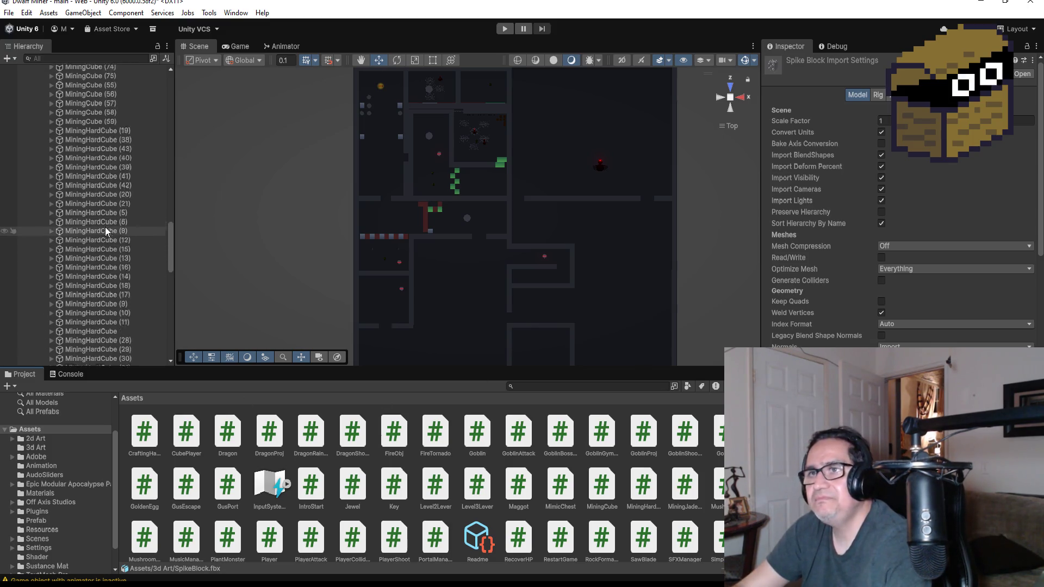
scroll(102, 230, up, 10)
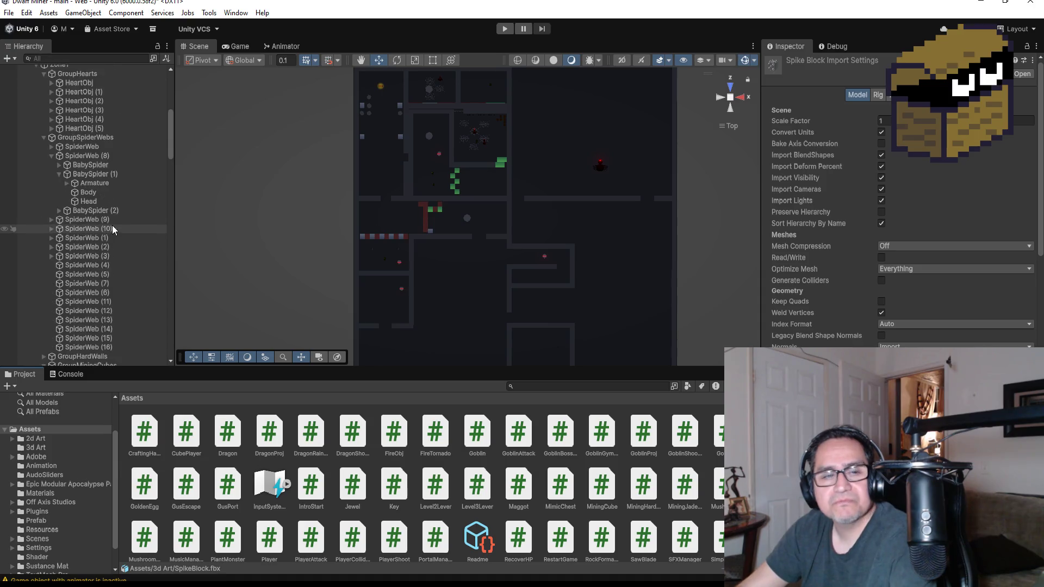
scroll(92, 256, up, 6)
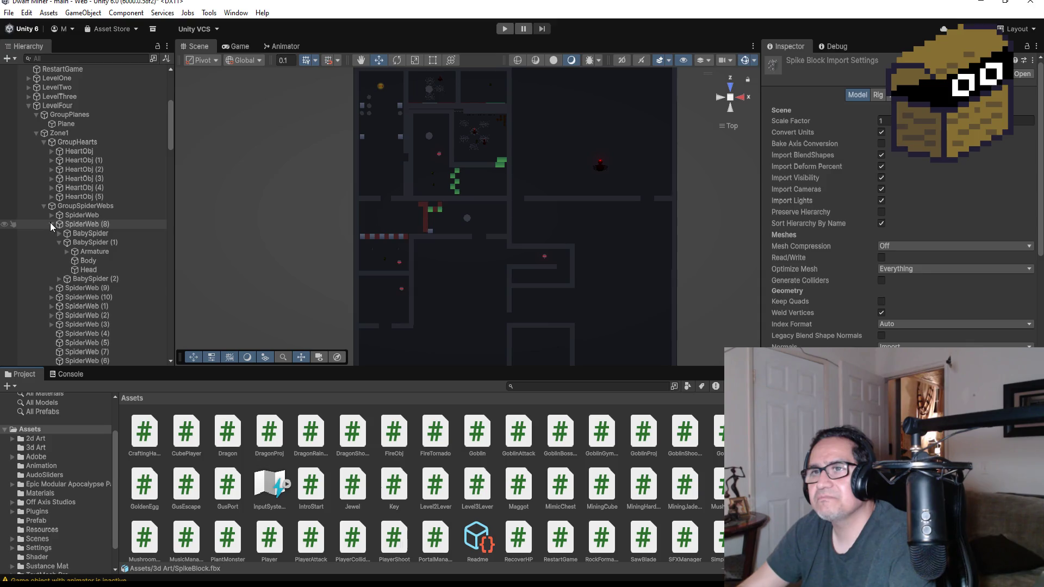
click(51, 223)
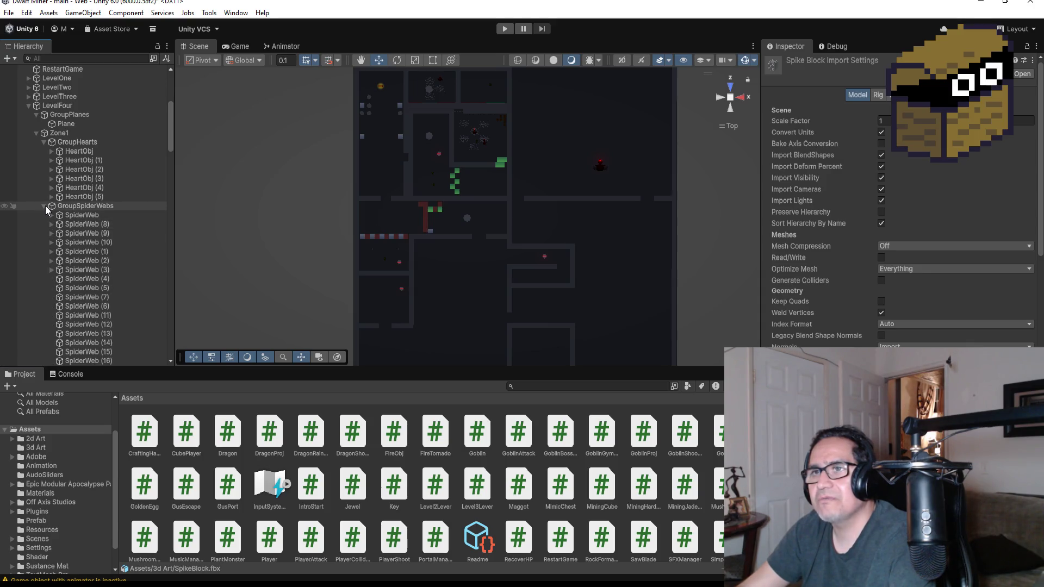
scroll(74, 255, down, 5)
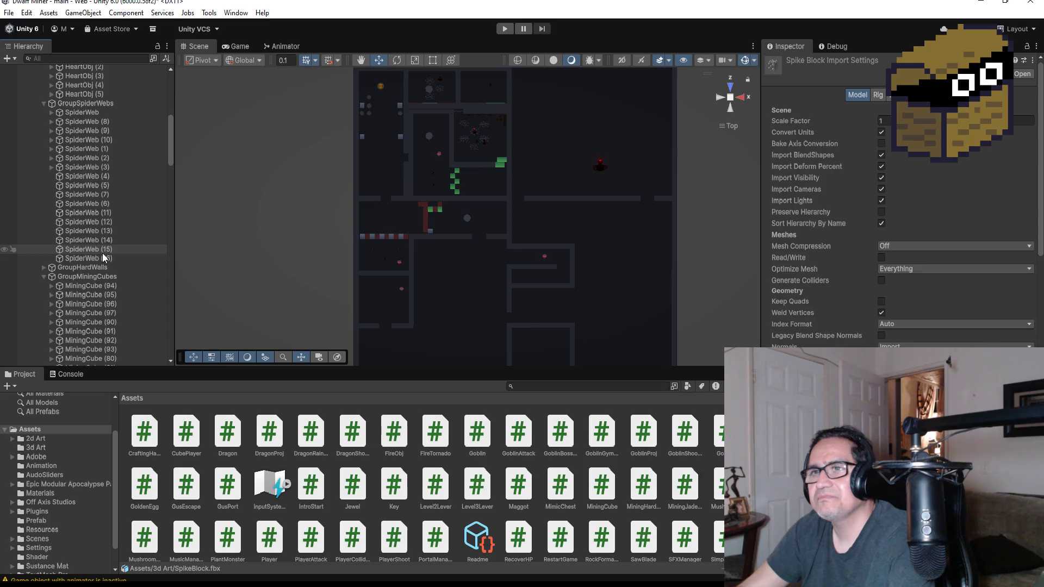
click(93, 258)
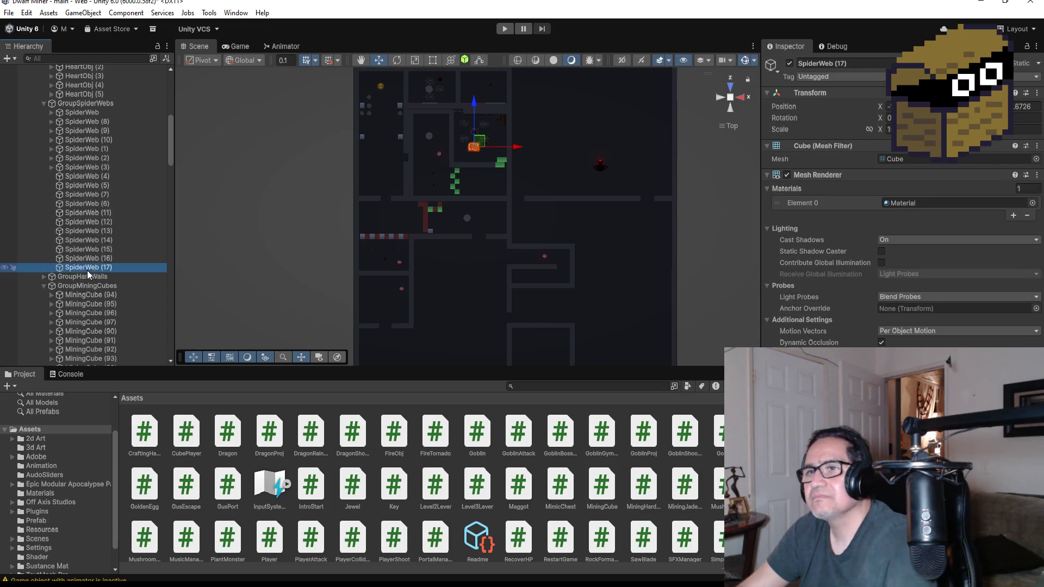
Duplicate SpiderWeb (16) and move the new SpiderWeb (17) under Zone2.
key(ctrl+d)
scroll(123, 271, down, 3)
scroll(124, 272, down, 2)
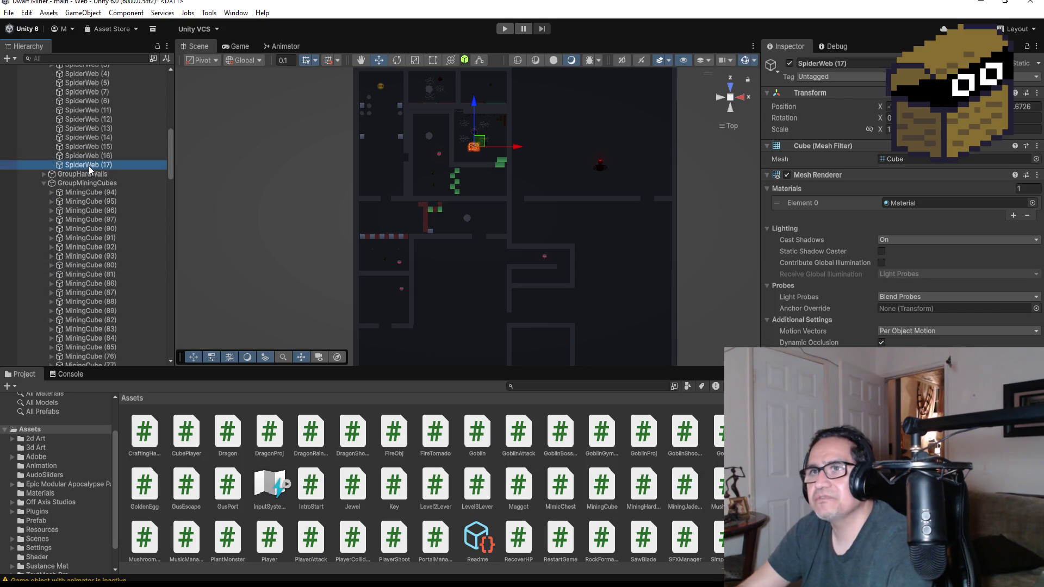
mouse_move(90, 165)
mouse_down()
mouse_move(92, 381)
mouse_move(87, 352)
mouse_move(89, 371)
mouse_move(108, 331)
mouse_move(106, 366)
mouse_move(118, 318)
mouse_move(118, 363)
mouse_move(125, 347)
mouse_move(130, 365)
mouse_move(132, 338)
mouse_move(135, 362)
mouse_move(135, 317)
mouse_move(137, 362)
mouse_move(113, 295)
mouse_up()
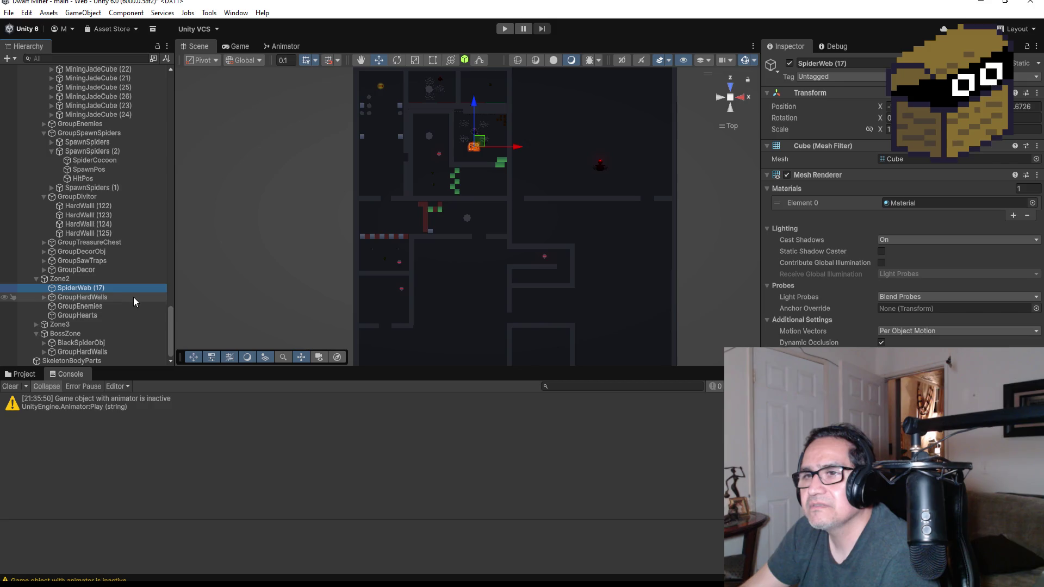
Create an empty object named GroupSpiderWeb under Zone2 and nest SpiderWeb (17) inside it.
click(72, 278)
right_click(71, 279)
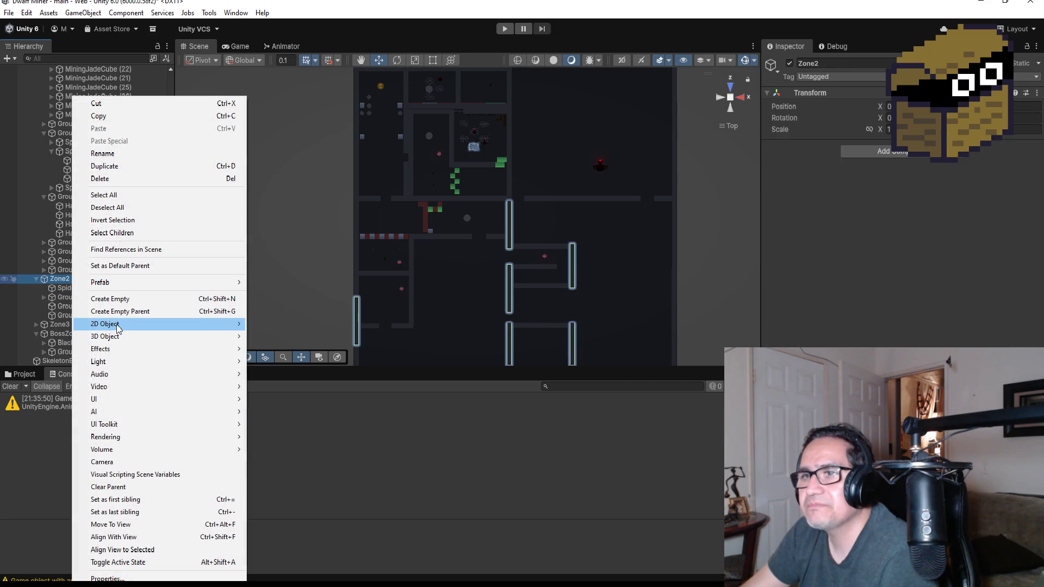
click(112, 298)
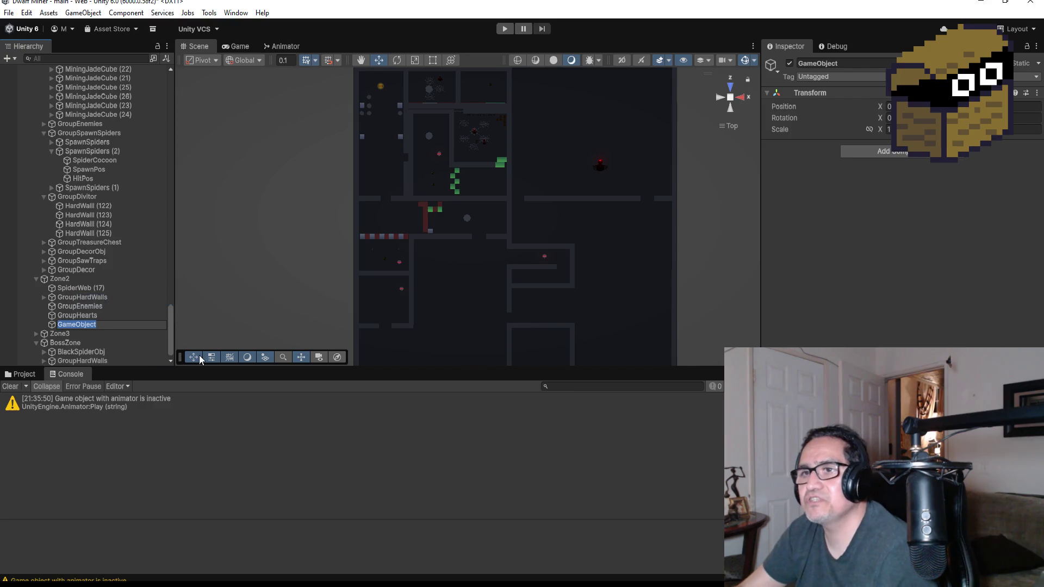
text(G)
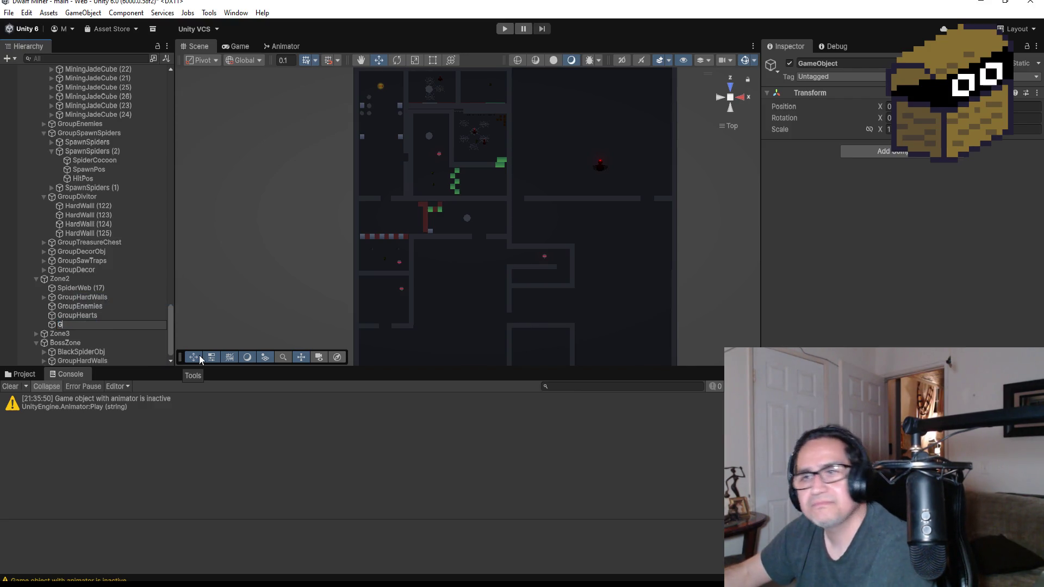
text(roupSpiderWeb)
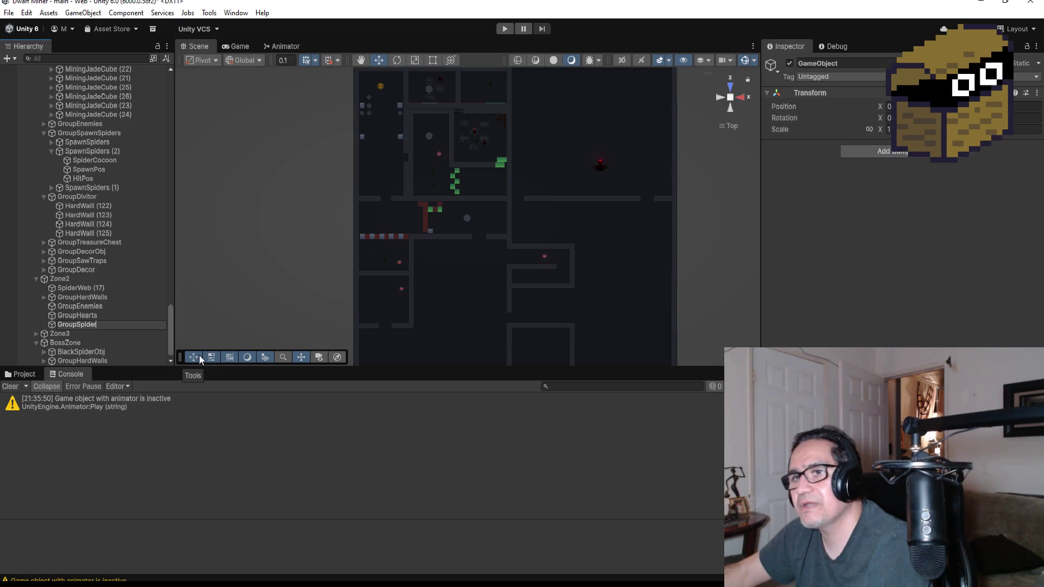
key(Return)
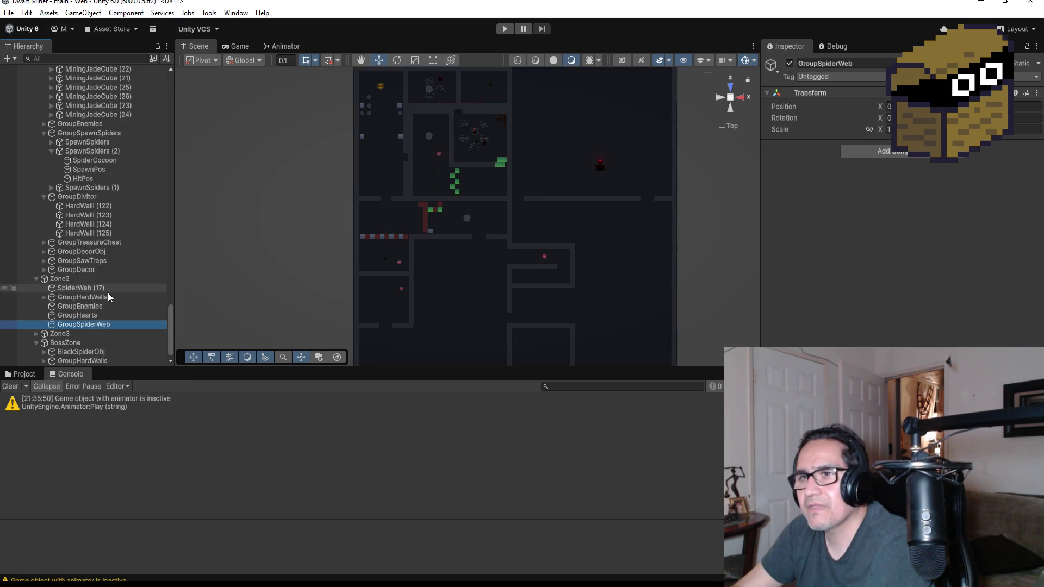
drag(102, 286, 109, 324)
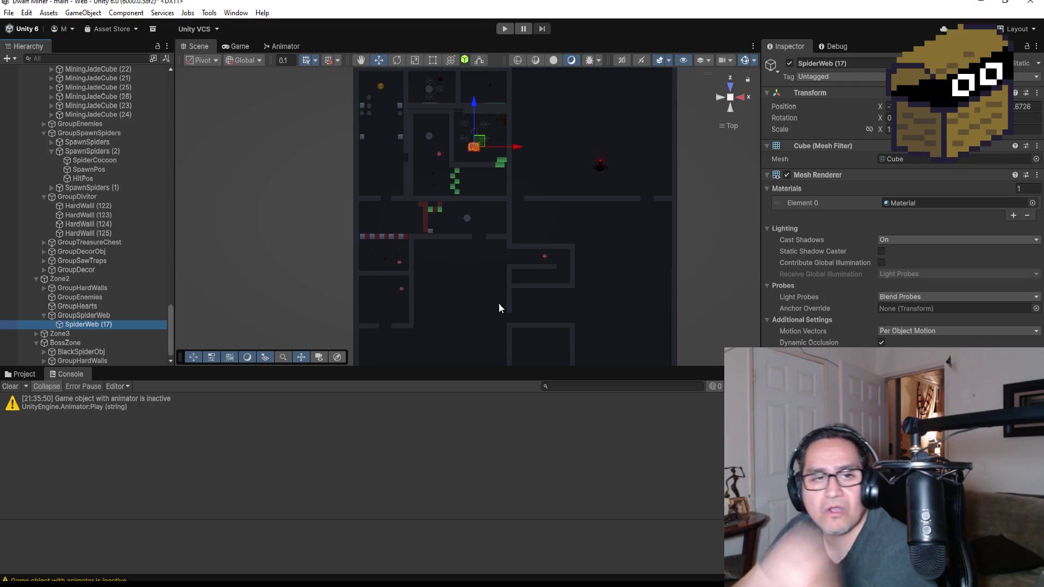
Slide SpiderWeb (17) down along Z to just below the horizontal wall.
scroll(547, 230, down, 3)
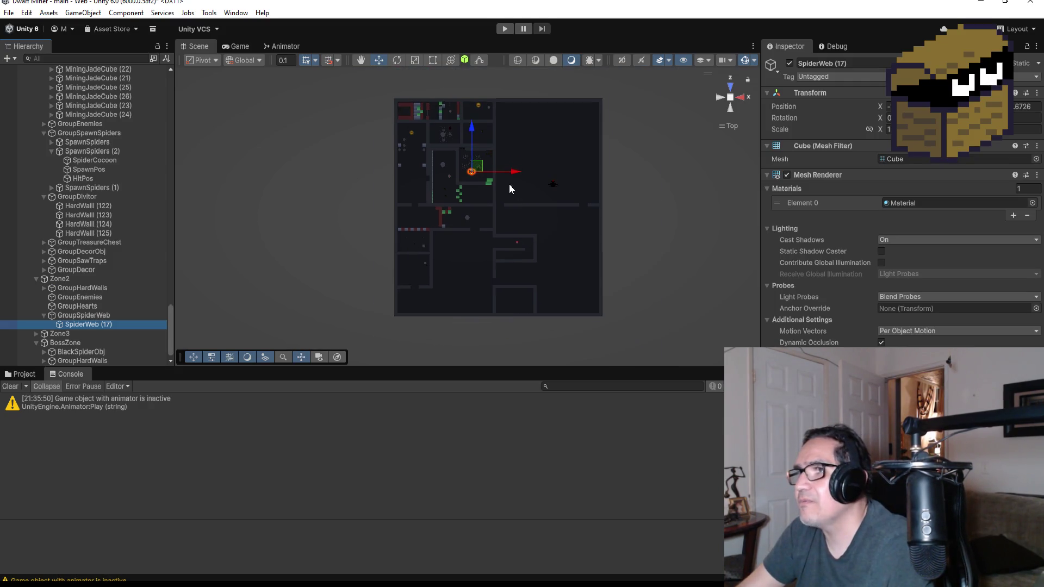
drag(470, 129, 468, 177)
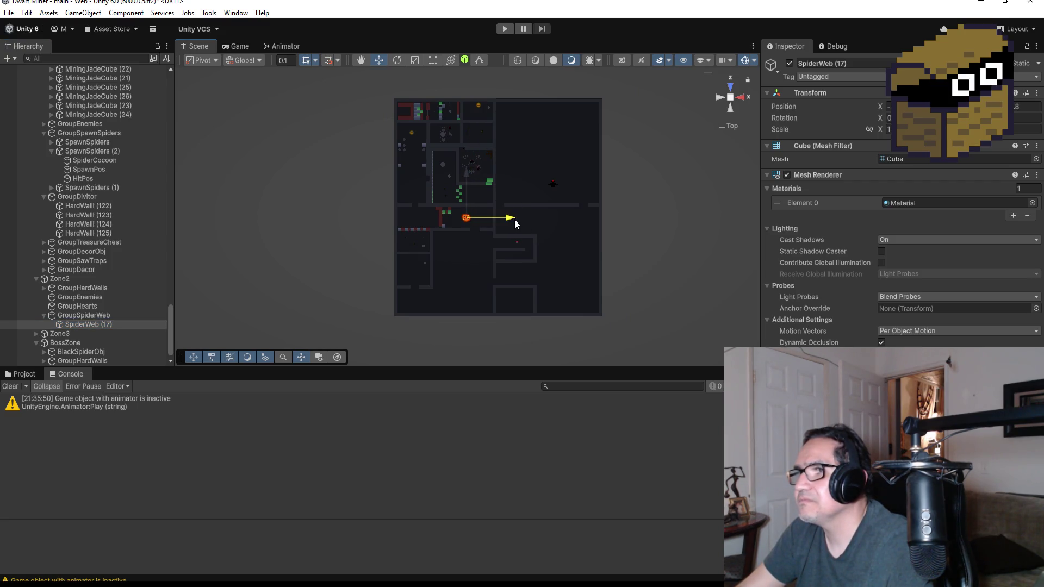
scroll(535, 203, down, 3)
scroll(501, 171, up, 3)
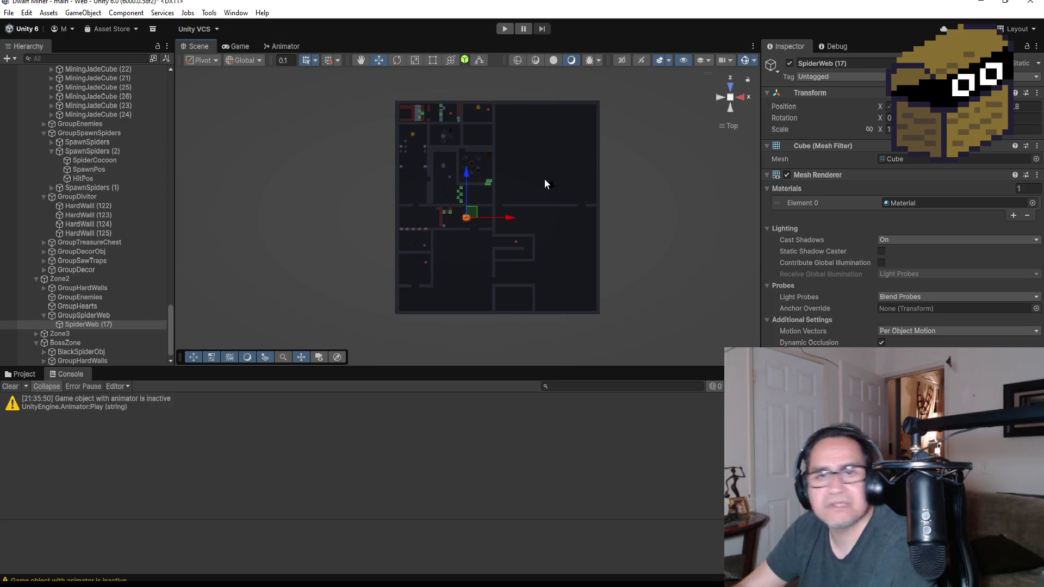
scroll(542, 179, down, 5)
scroll(512, 140, down, 3)
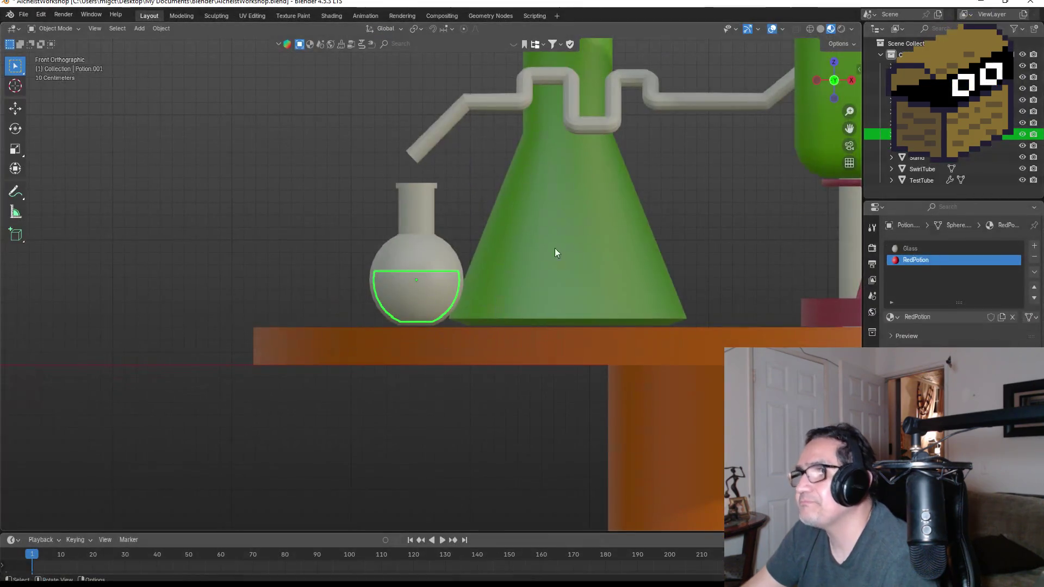
Switch Blender to front view and orbit around the alchemy table with its flasks.
key(KP_1)
scroll(592, 273, up, 7)
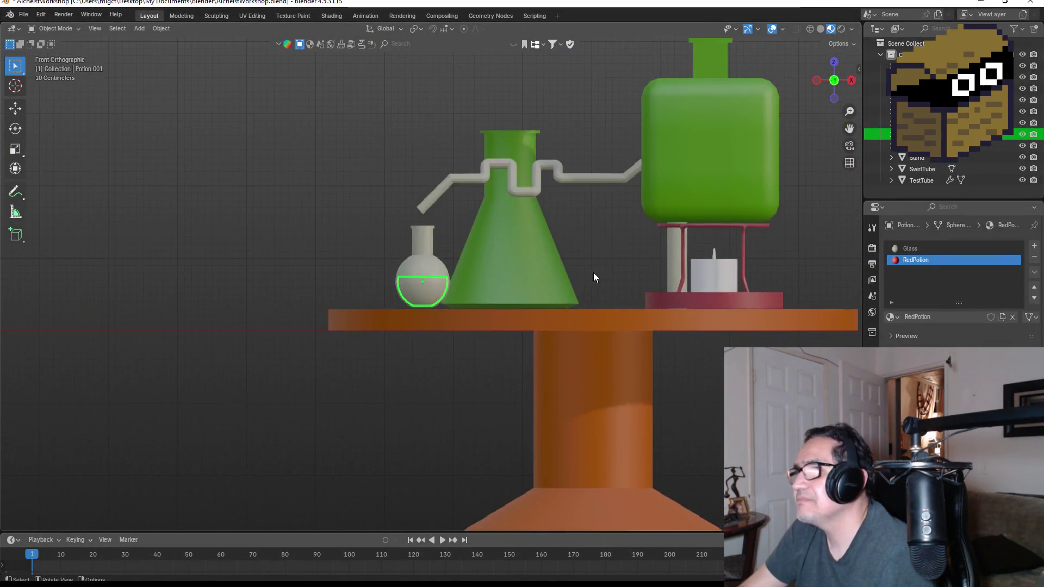
mouse_move(661, 267)
mouse_down()
mouse_move(592, 307)
mouse_move(665, 322)
mouse_move(727, 290)
mouse_move(661, 281)
mouse_move(661, 270)
mouse_up()
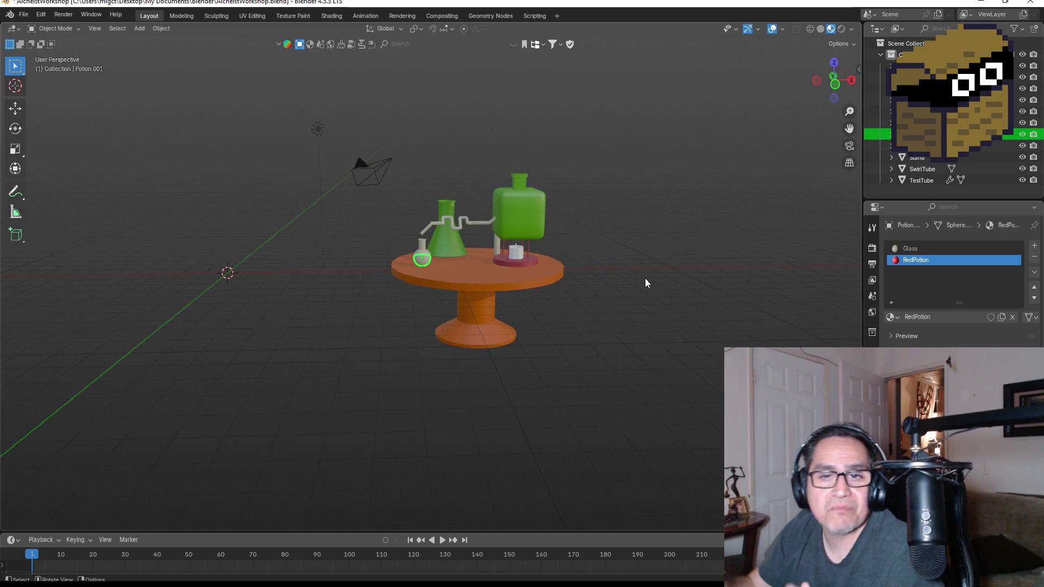
mouse_move(527, 282)
mouse_down()
mouse_move(496, 235)
mouse_move(461, 224)
mouse_move(579, 257)
mouse_move(663, 260)
mouse_up()
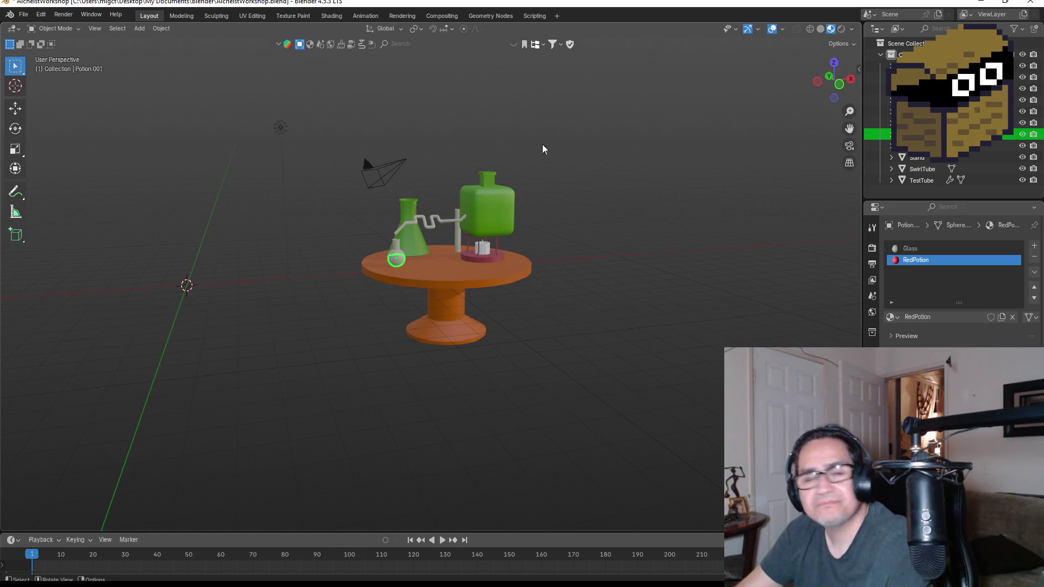
click(980, 2)
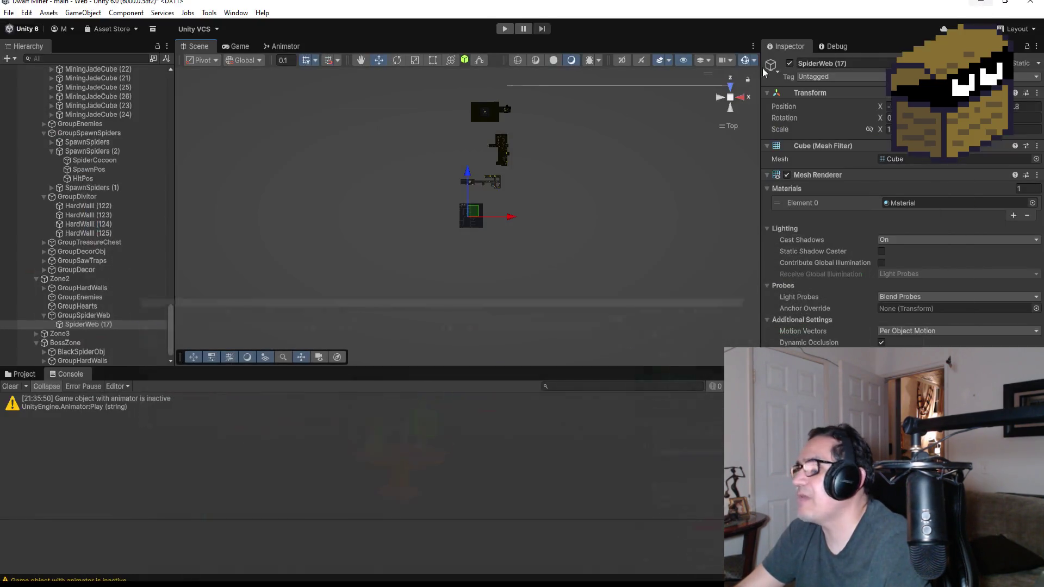
scroll(560, 214, up, 10)
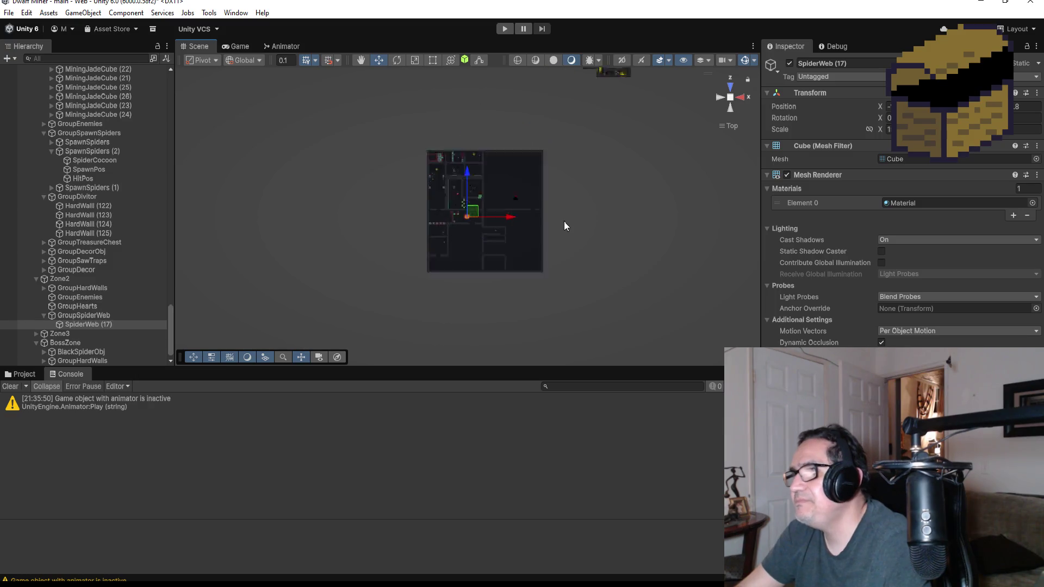
scroll(547, 217, down, 5)
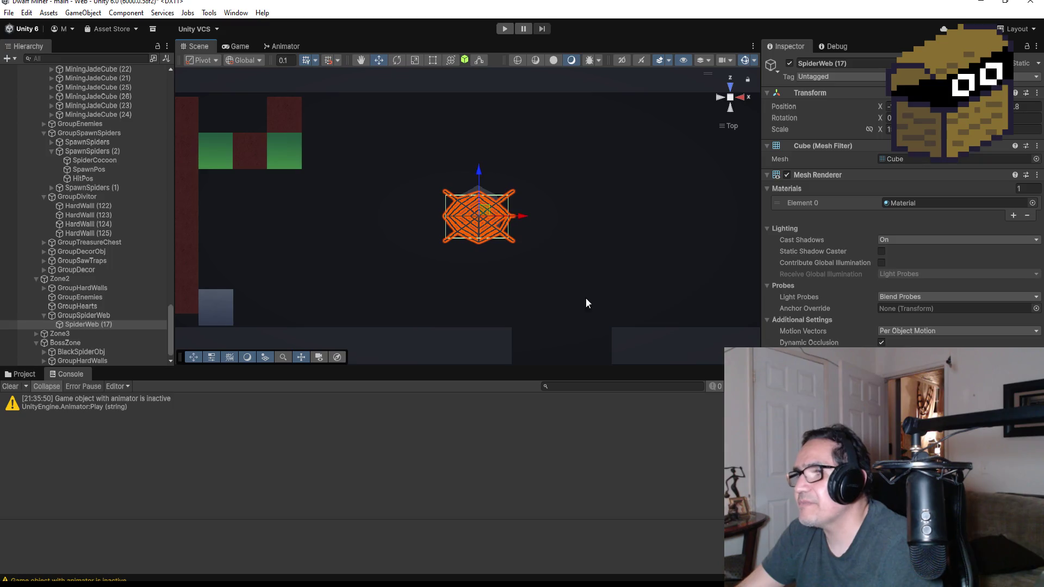
mouse_move(585, 300)
mouse_down()
mouse_move(557, 178)
mouse_move(552, 217)
mouse_move(587, 249)
mouse_move(578, 187)
mouse_up()
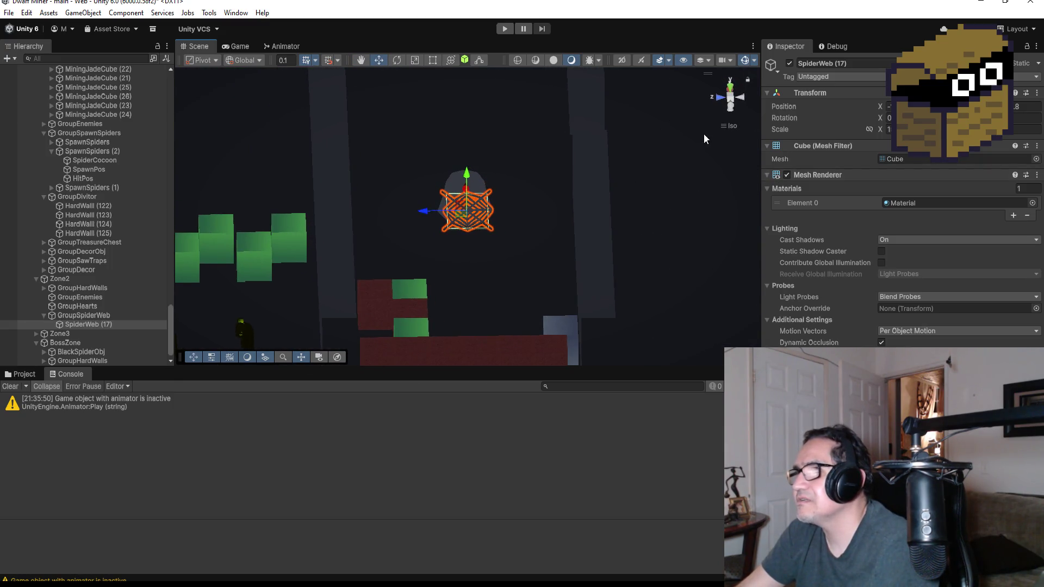
click(731, 83)
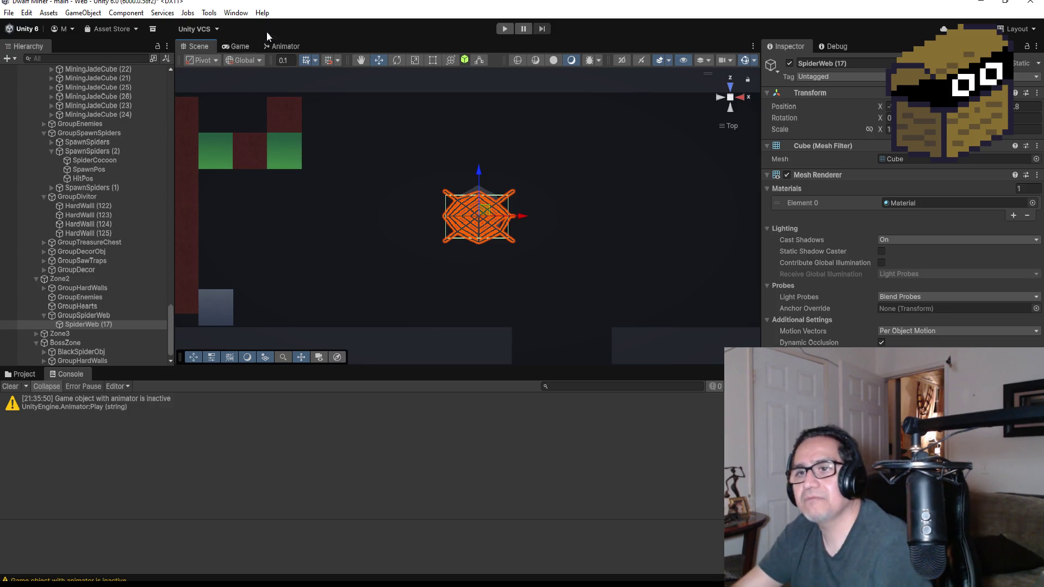
scroll(109, 217, up, 15)
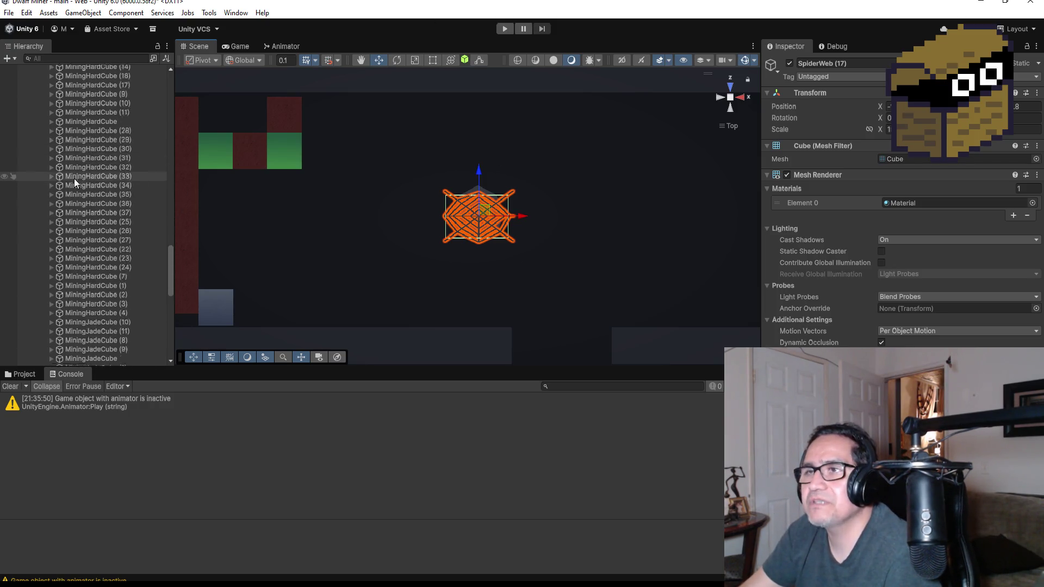
Move SpiderWeb (18) up and duplicate it into copies placed below, left and above it.
scroll(108, 203, up, 2)
scroll(539, 250, down, 1)
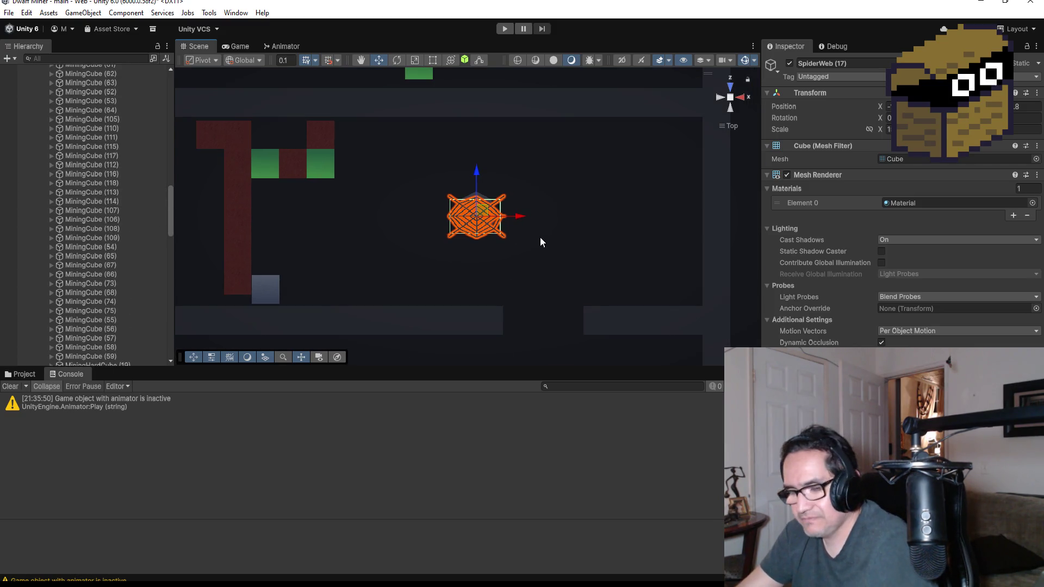
click(485, 224)
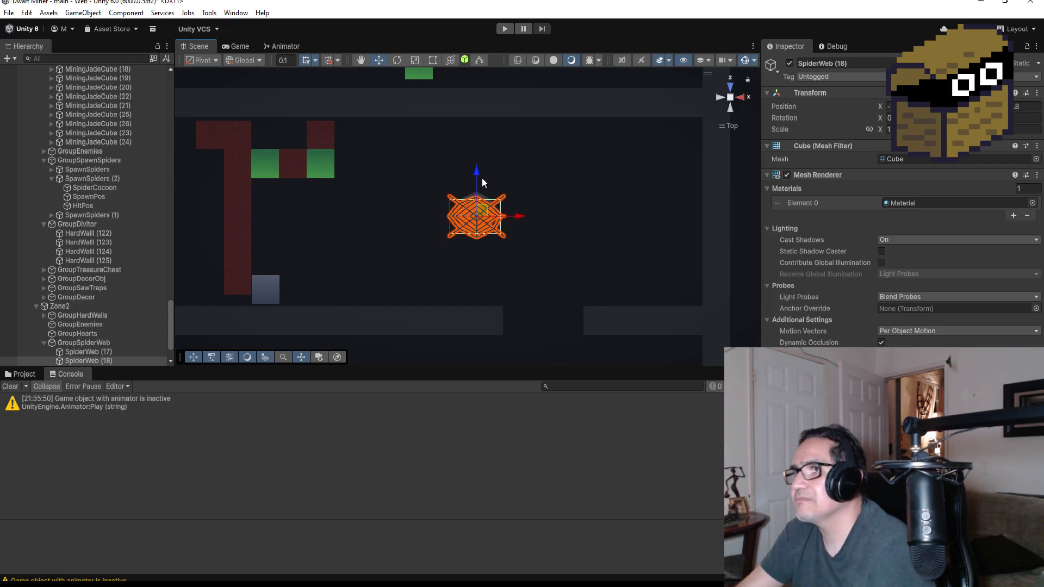
drag(475, 174, 478, 125)
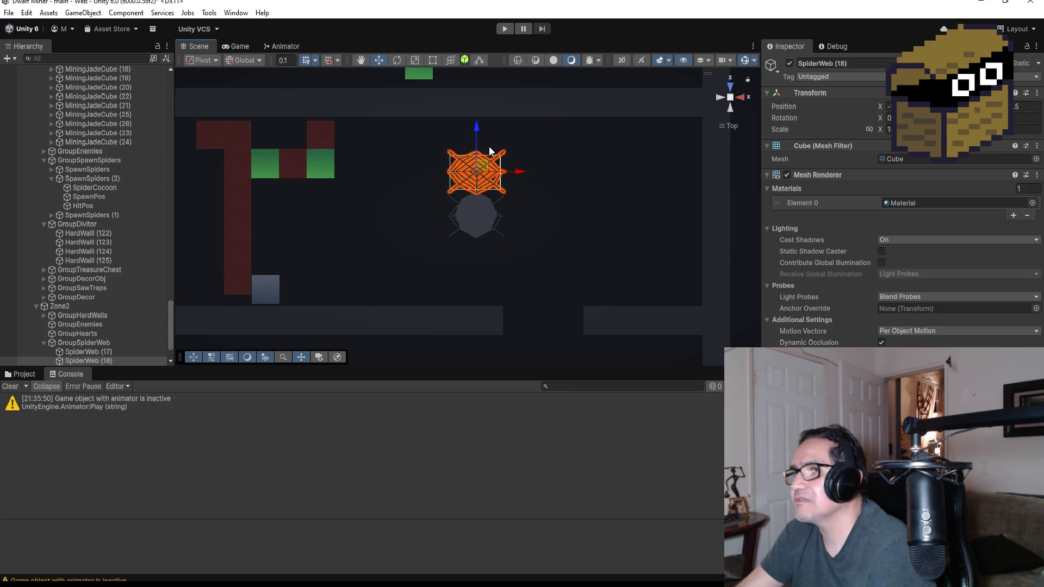
key(ctrl+d)
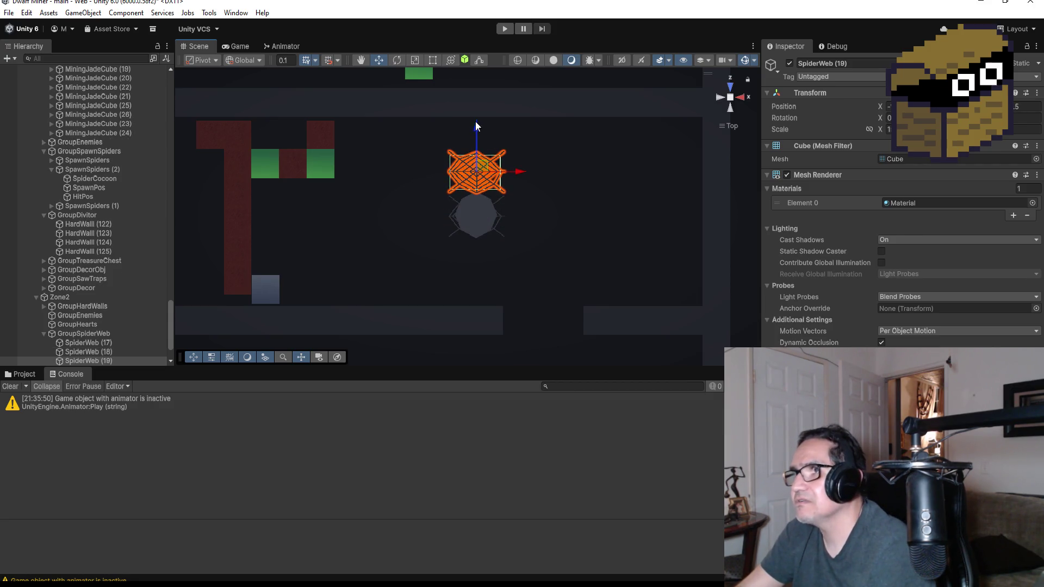
drag(476, 126, 485, 213)
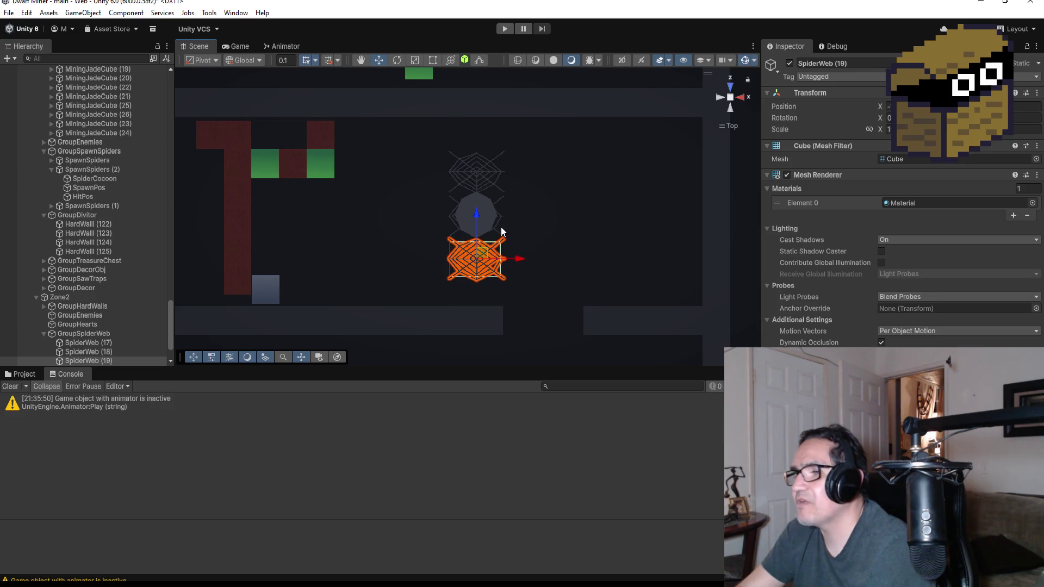
key(ctrl+d)
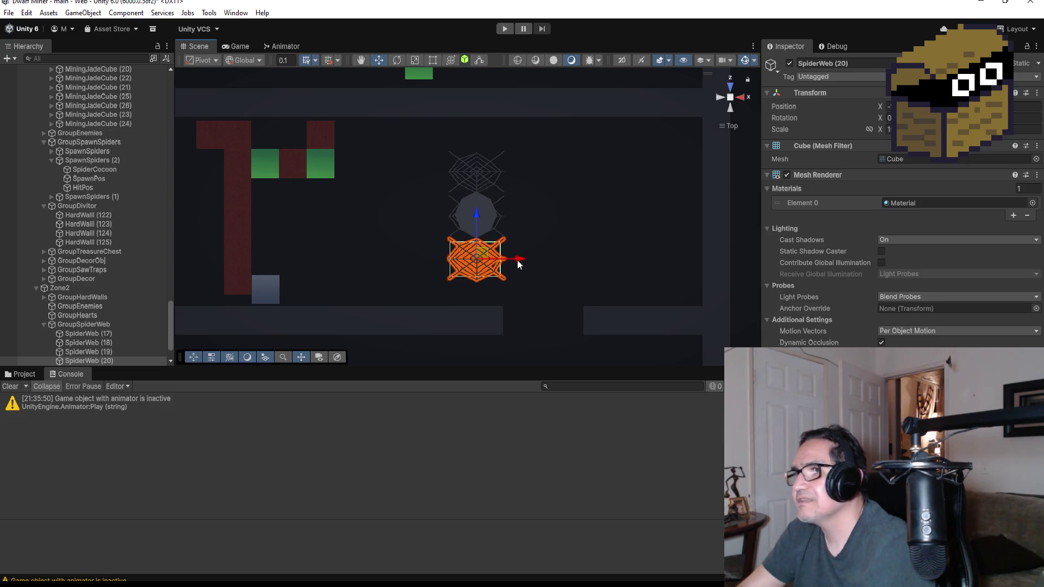
mouse_move(517, 260)
mouse_down()
mouse_move(449, 260)
mouse_move(462, 261)
mouse_up()
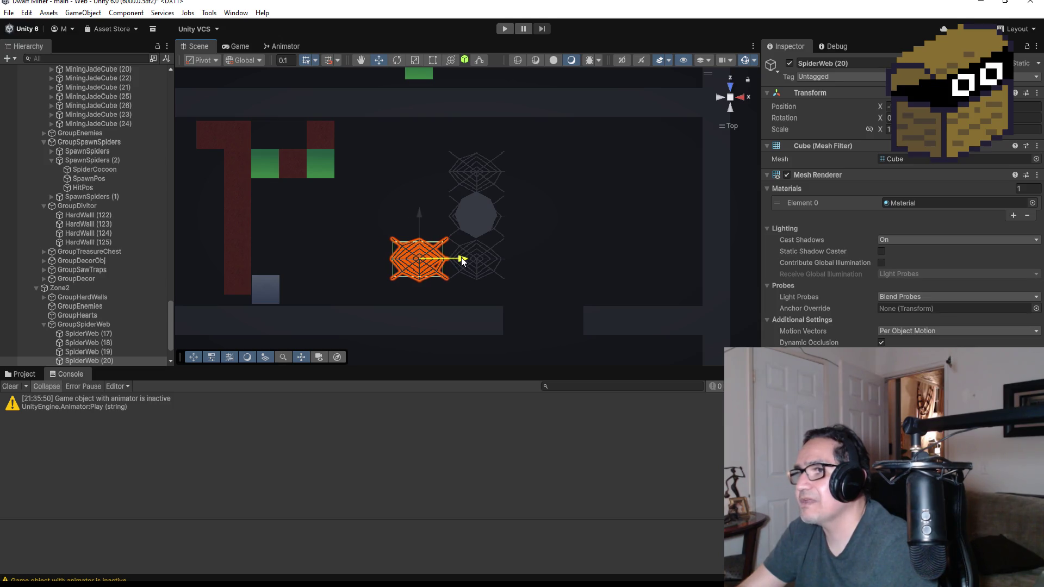
key(ctrl+d)
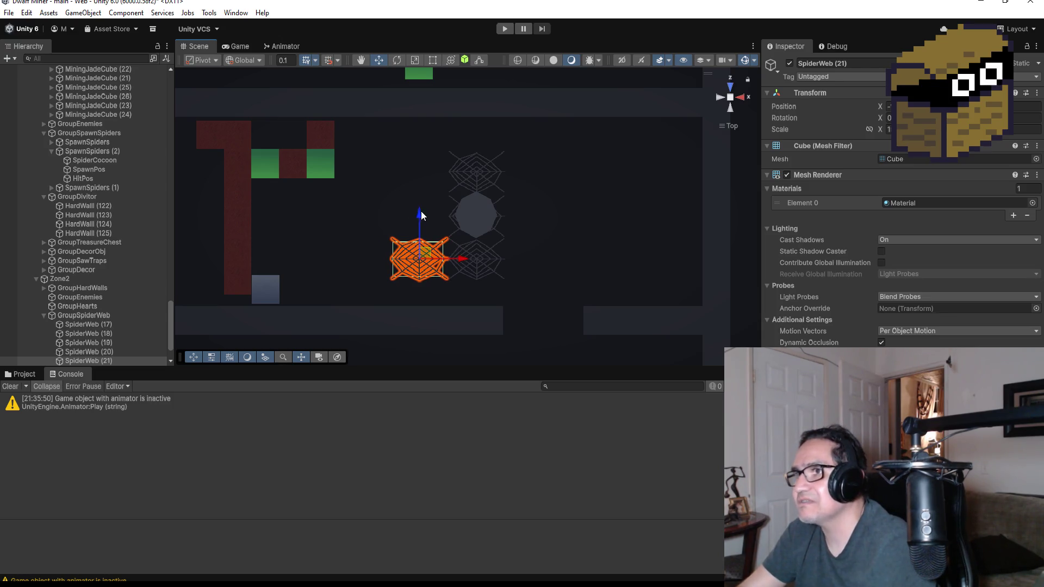
drag(422, 215, 422, 172)
drag(462, 219, 410, 216)
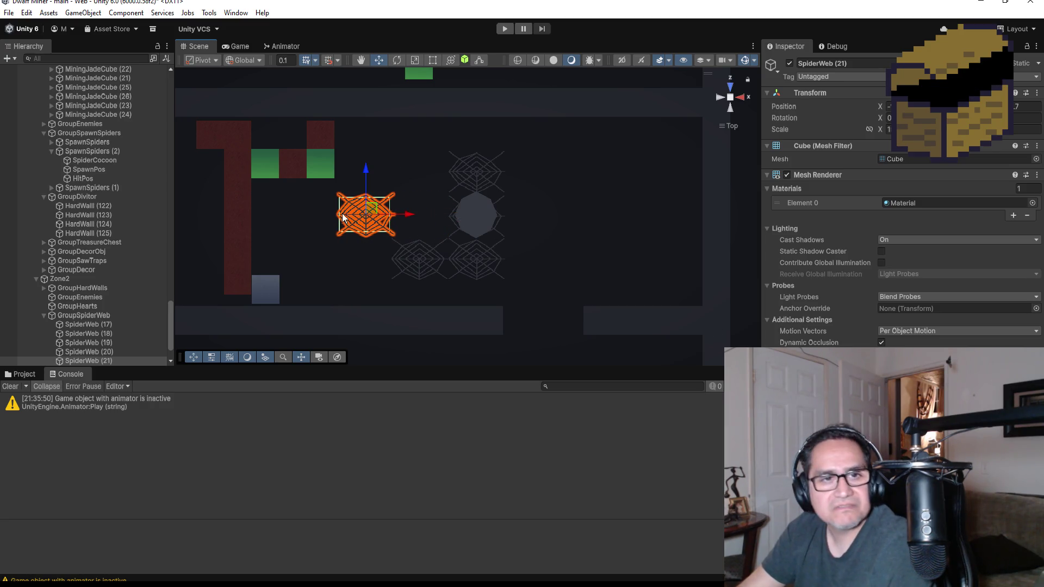
scroll(93, 139, up, 15)
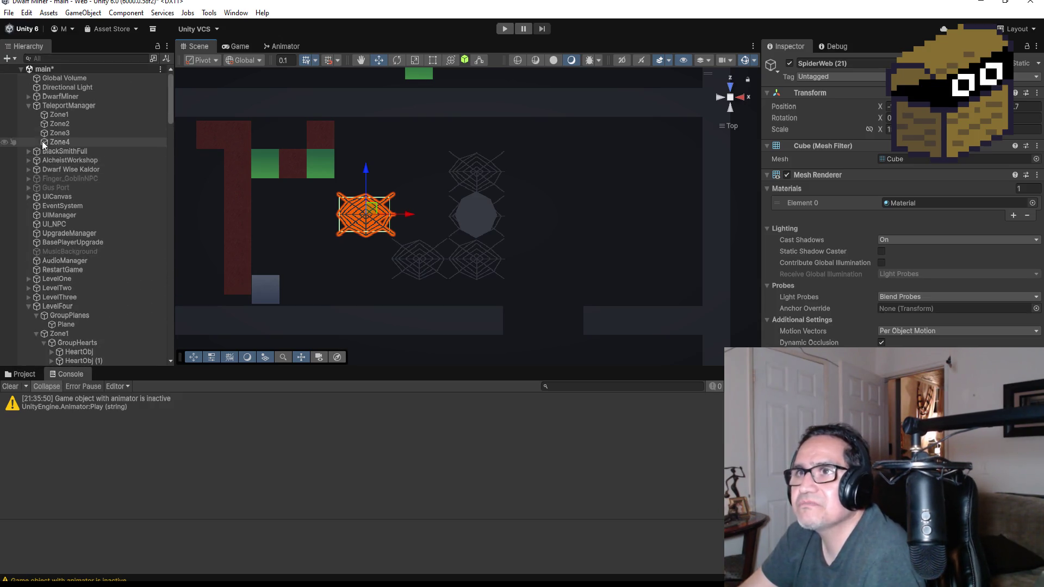
Set DwarfMiner's Pp zone to Zone 1 and start Play mode.
click(48, 97)
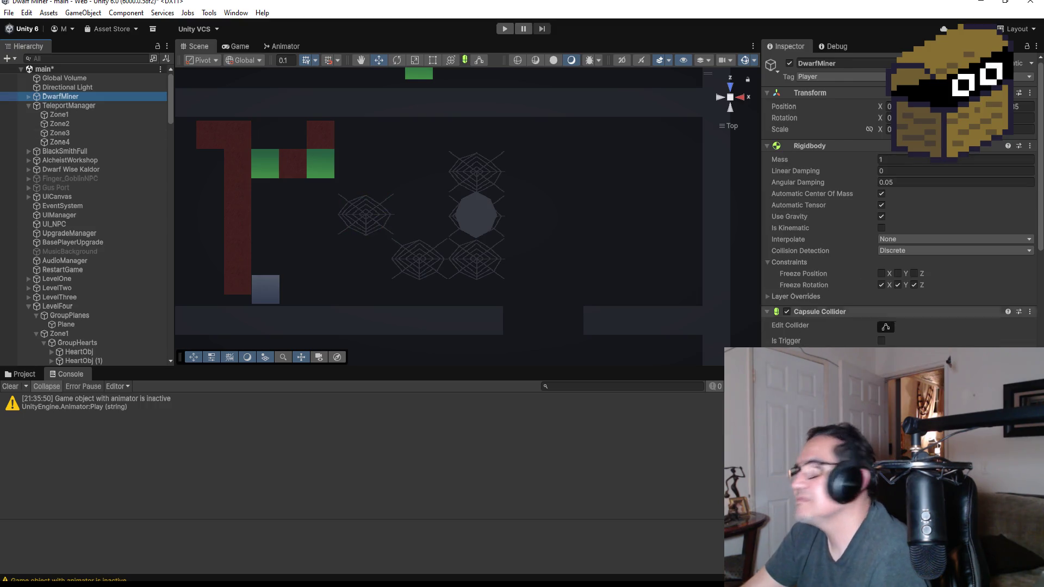
scroll(897, 217, down, 10)
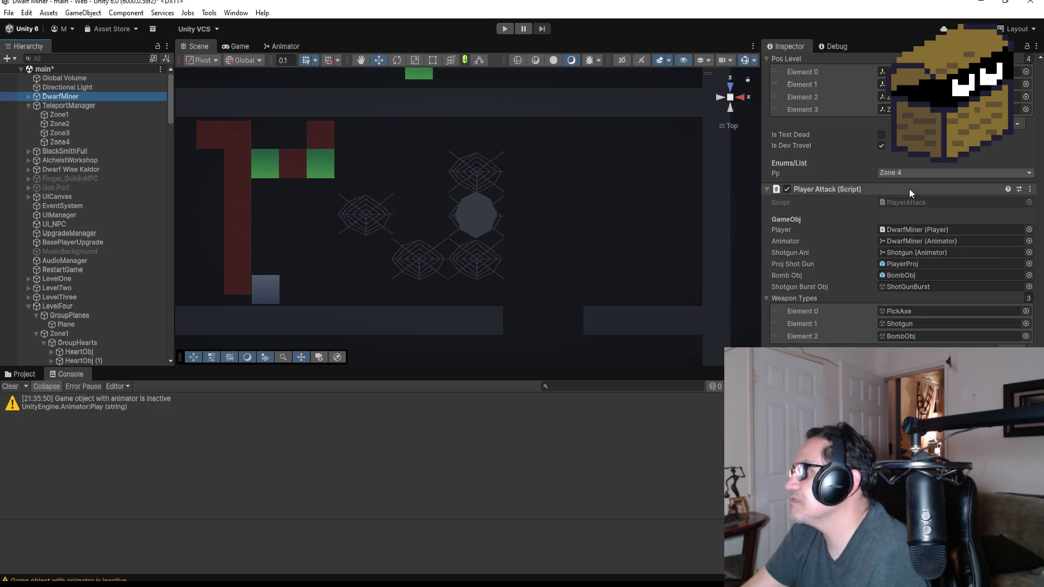
click(924, 172)
click(897, 184)
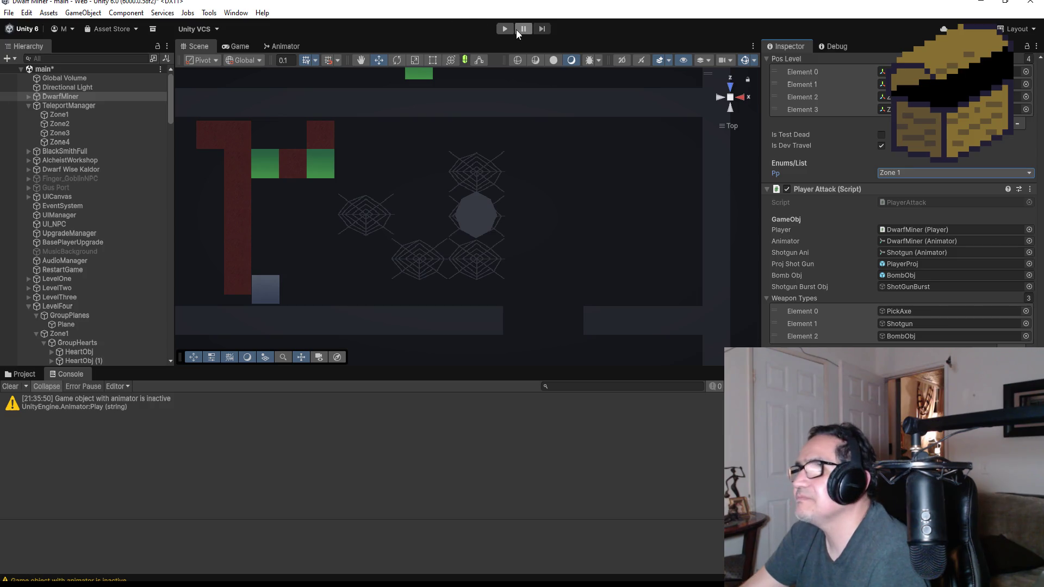
click(504, 29)
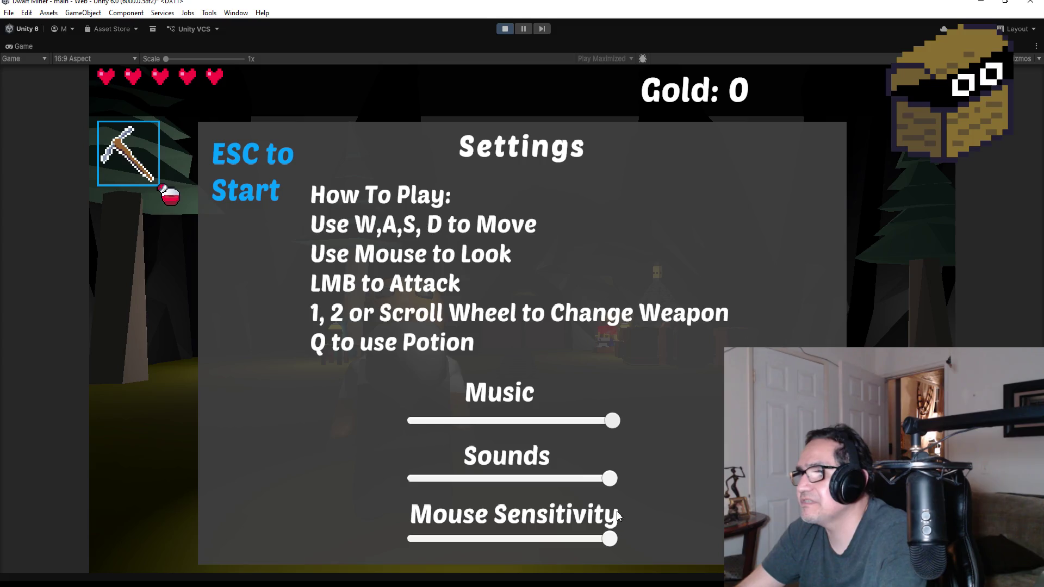
Resume play, talk to Kaldor The Wise, then visit and leave the alchemist's shop.
key(Escape)
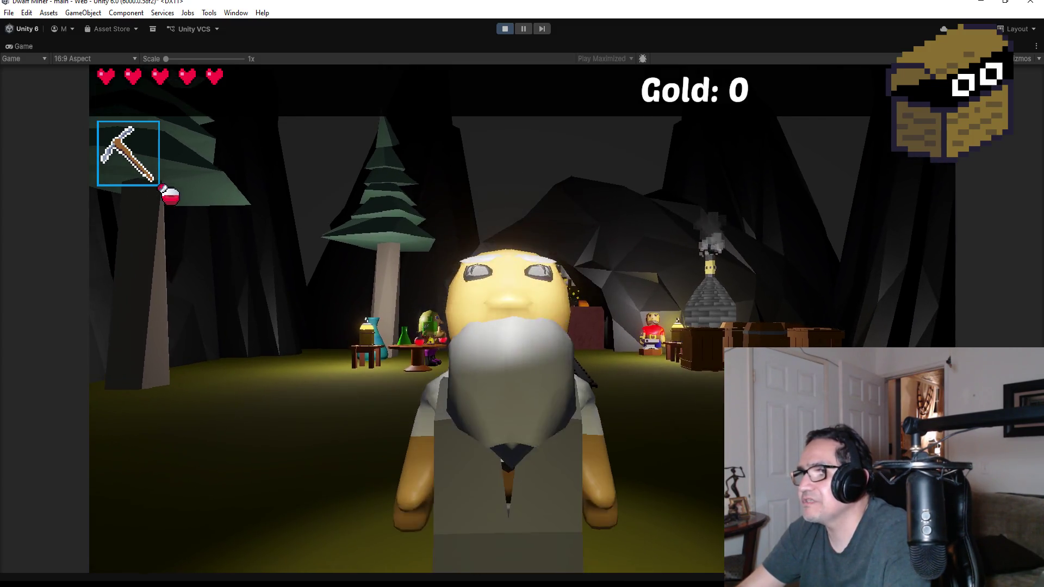
key(e)
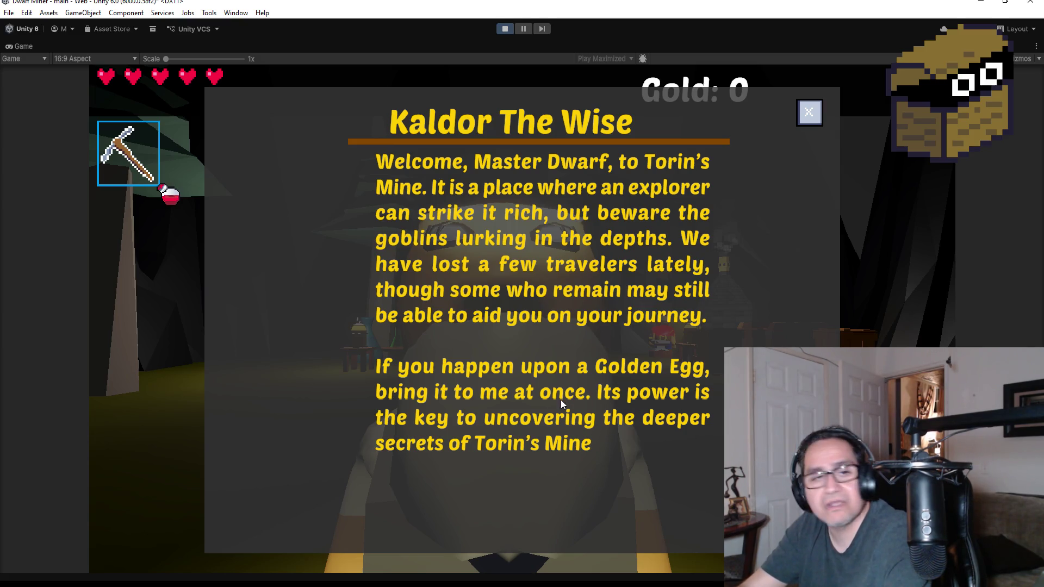
click(799, 124)
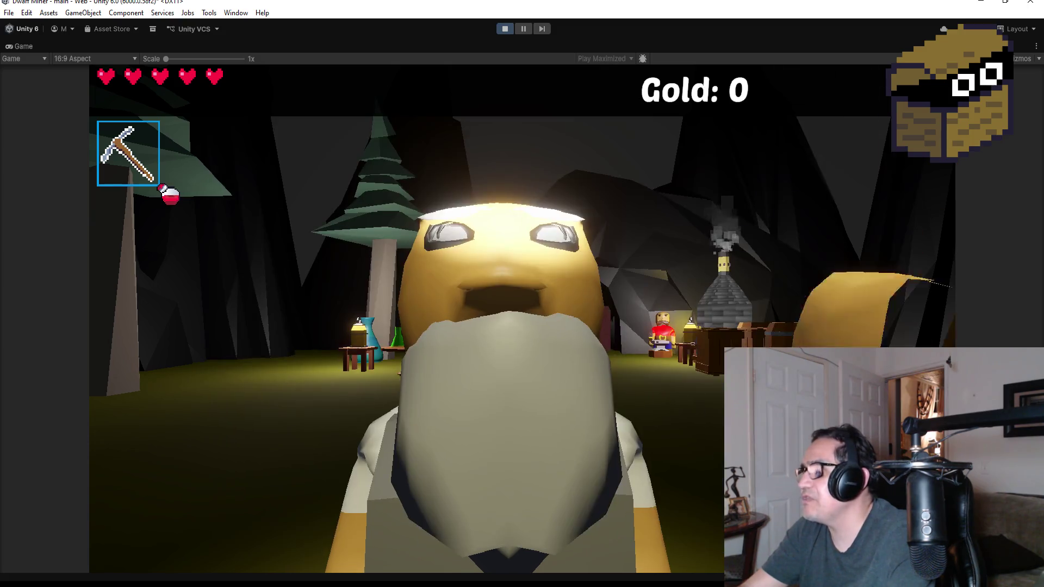
key(2)
key(w)
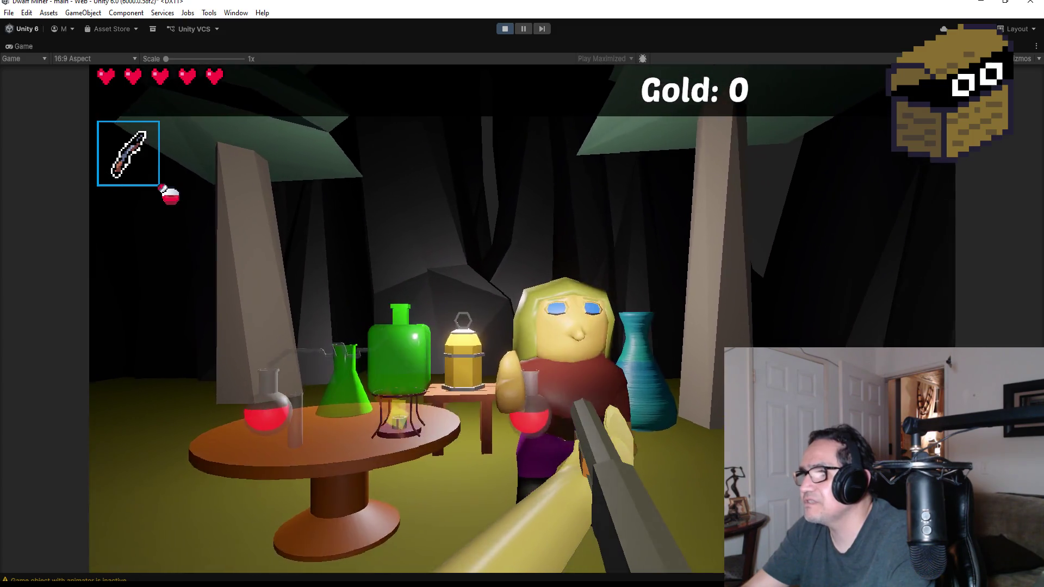
key(e)
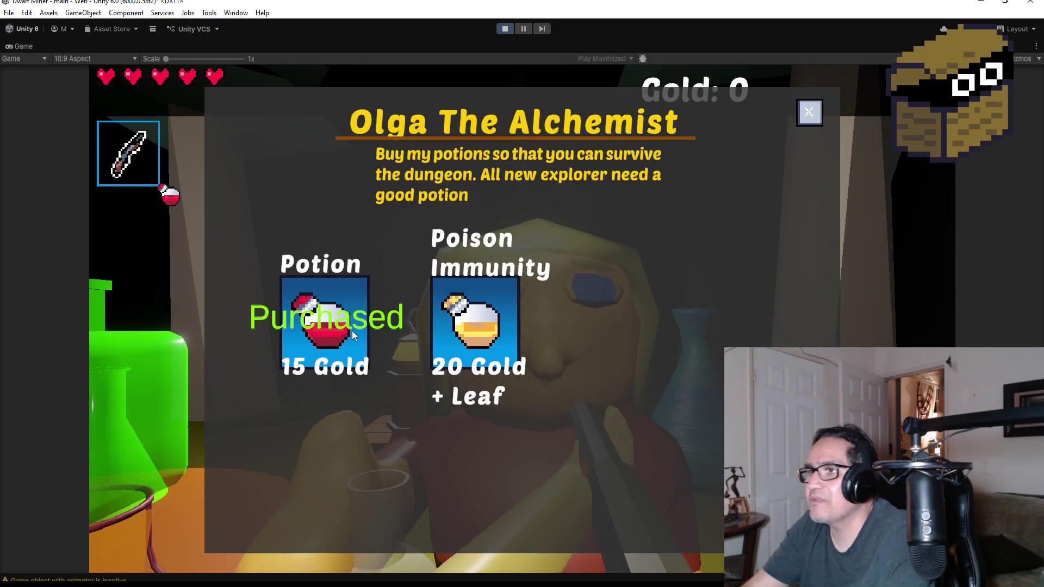
click(810, 112)
Walk back to the blacksmith and check his shop before closing it.
key(s)
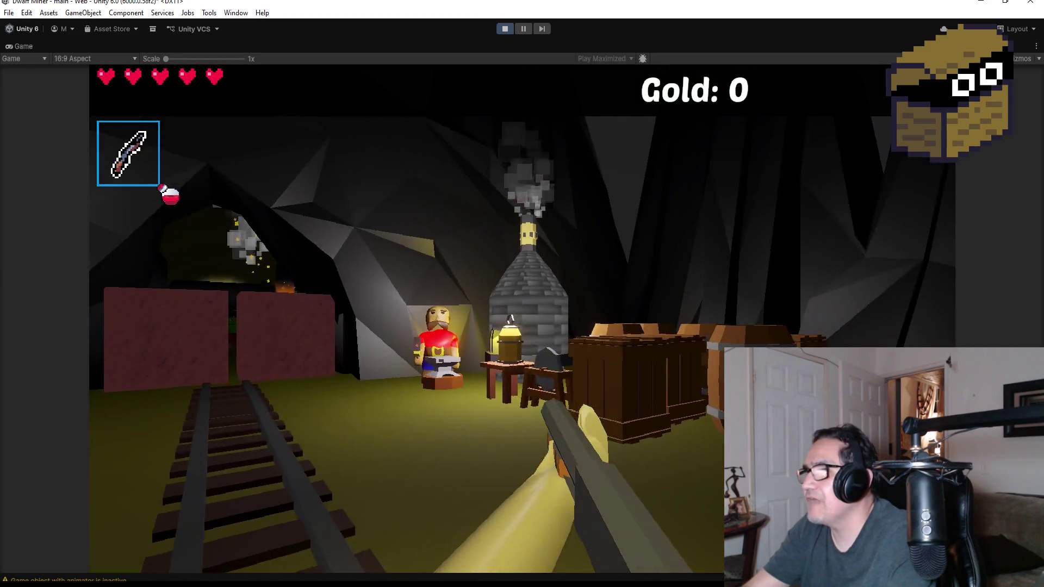
key(w)
key(e)
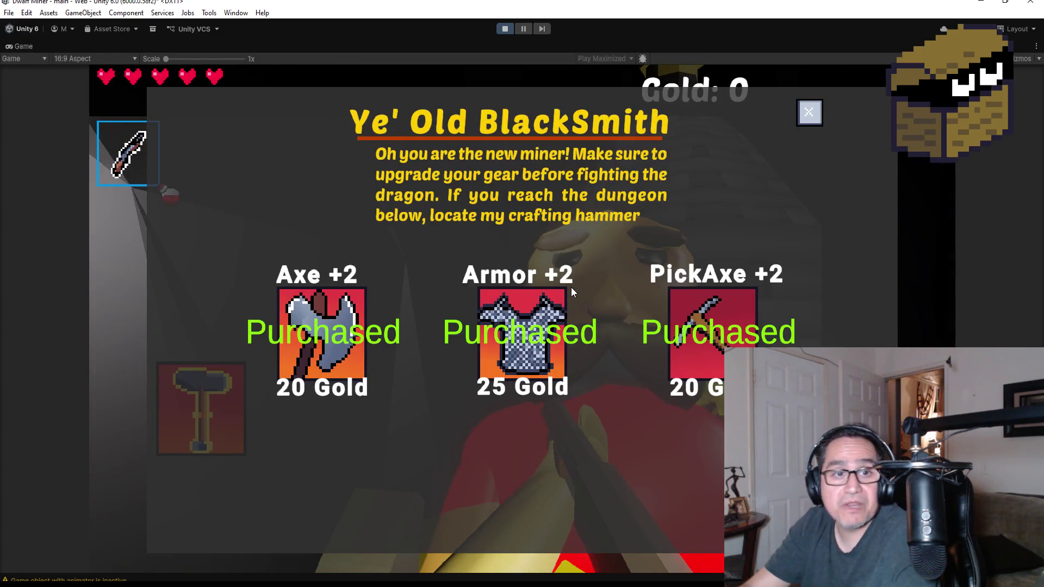
click(809, 112)
Walk to the forge and break the barrel, raising Gold from 0 to 1.
key(s)
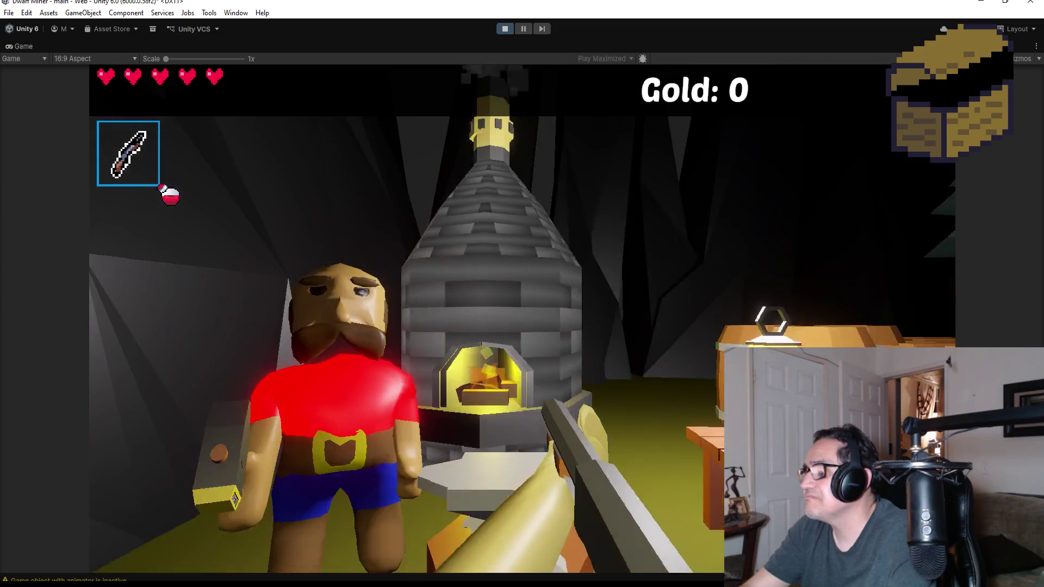
key(w)
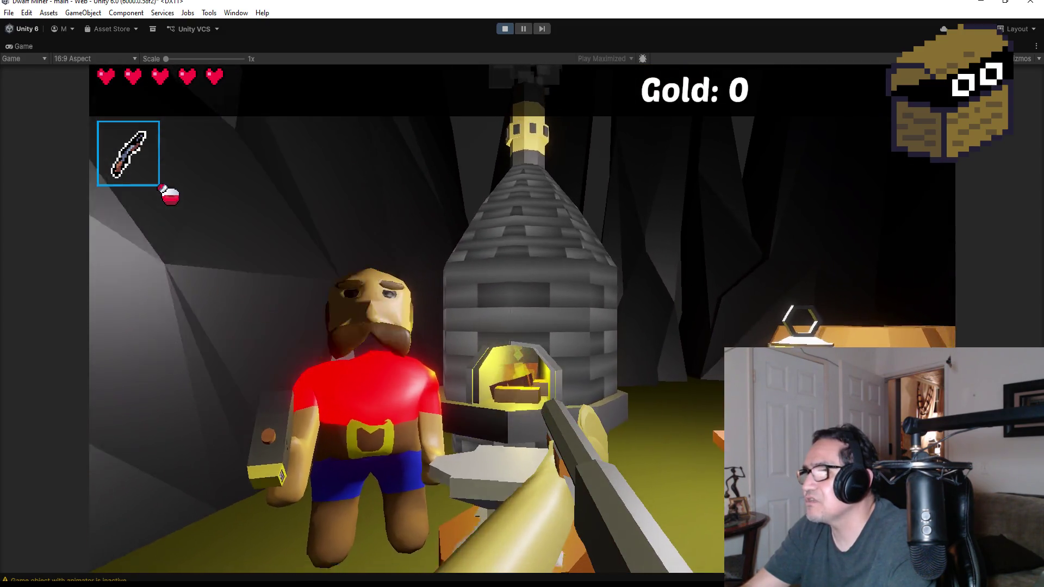
key(w)
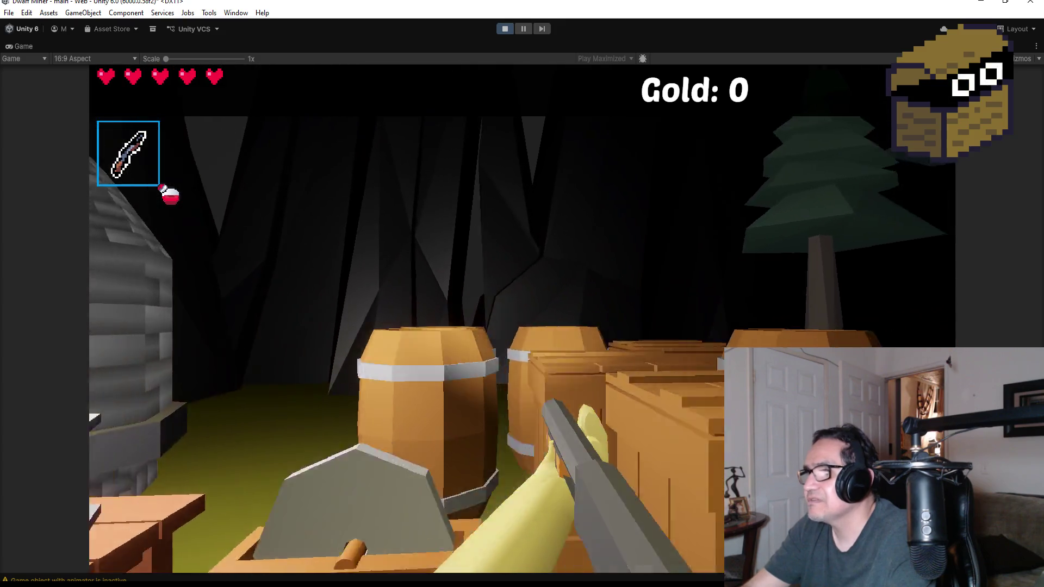
click(522, 318)
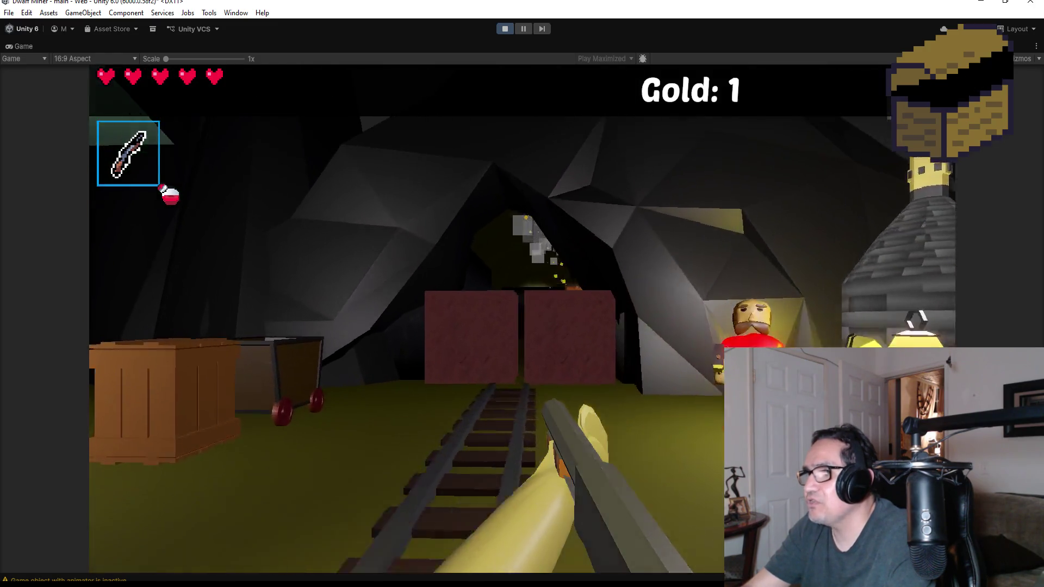
Walk down the dark rail corridor past the bats to the gold rock and chest.
scroll(522, 293, down, 1)
scroll(521, 294, up, 4)
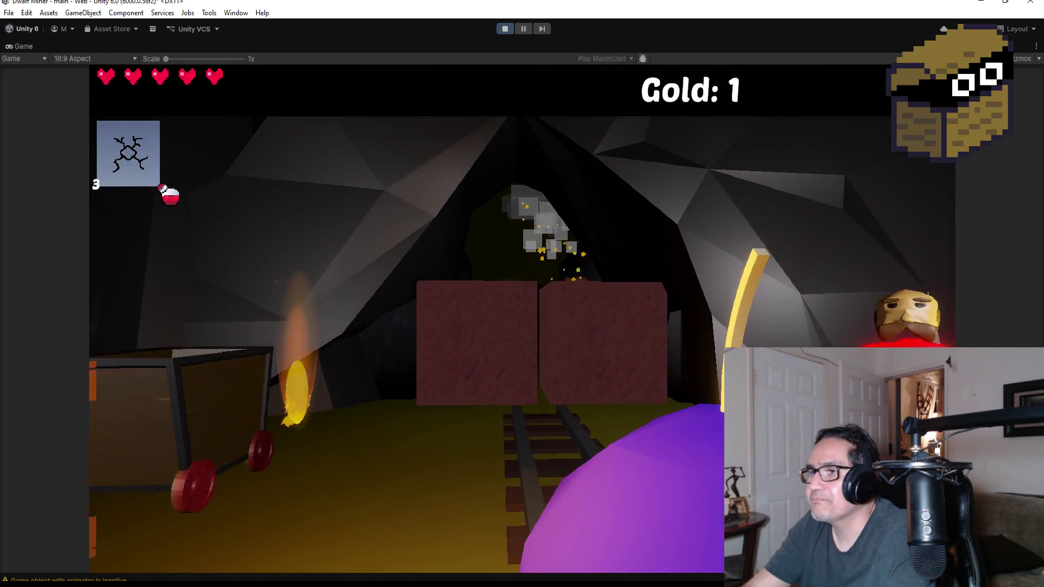
scroll(522, 294, up, 1)
scroll(522, 293, down, 1)
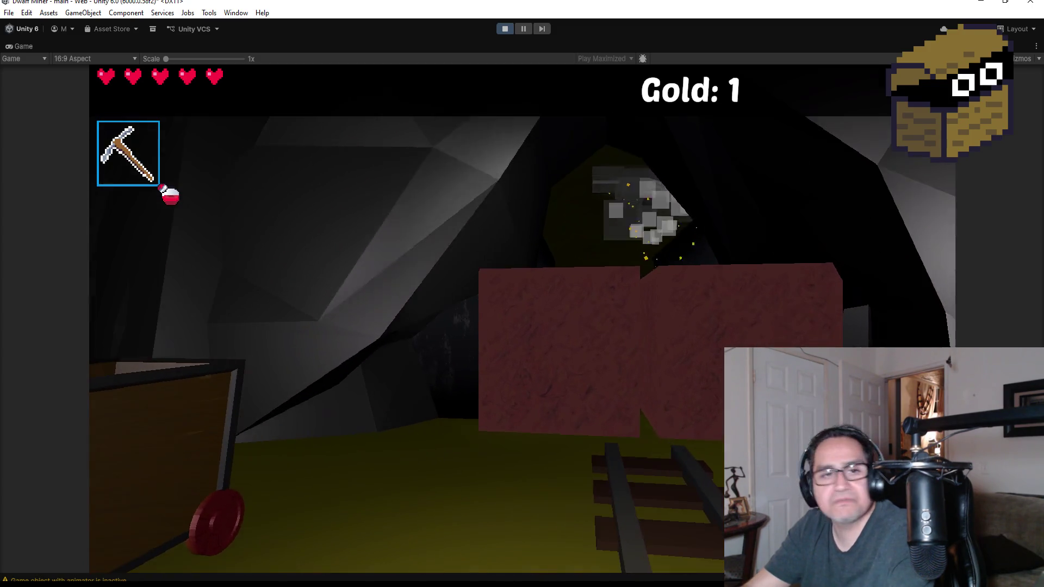
key(w)
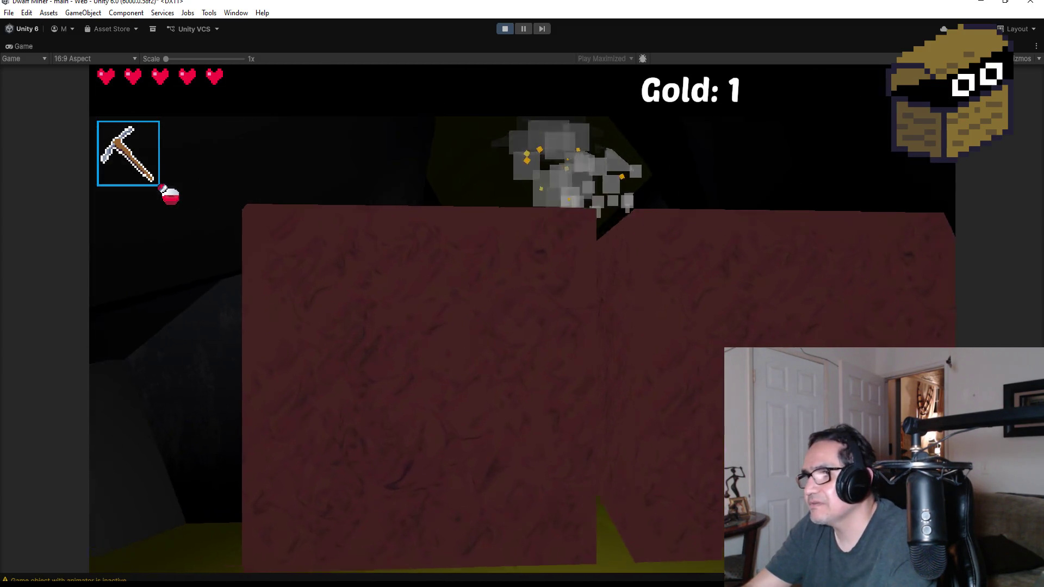
scroll(522, 294, up, 1)
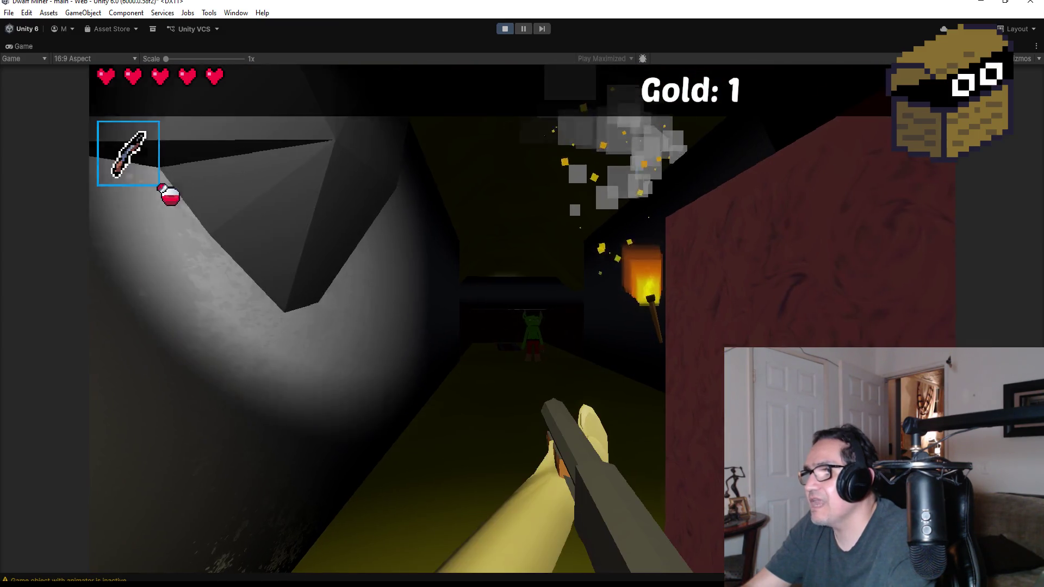
key(w)
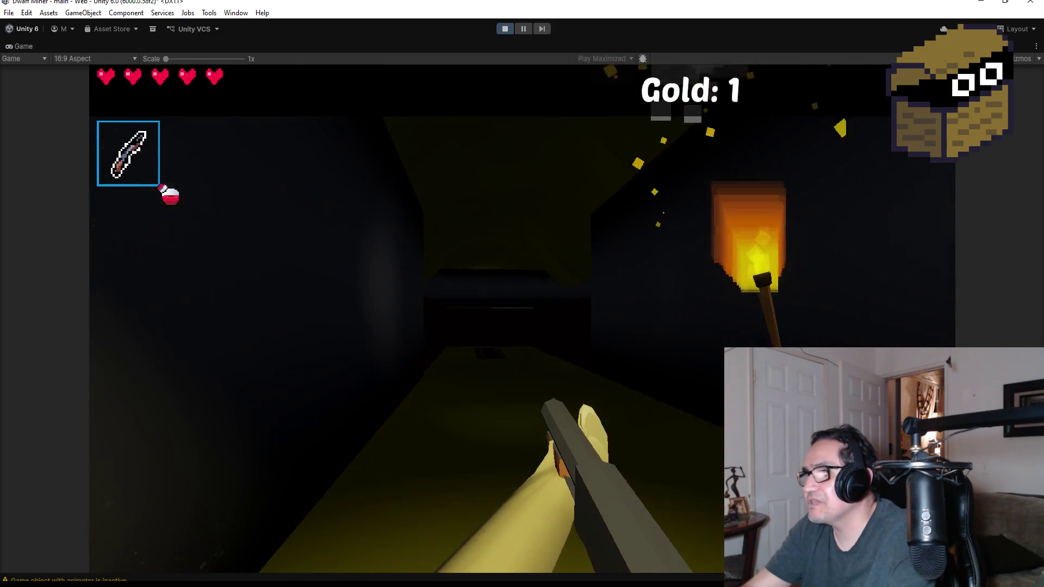
scroll(522, 294, down, 1)
key(w)
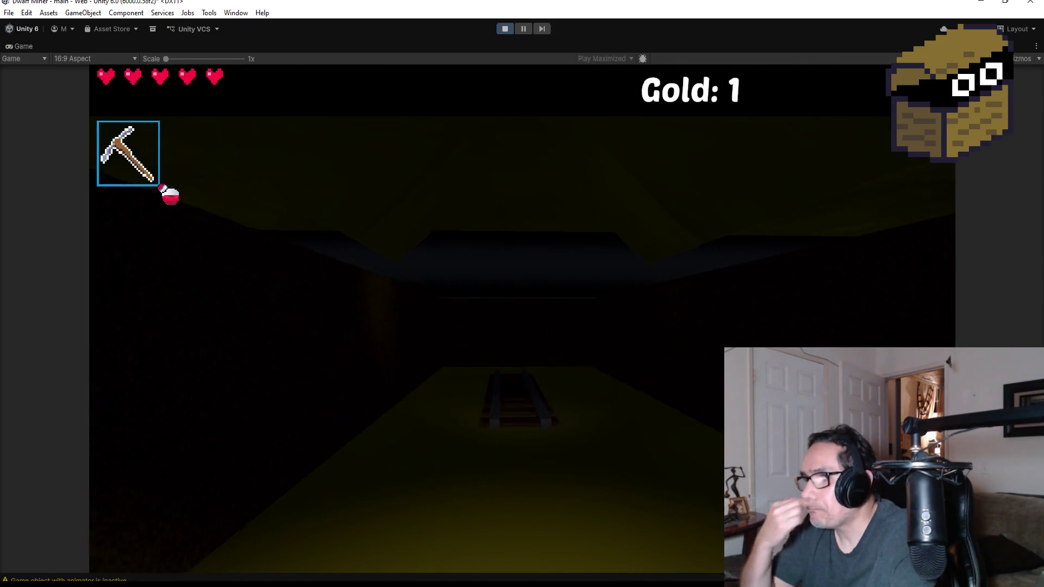
key(w)
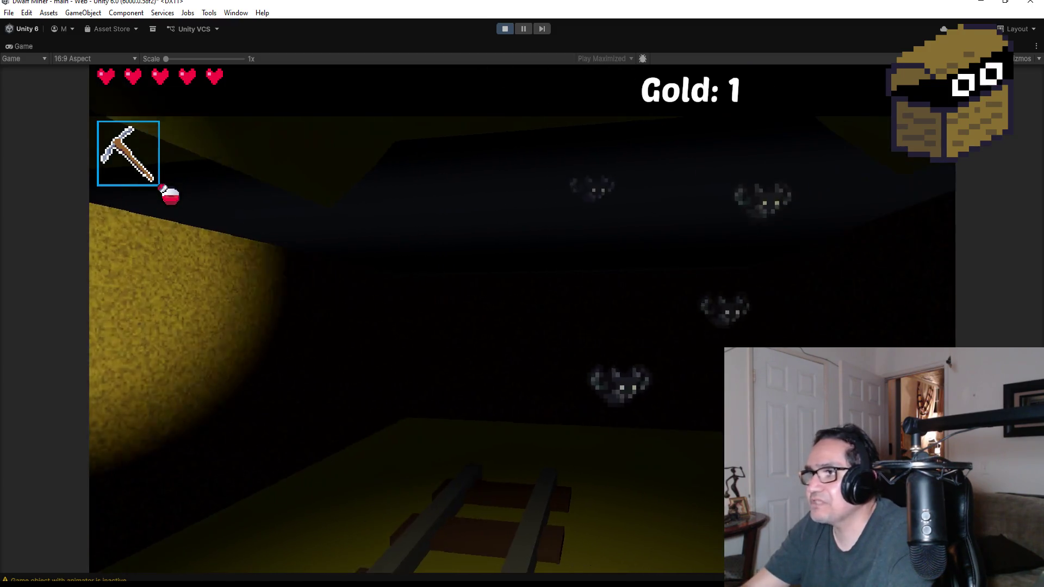
key(w)
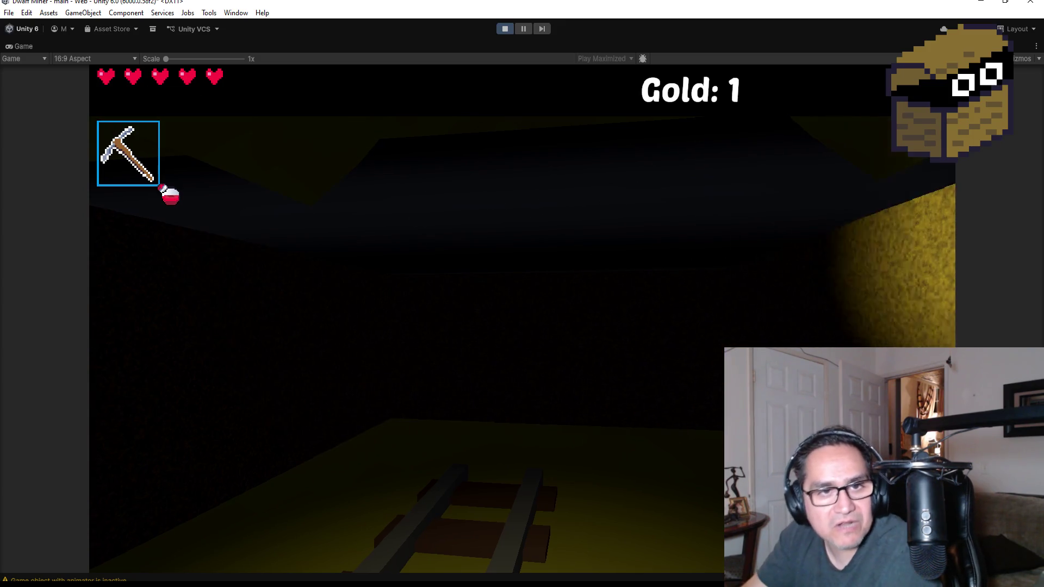
key(w)
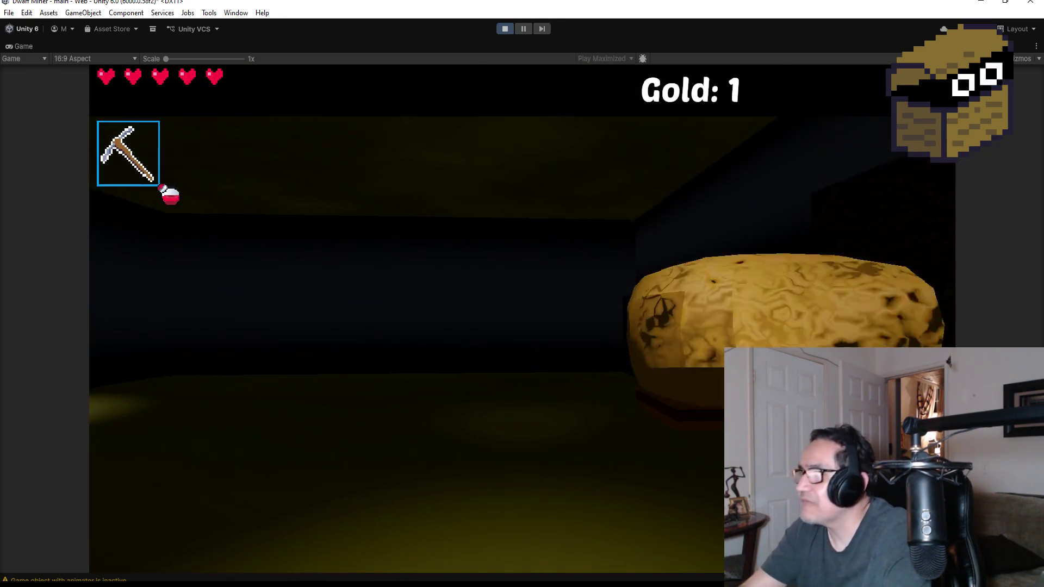
key(w)
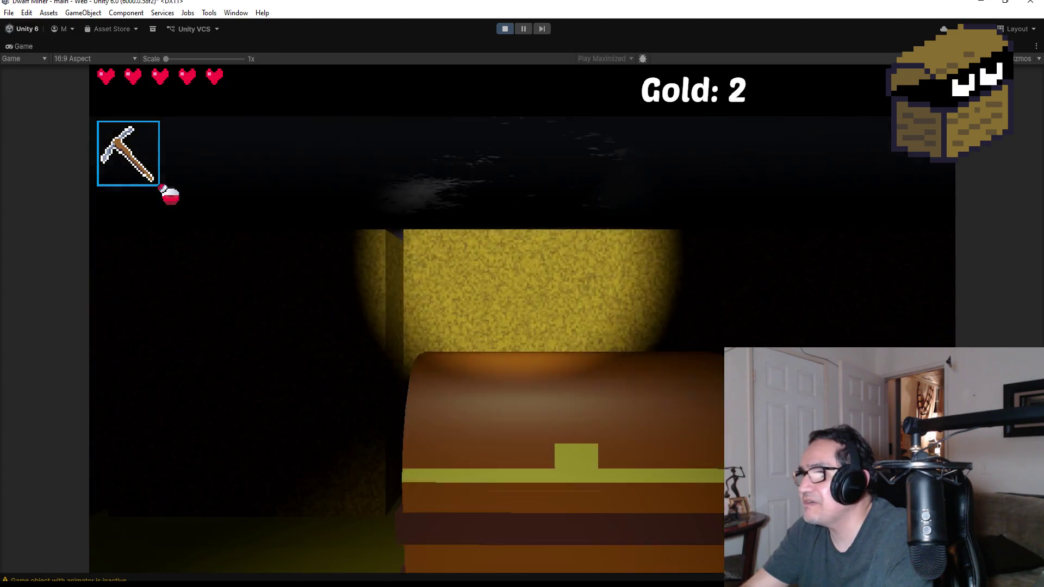
Open the chest, collect the red gem and mine the next gold rock.
key(e)
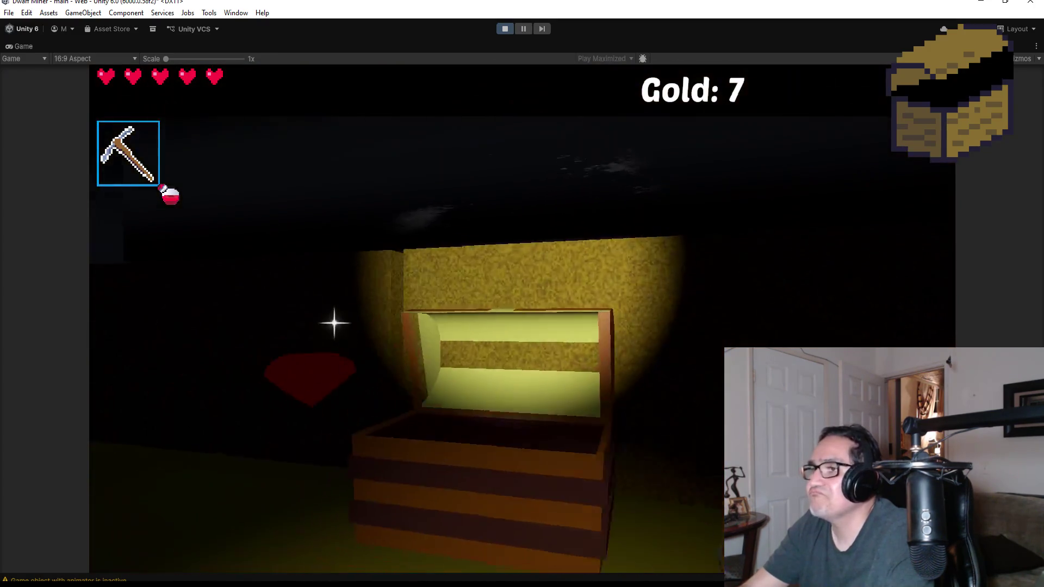
key(w)
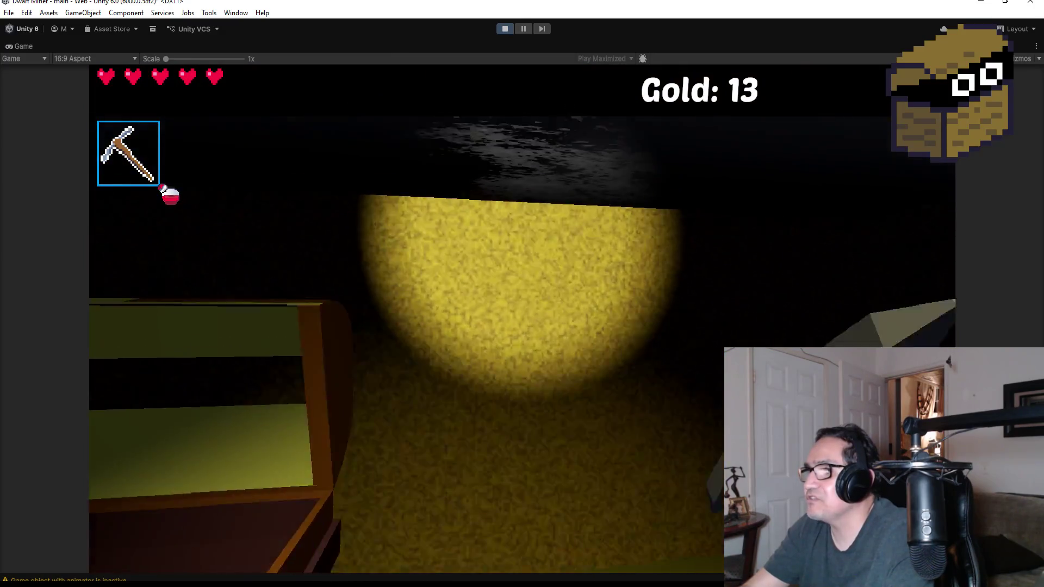
key(w)
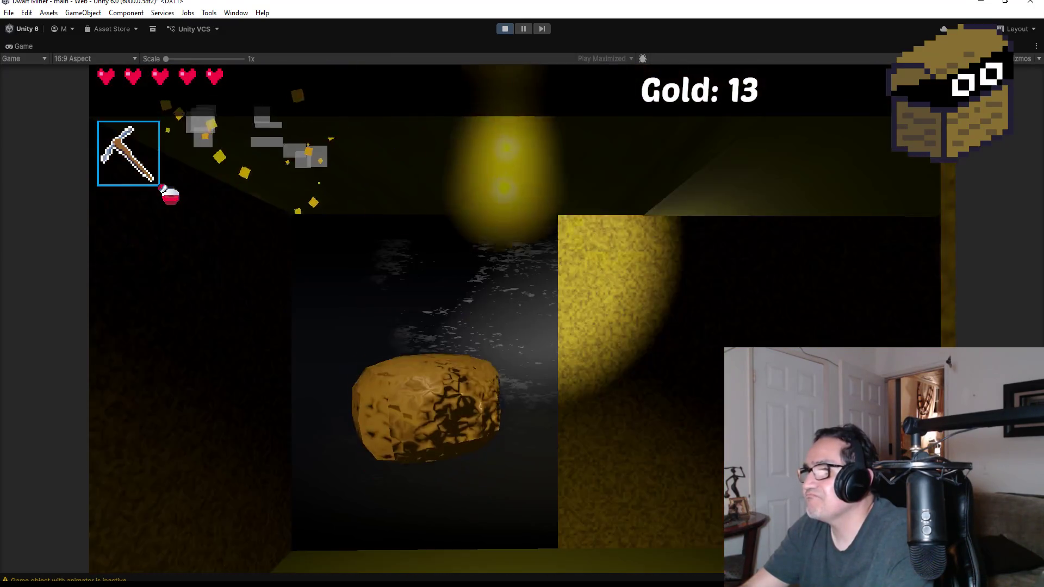
key(w)
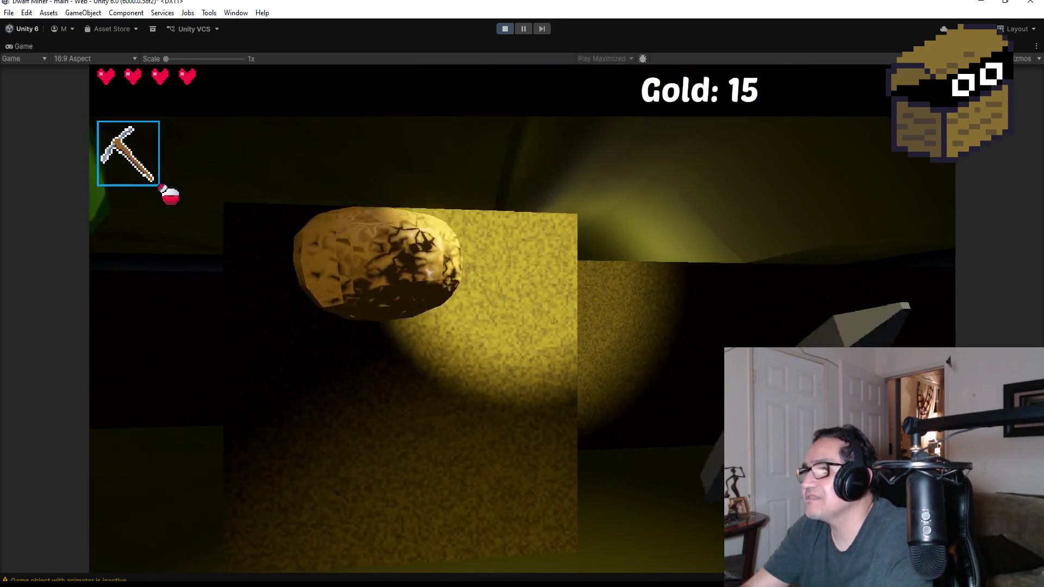
Switch to the shotgun and shoot down the approaching goblins.
key(2)
click(522, 318)
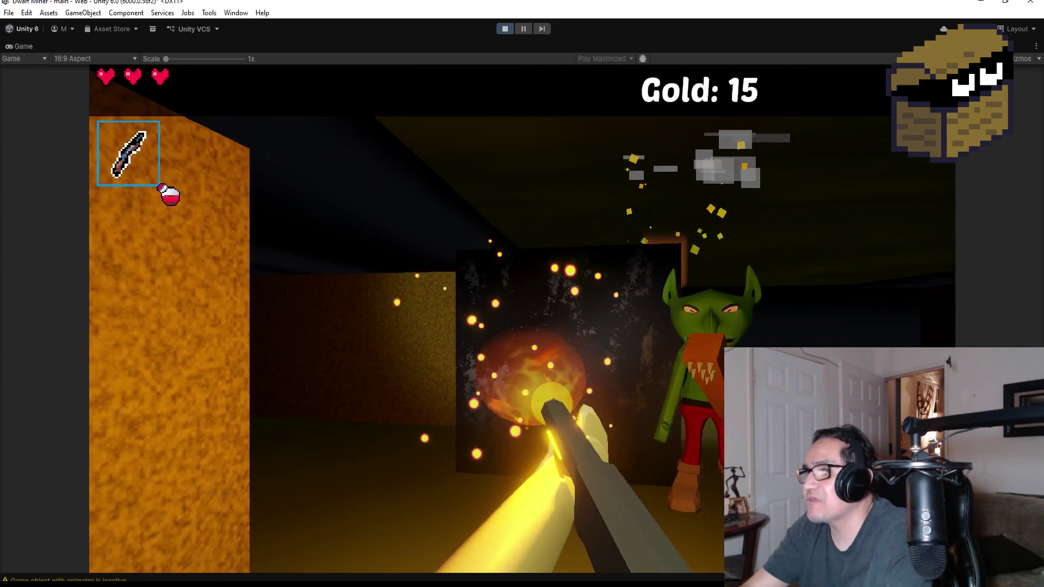
click(522, 319)
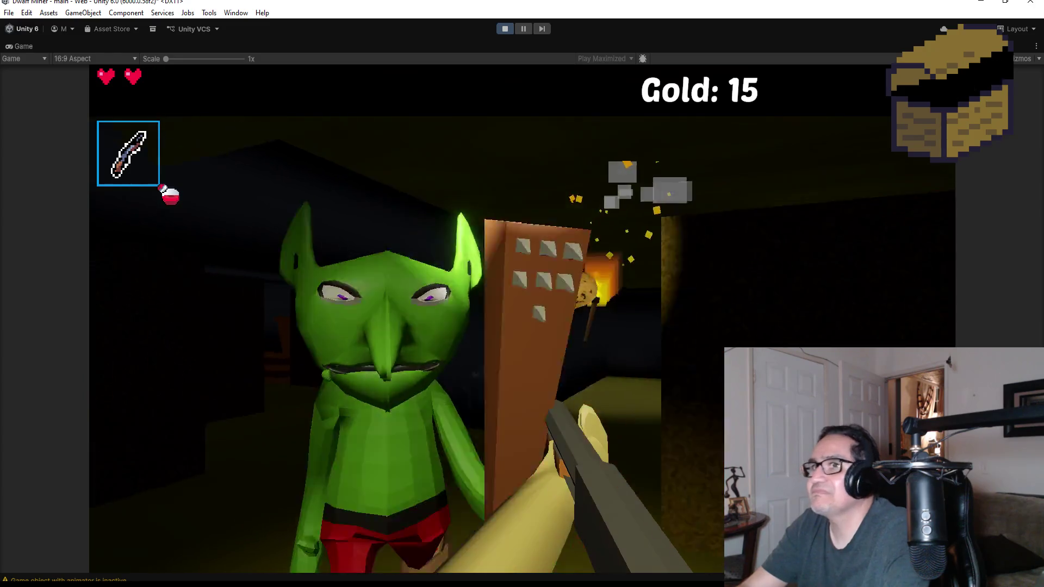
click(522, 318)
click(522, 318)
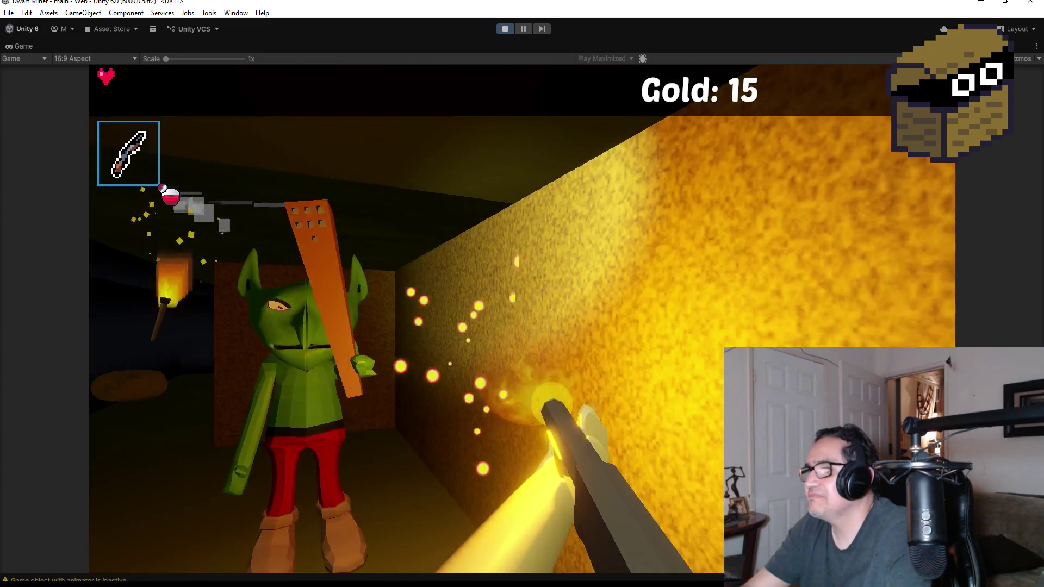
click(522, 319)
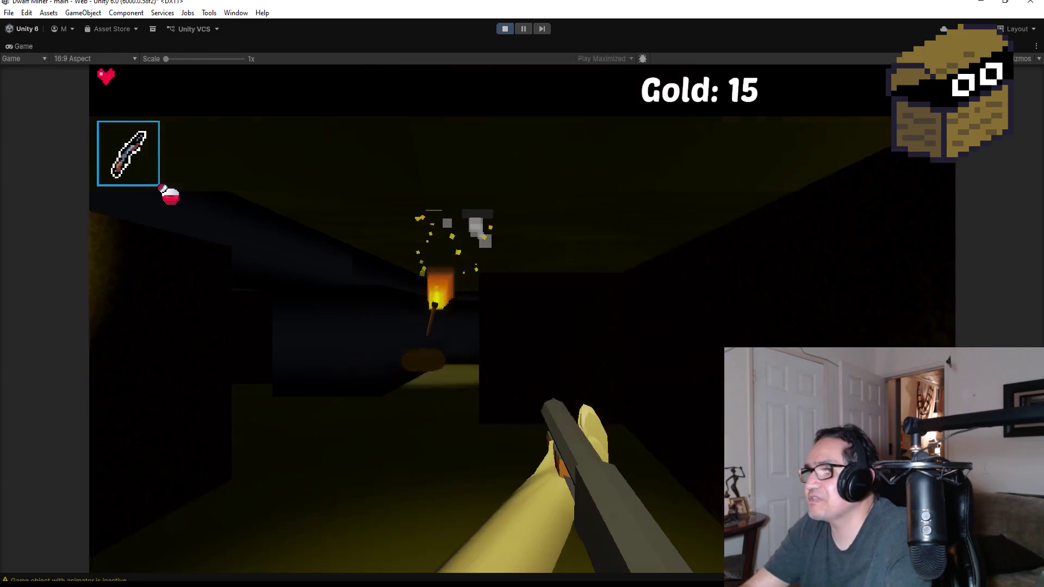
Grab the dropped gold nugget, re-equip the pickaxe and bring up the Settings panel.
key(w)
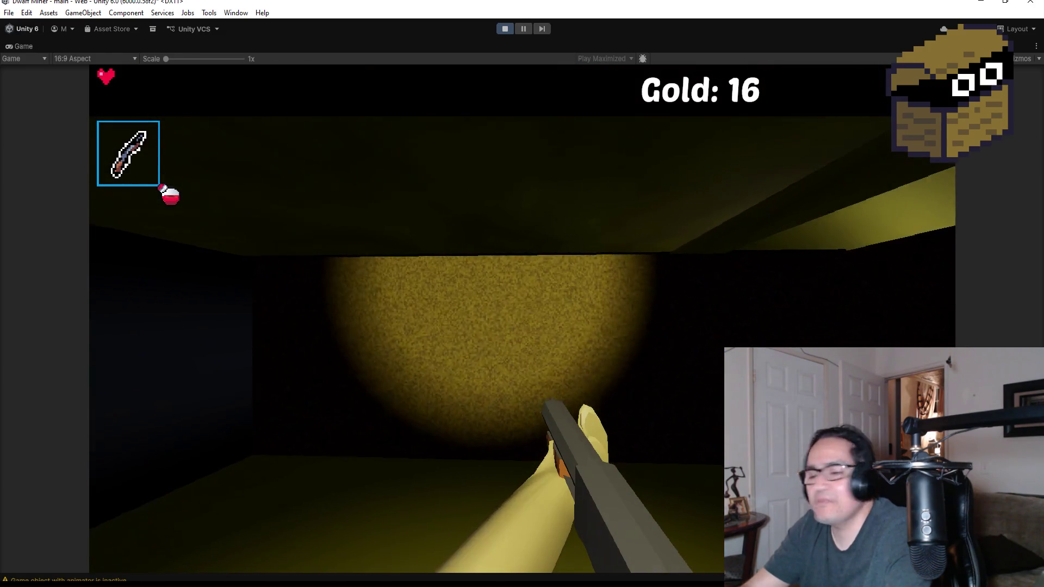
key(w)
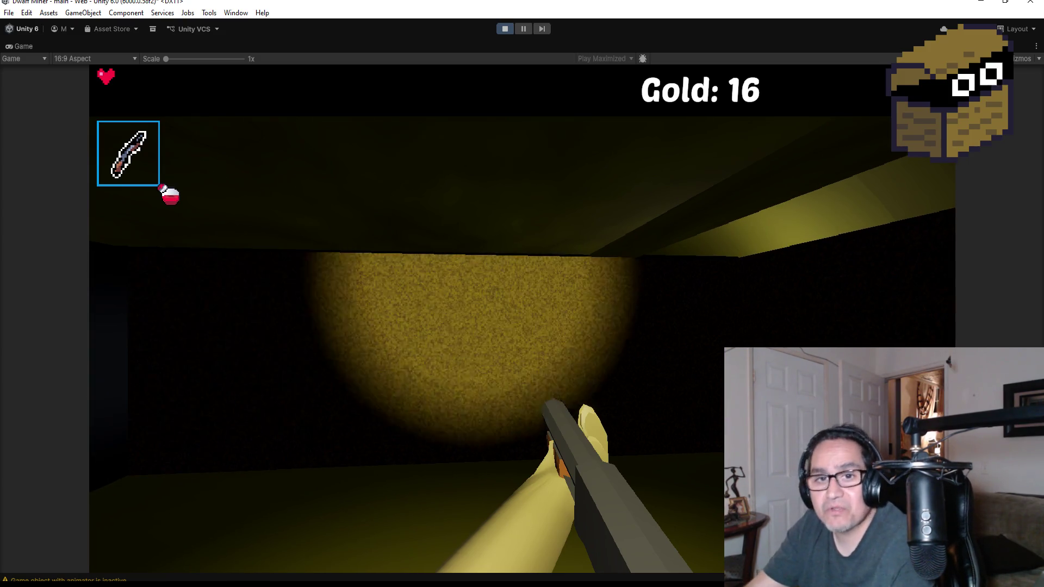
key(1)
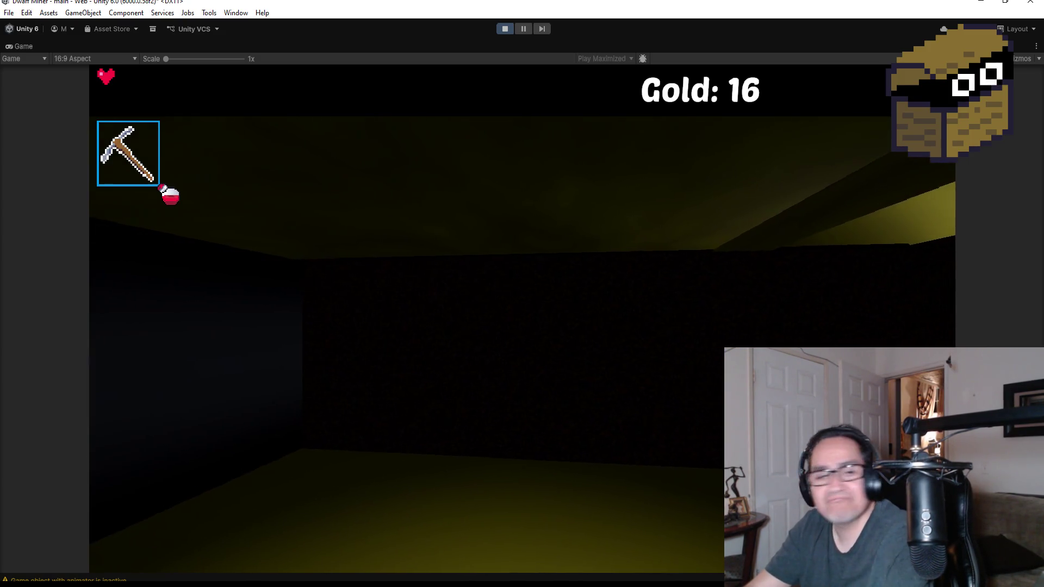
key(Escape)
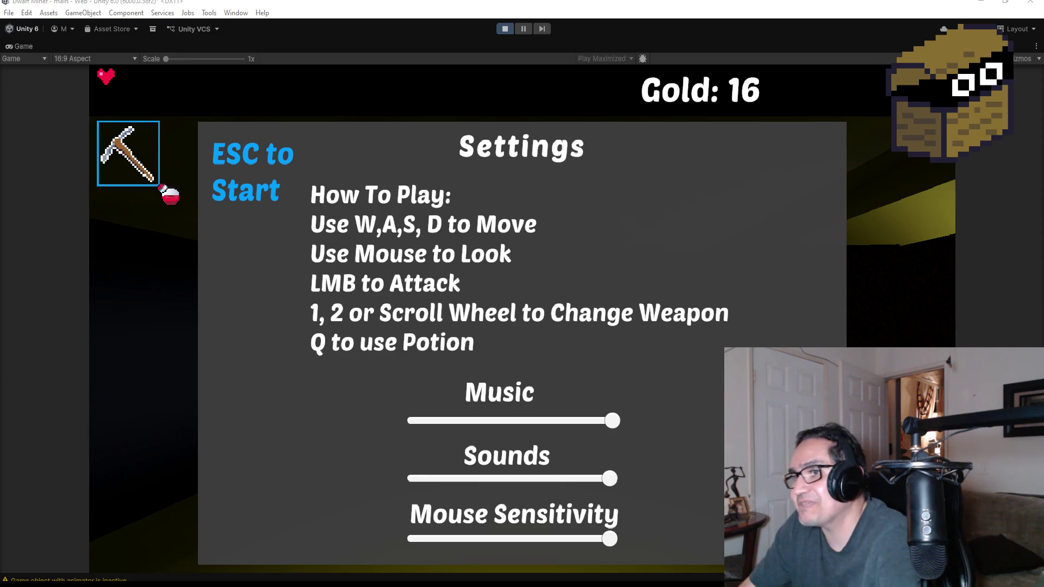
Resume play, mine the gold walls and open the chest along the corridor.
key(Escape)
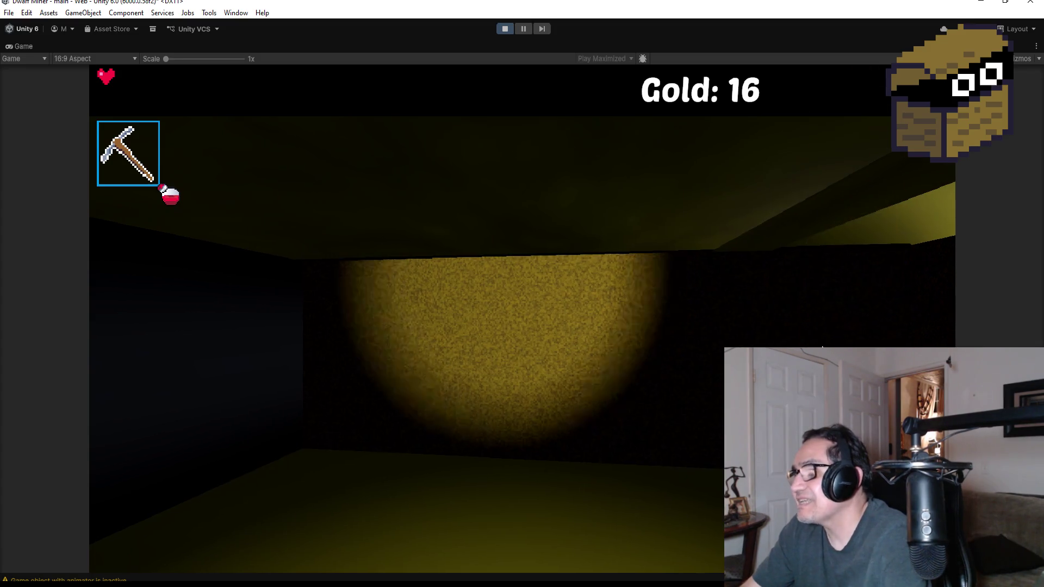
key(w)
key(w)
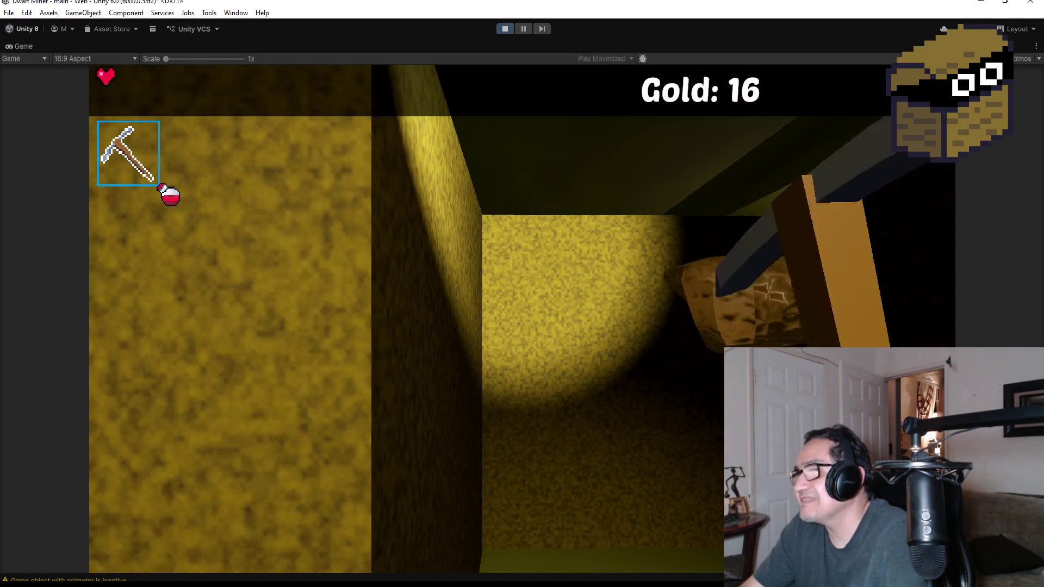
key(d)
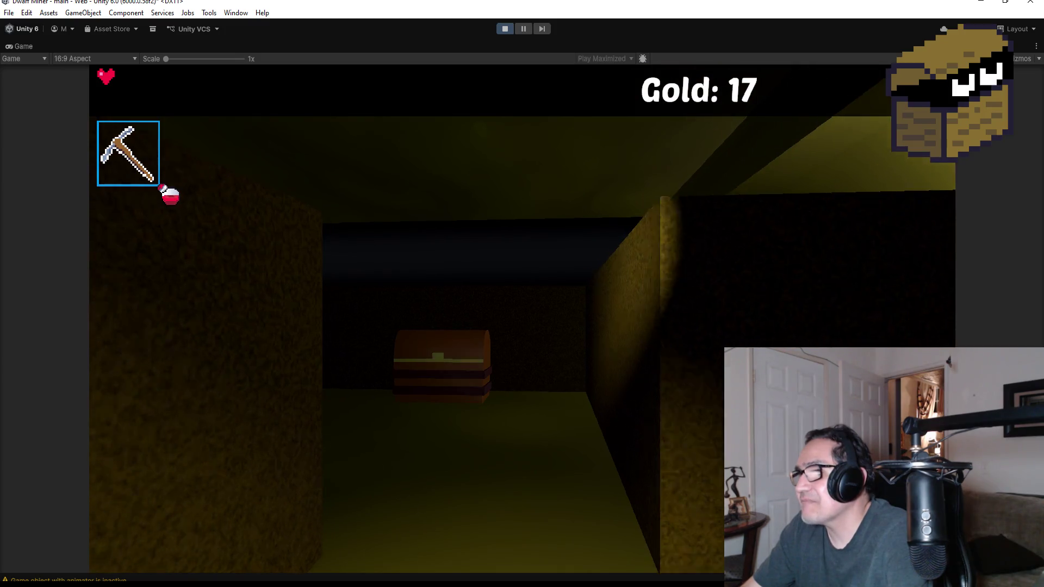
key(2)
key(w)
key(e)
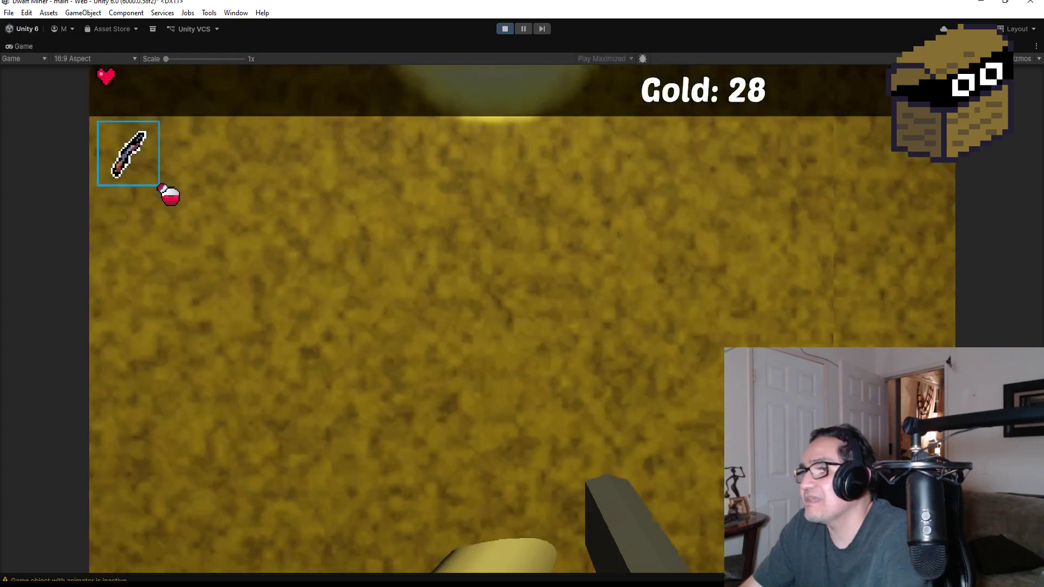
key(1)
key(w)
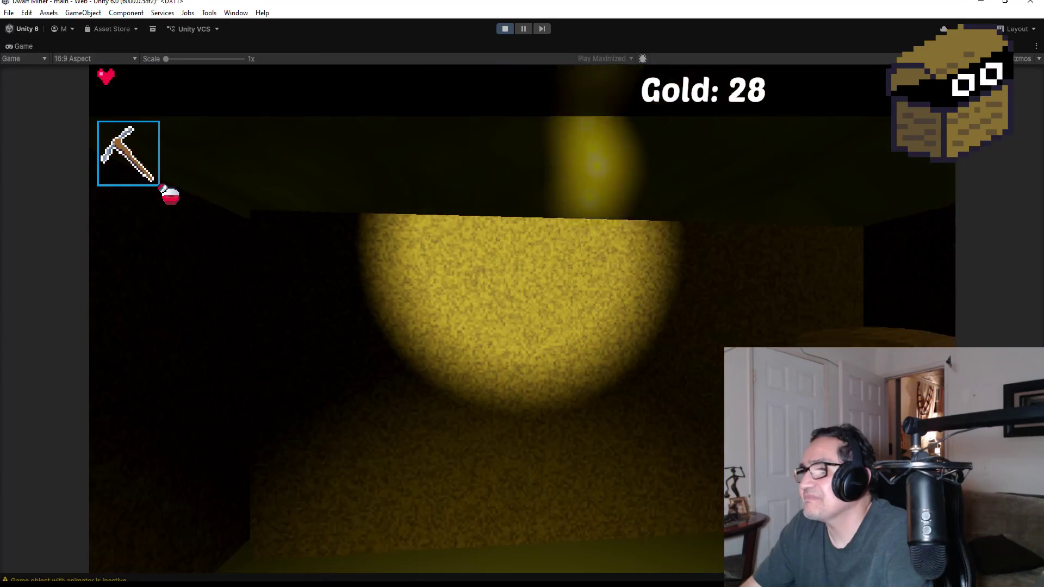
key(e)
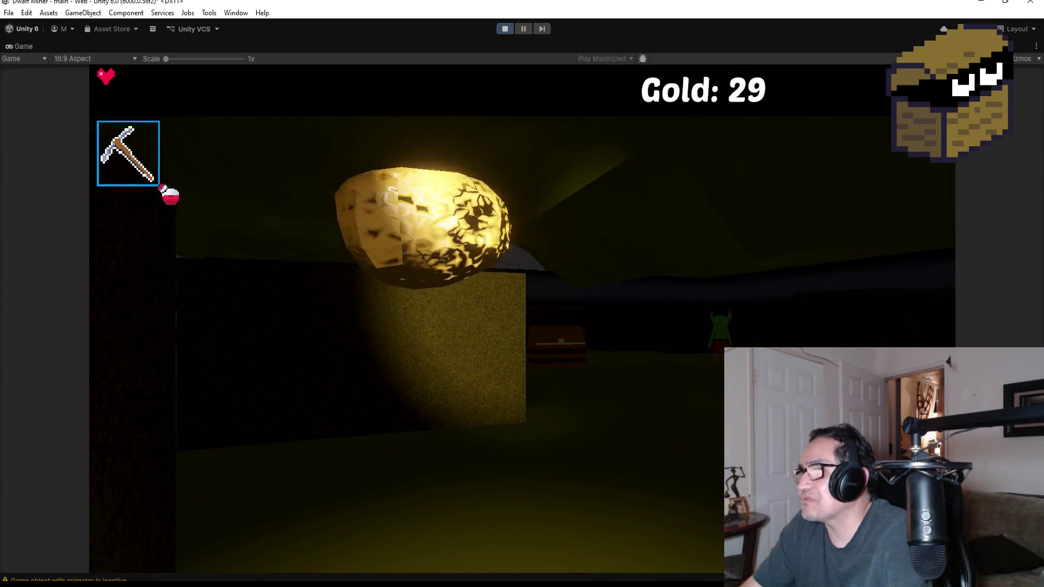
Equip the dagger and shoot the goblin down the orange corridor.
key(2)
click(522, 318)
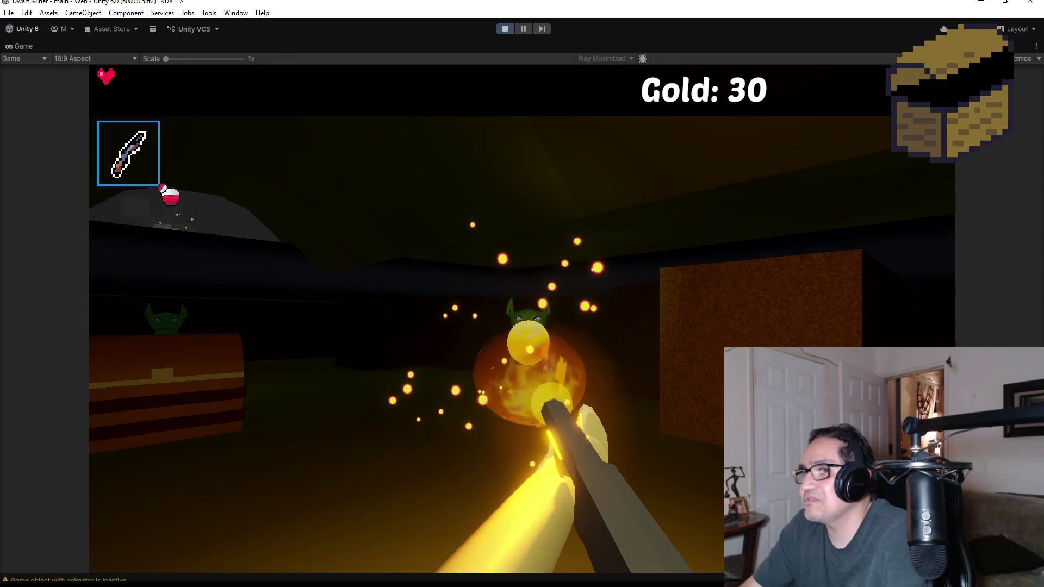
click(522, 318)
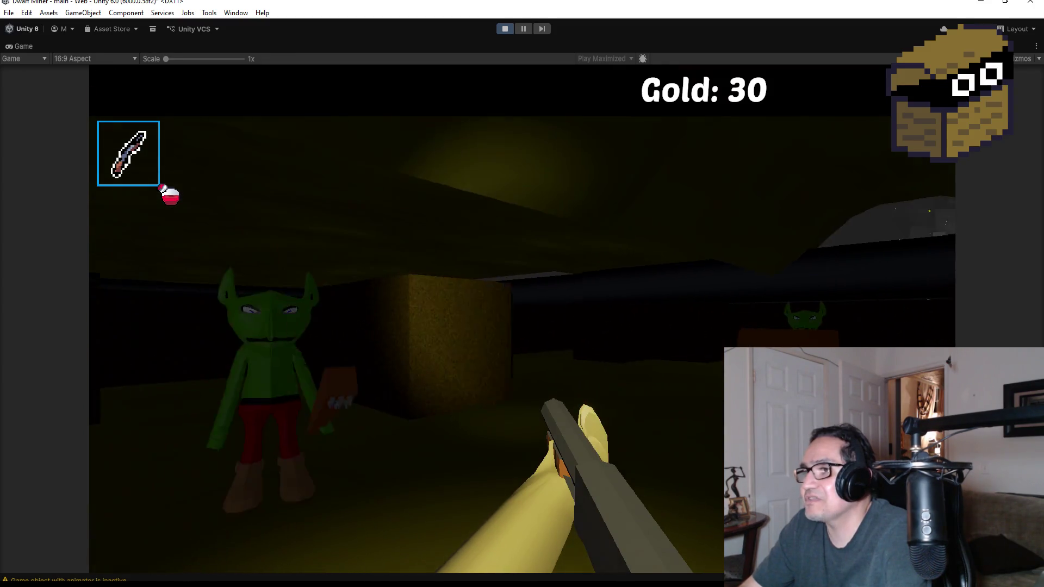
click(521, 318)
click(522, 318)
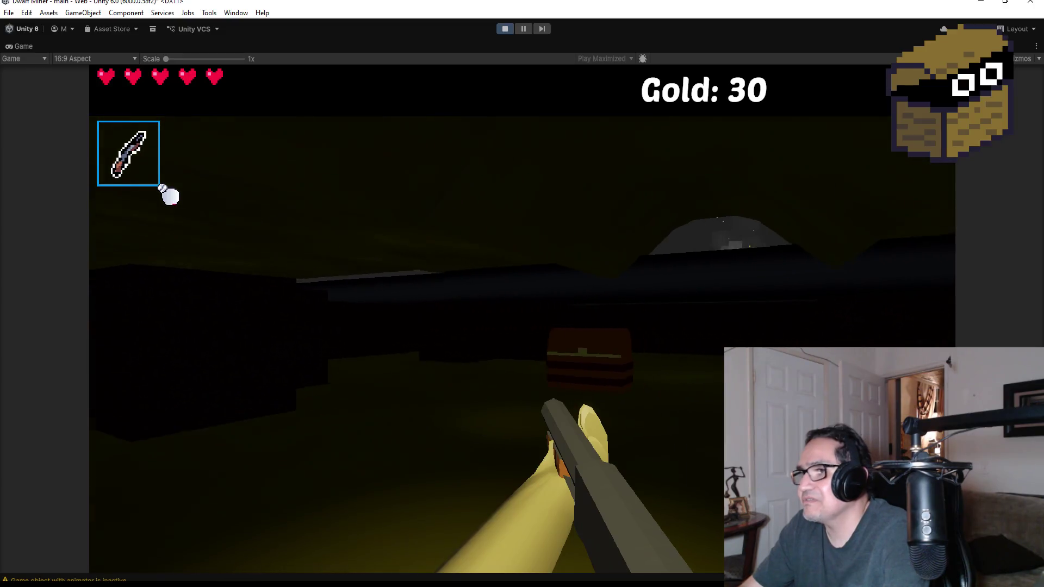
Break open the chest, loot its gold and red gem, then head toward the lit wall.
click(522, 318)
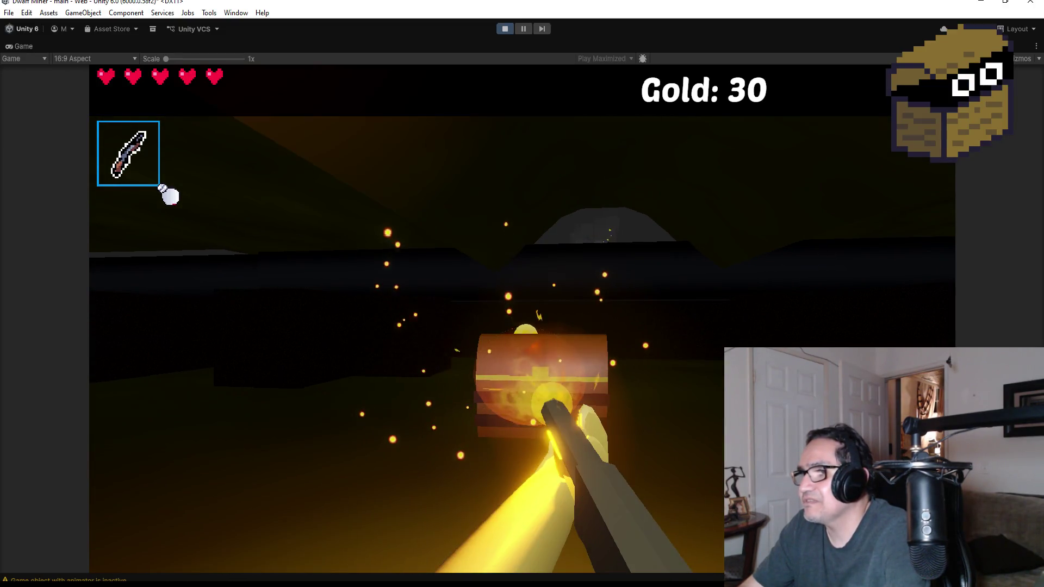
click(522, 318)
key(e)
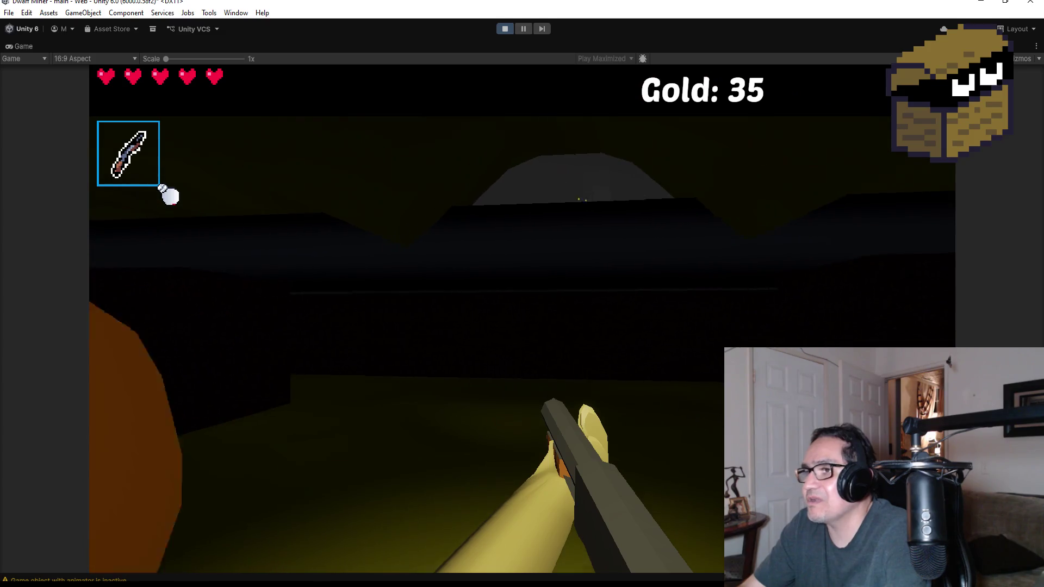
key(e)
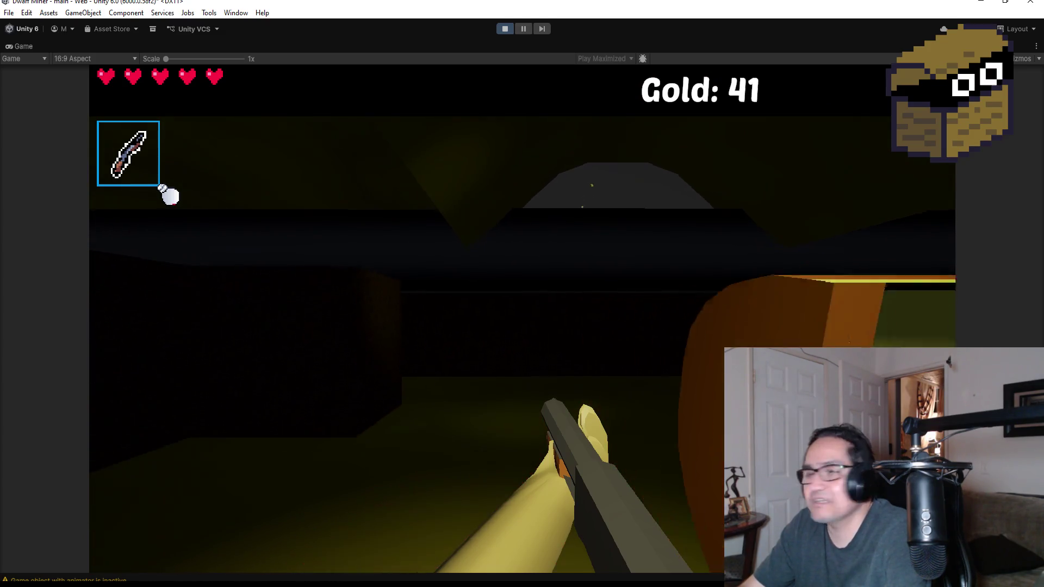
key(w)
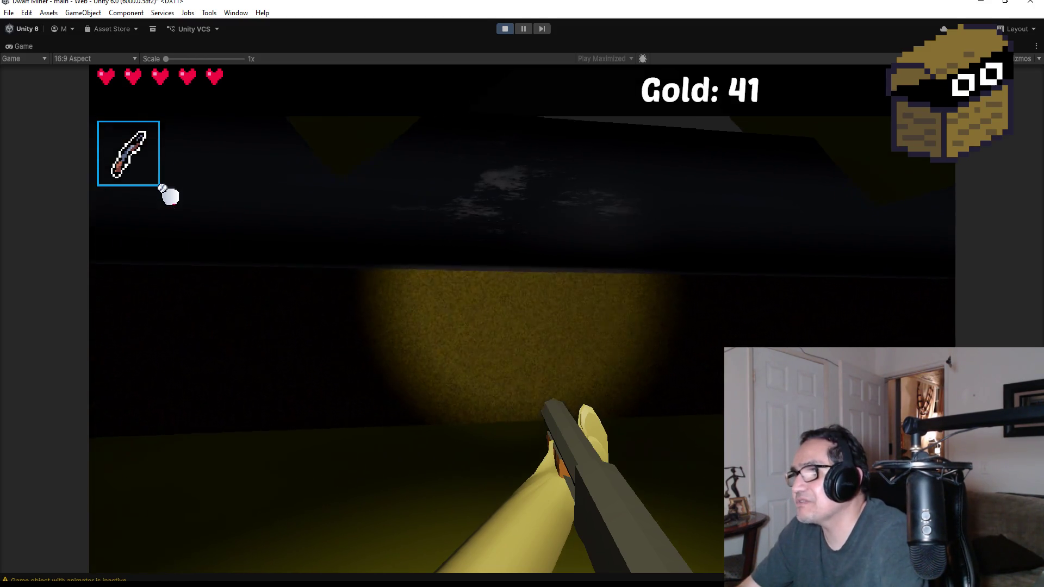
scroll(168, 195, down, 1)
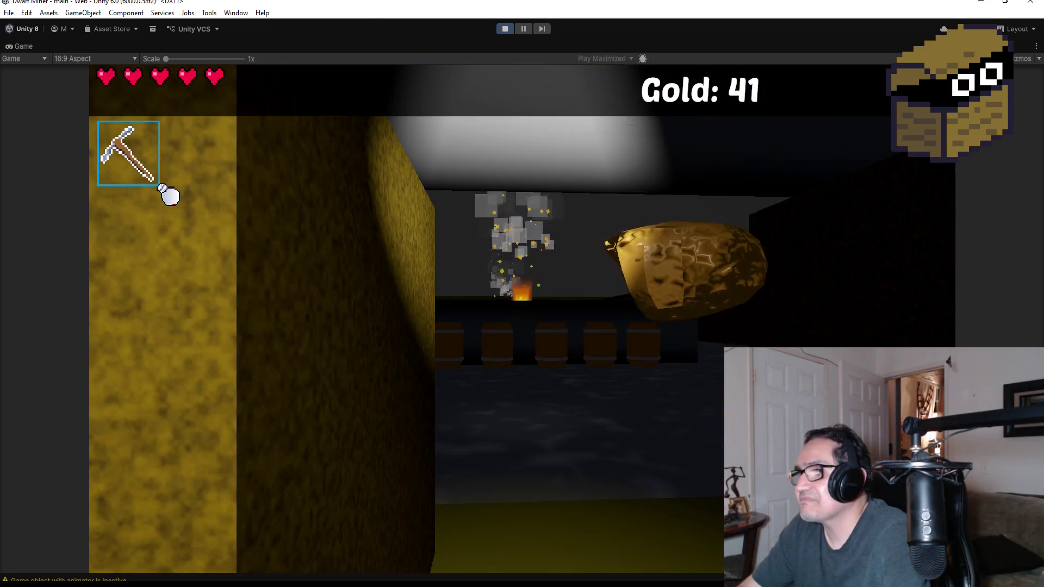
scroll(168, 195, up, 1)
Smash the barrel in the hall and advance on the dragon atop its skull pile.
key(w)
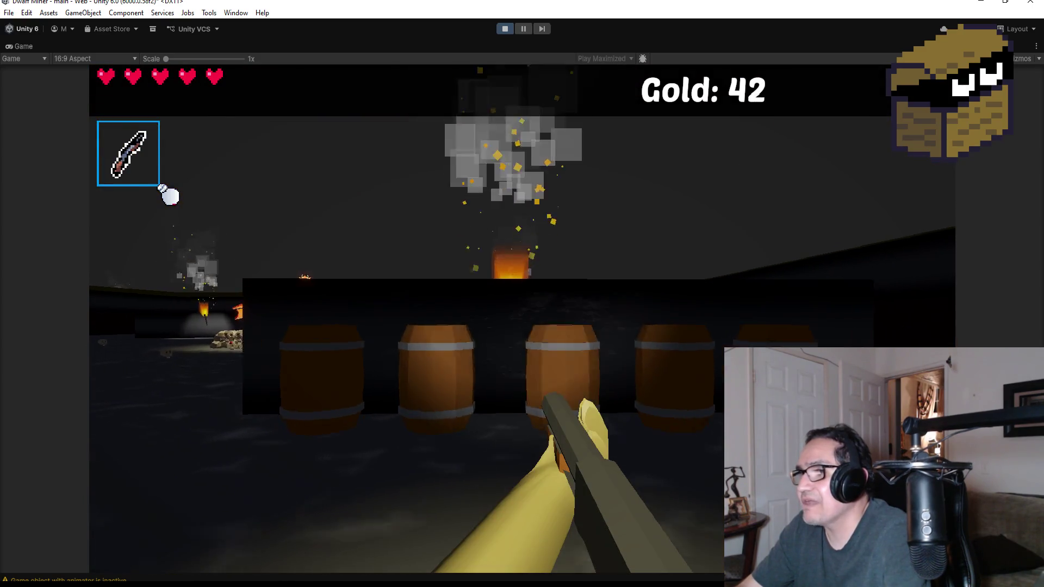
click(168, 194)
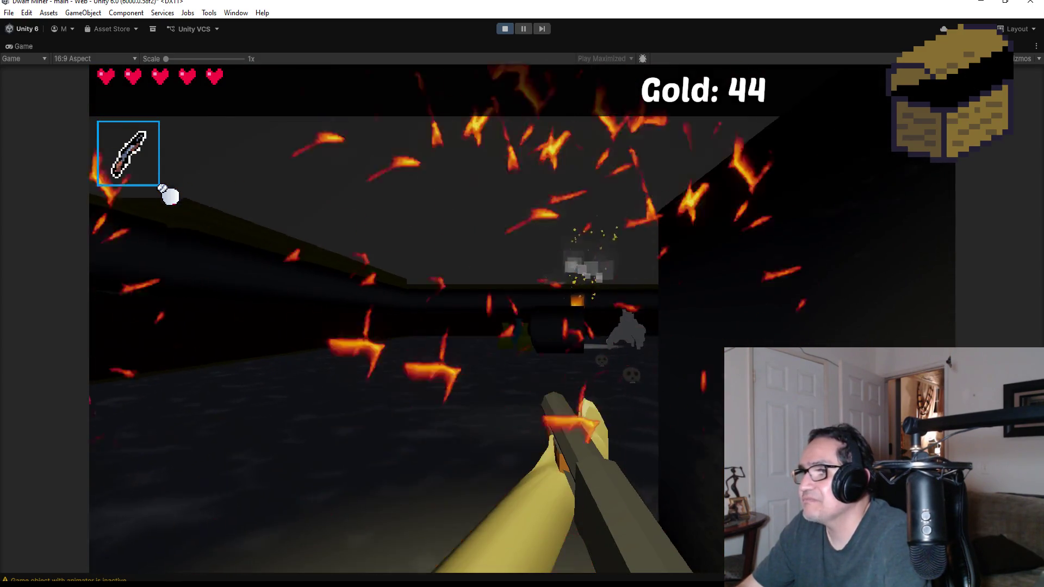
key(w)
key(w)
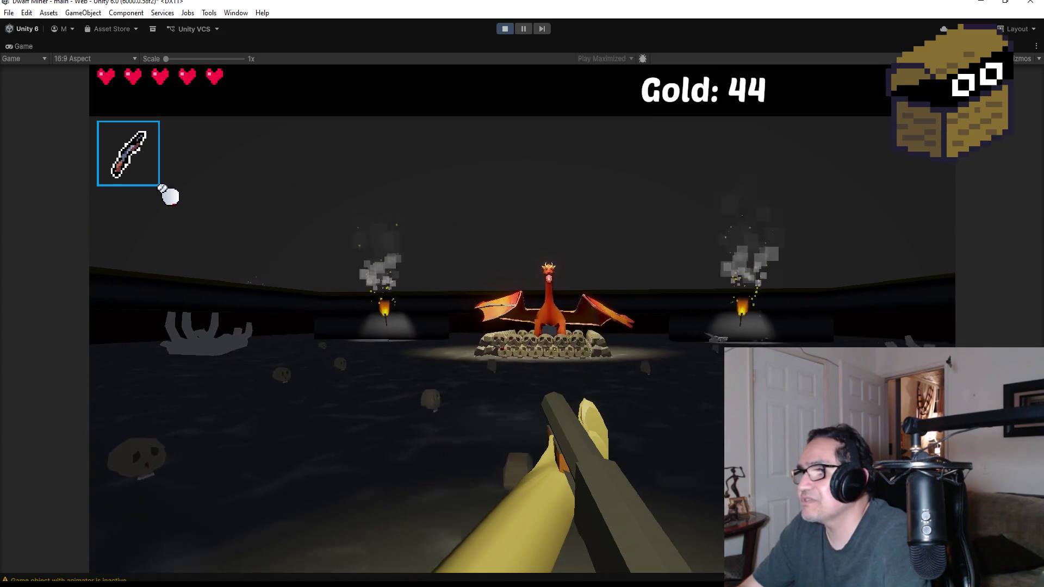
key(w)
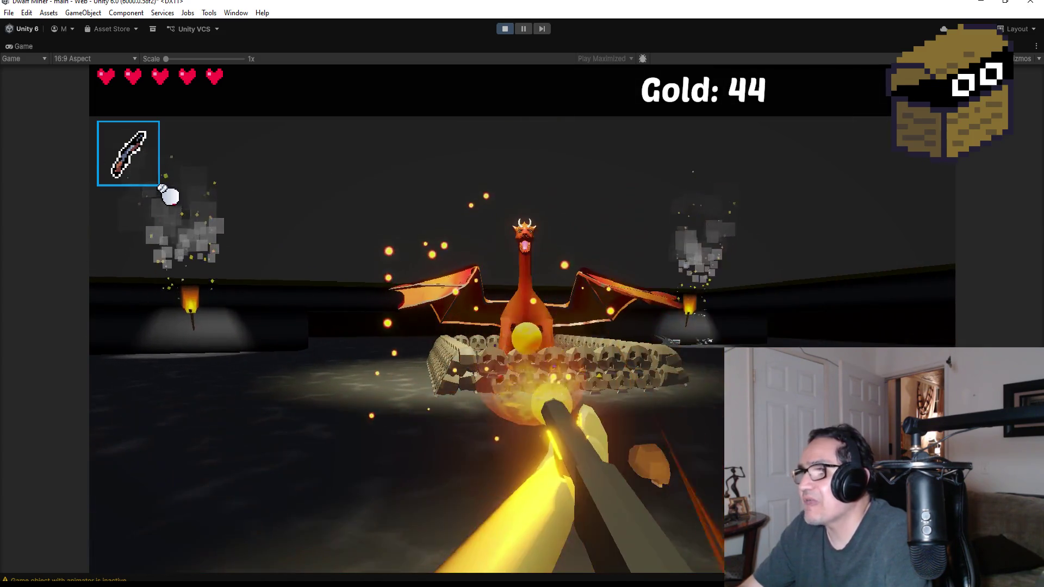
key(w)
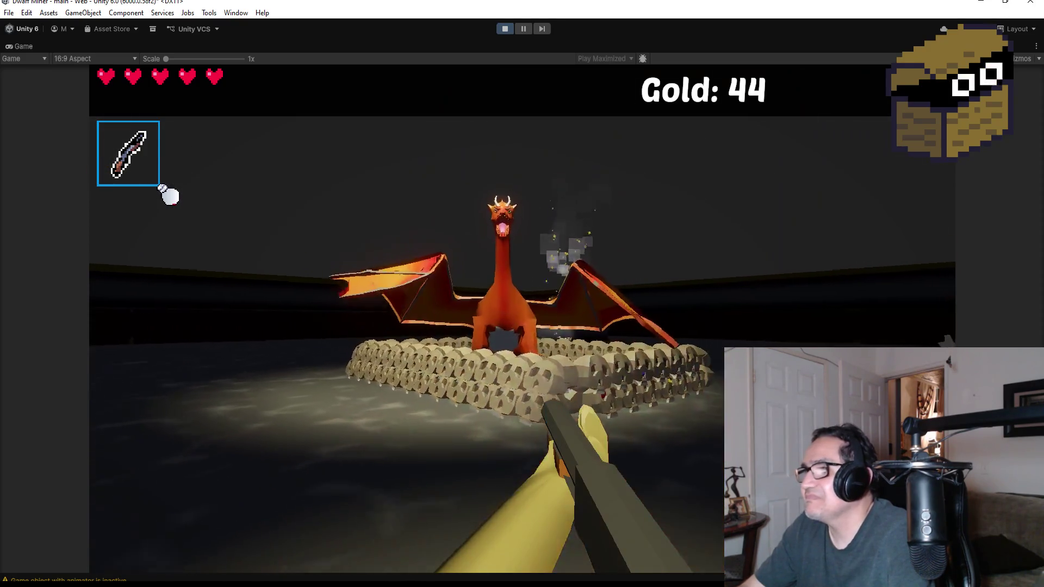
key(w)
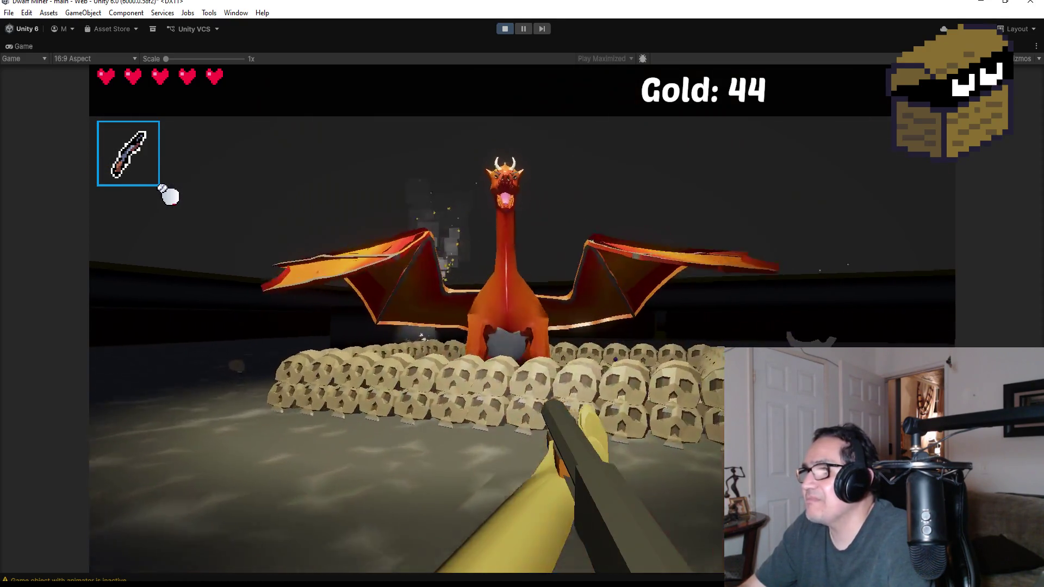
key(w)
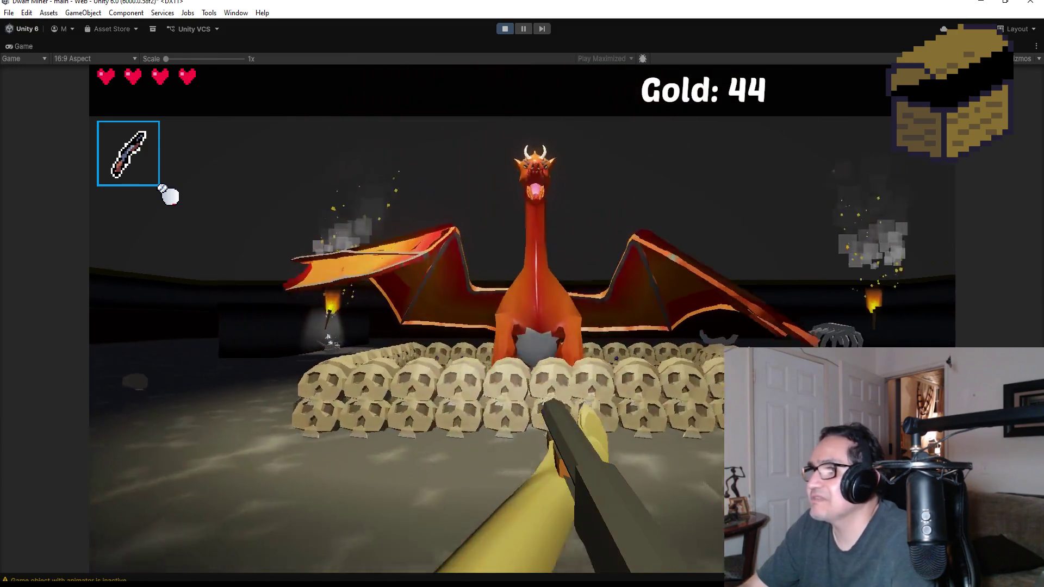
Circle the skull pile dodging fireballs until all hearts are lost, then bring up Settings.
key(s)
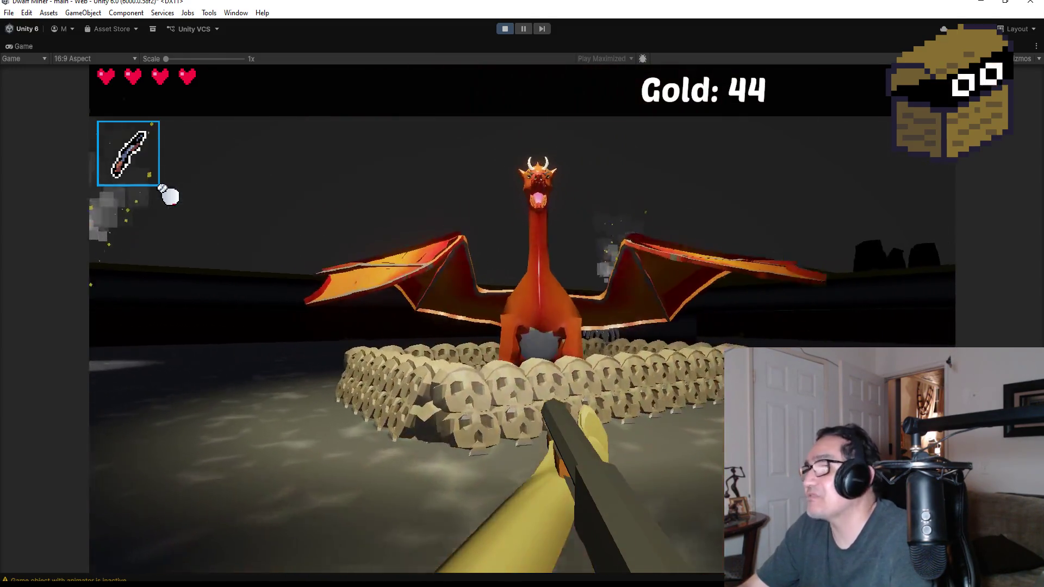
key(w)
key(d)
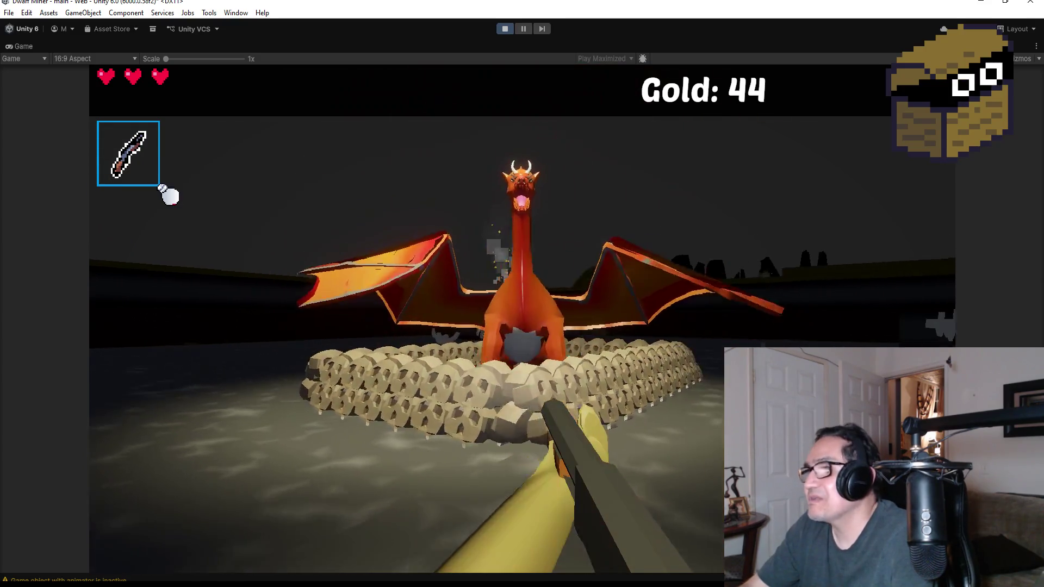
key(w)
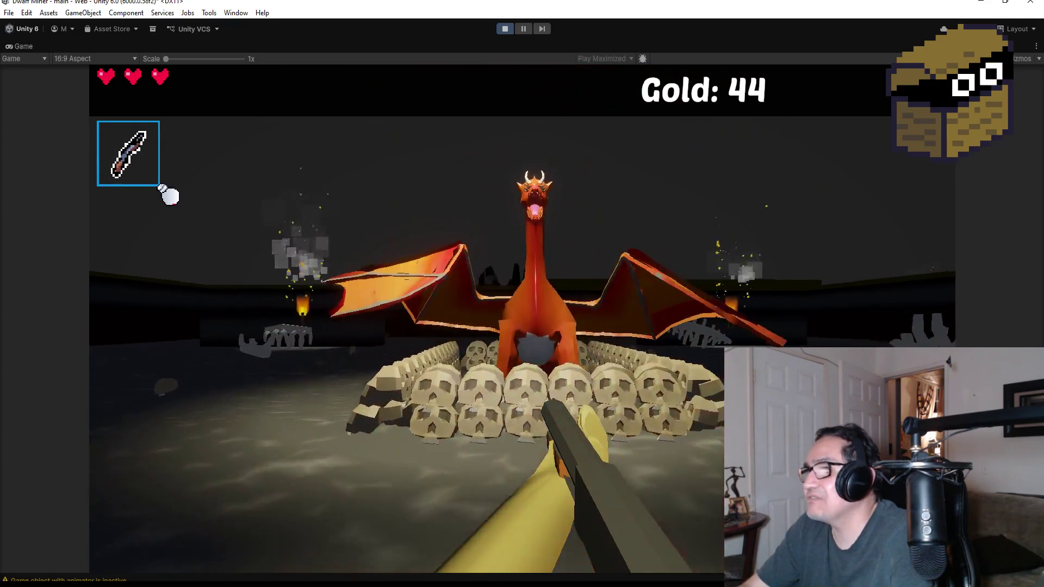
key(s)
key(a)
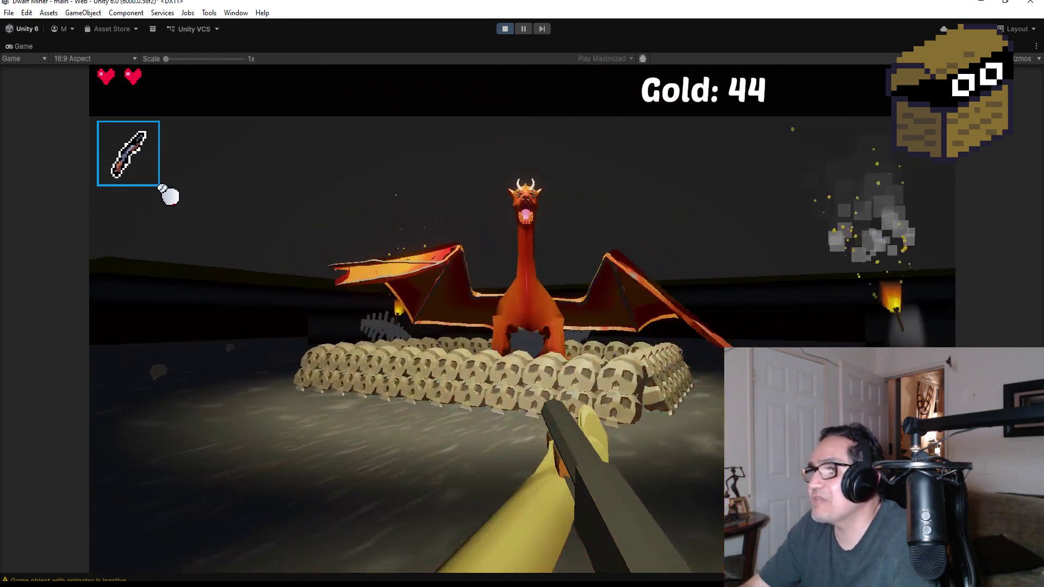
key(w)
key(s)
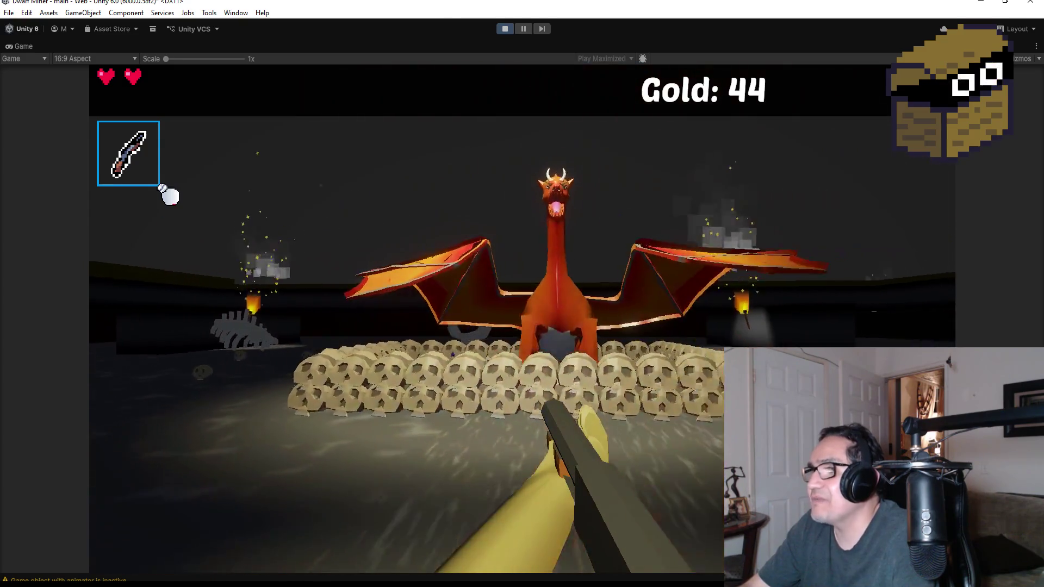
key(w)
key(s)
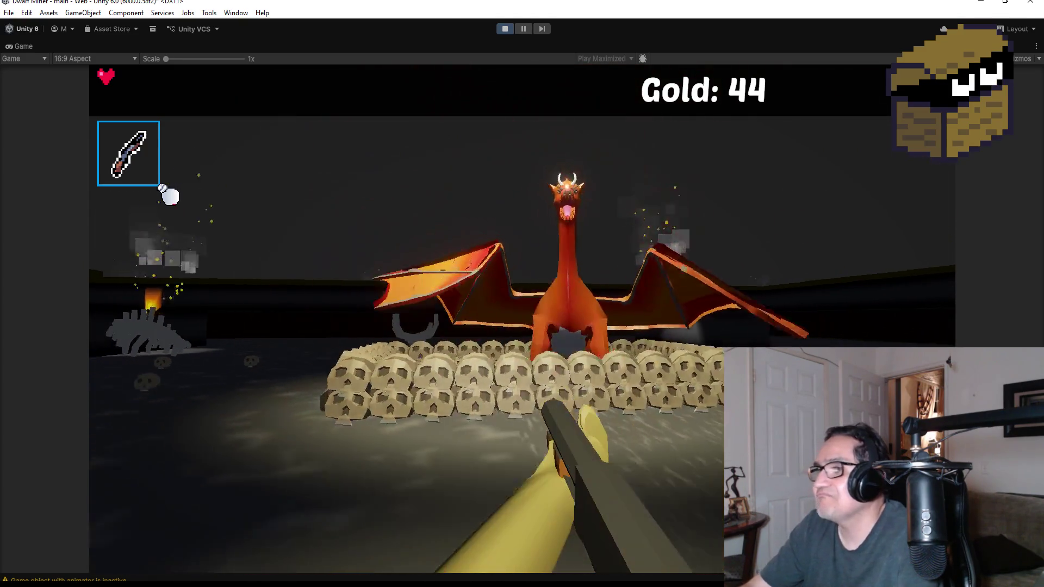
key(w)
key(s)
key(w)
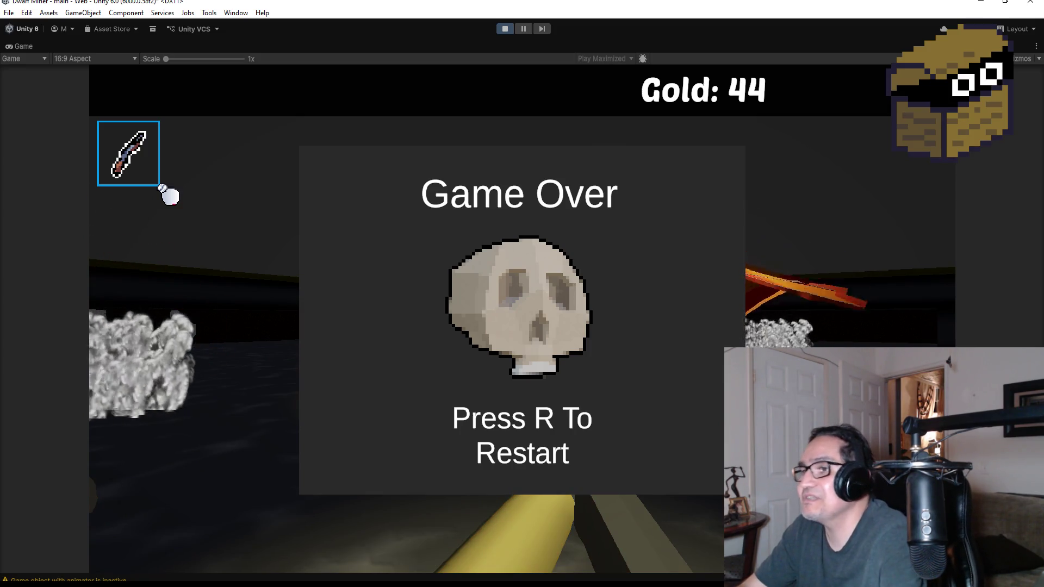
key(Escape)
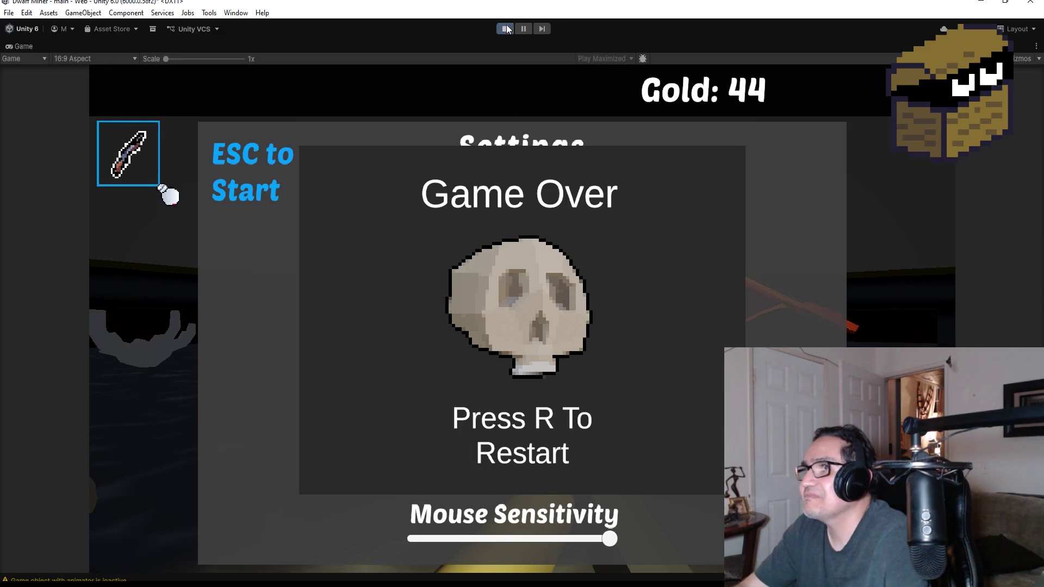
Stop Play mode and zoom the Scene view out over the mine level layout.
click(505, 29)
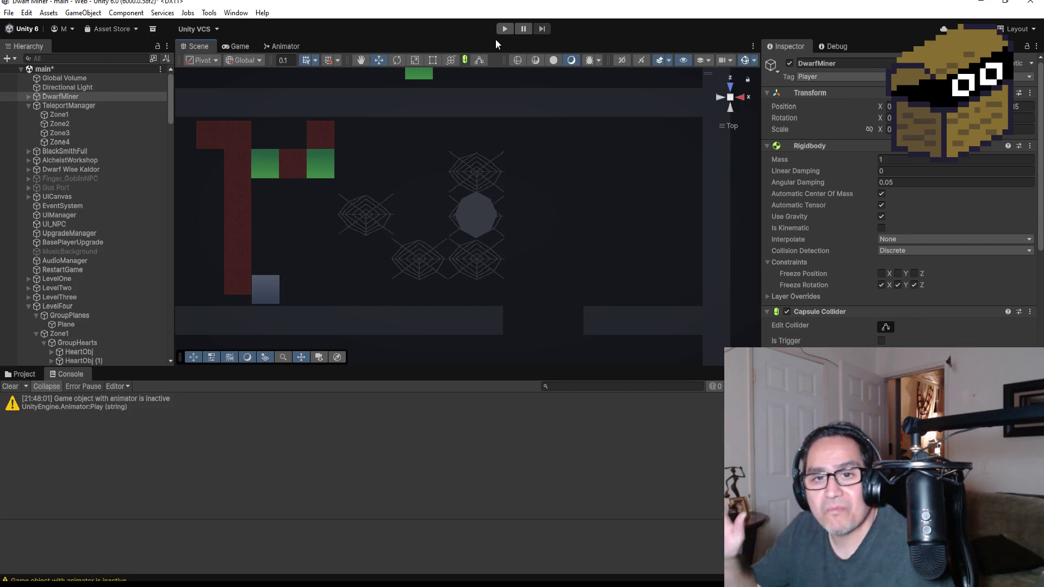
scroll(472, 169, down, 10)
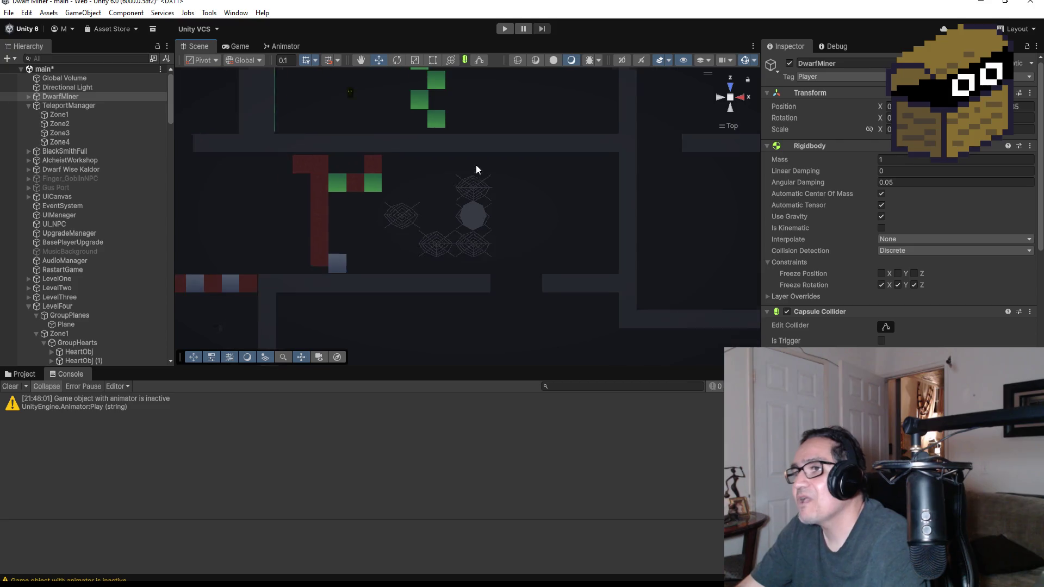
scroll(478, 151, down, 10)
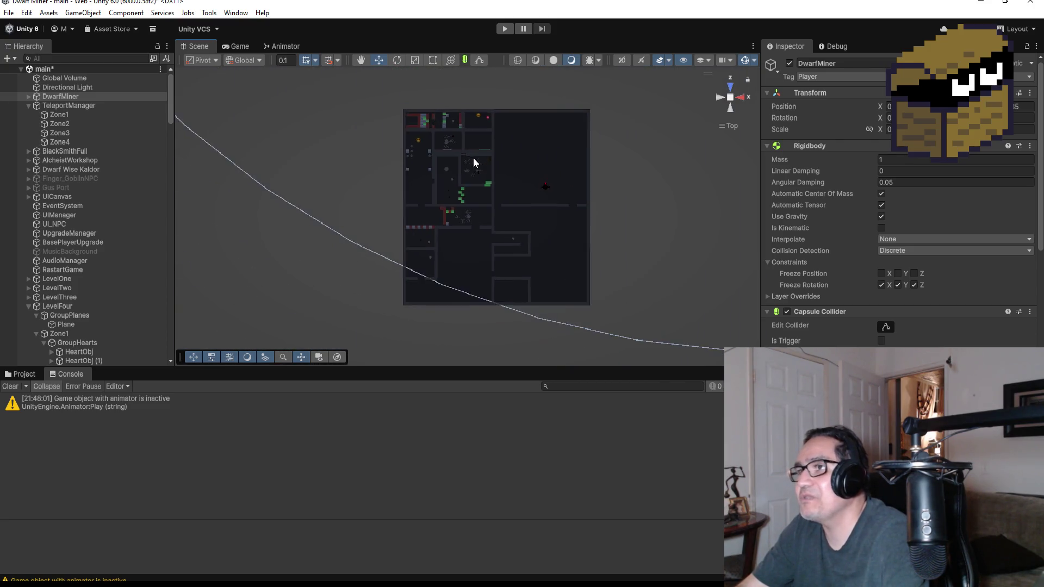
scroll(496, 147, down, 3)
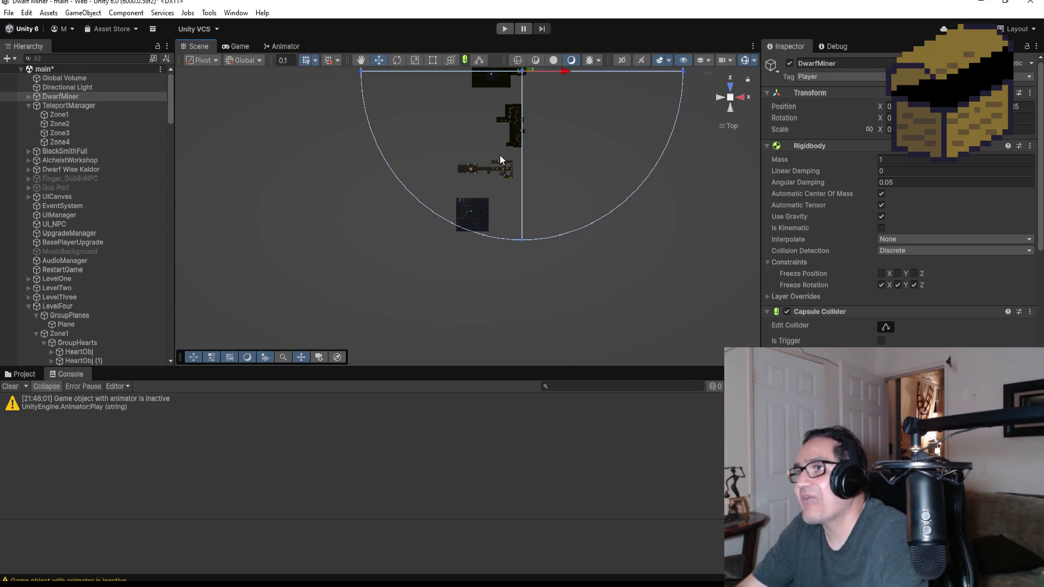
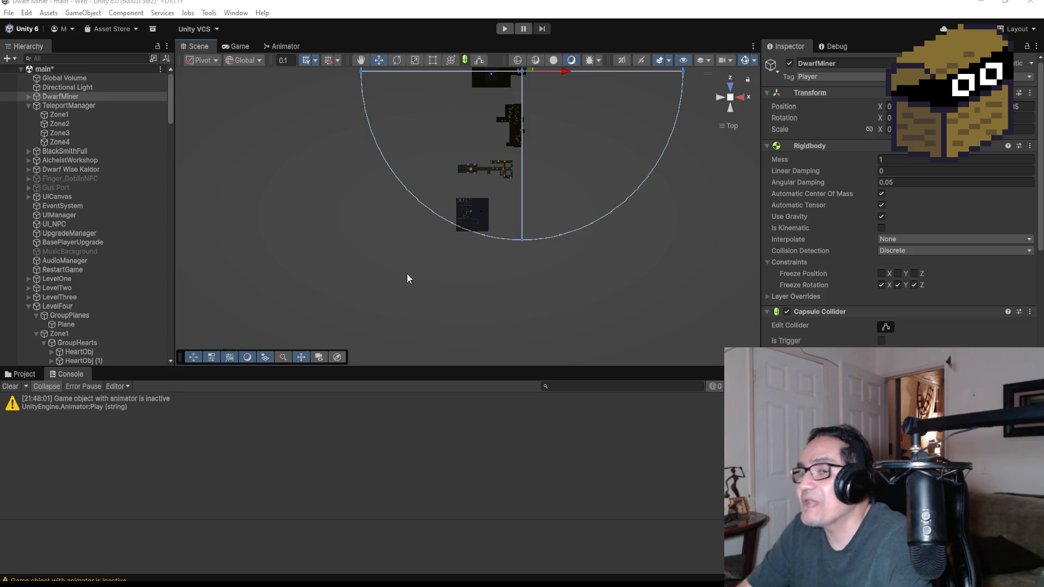
Tilt the LevelFour view and frame it on the HardWall (141) wall piece.
scroll(480, 215, up, 3)
click(482, 215)
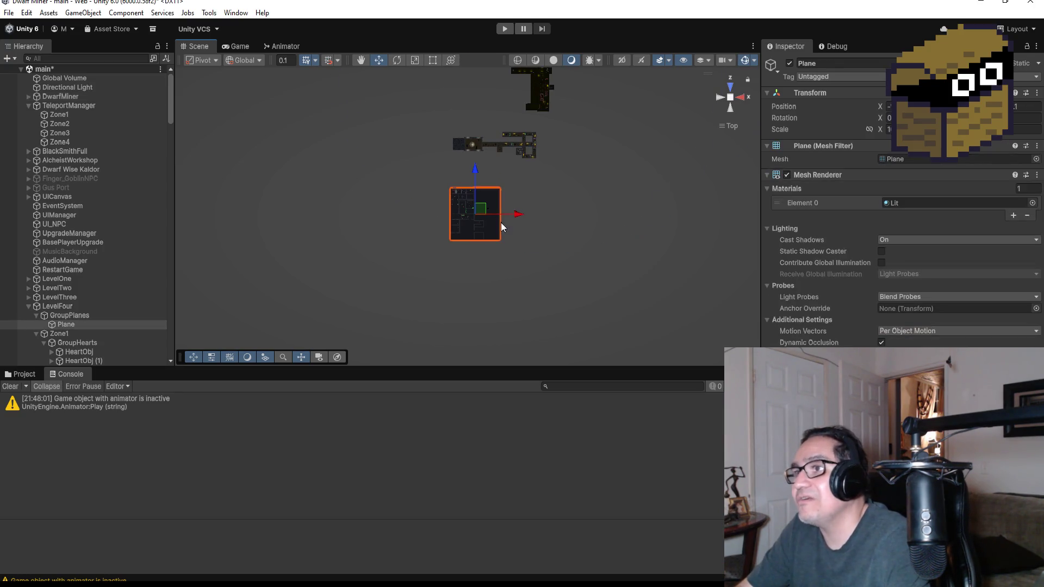
scroll(484, 217, up, 5)
scroll(440, 228, up, 5)
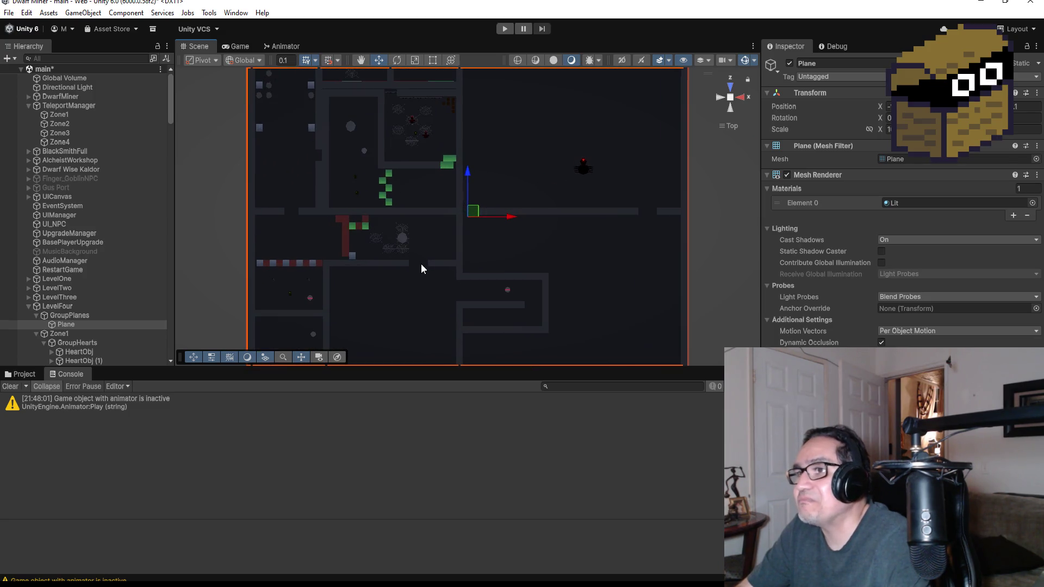
mouse_move(388, 304)
mouse_down()
mouse_move(398, 288)
mouse_move(380, 250)
mouse_move(424, 223)
mouse_move(391, 291)
mouse_up()
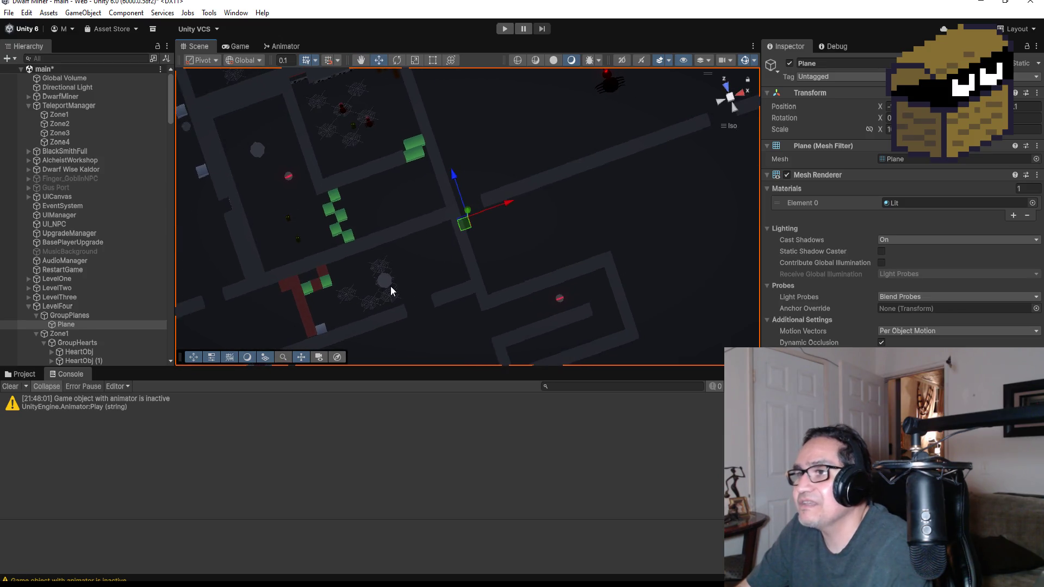
click(385, 321)
key(f)
scroll(601, 169, down, 3)
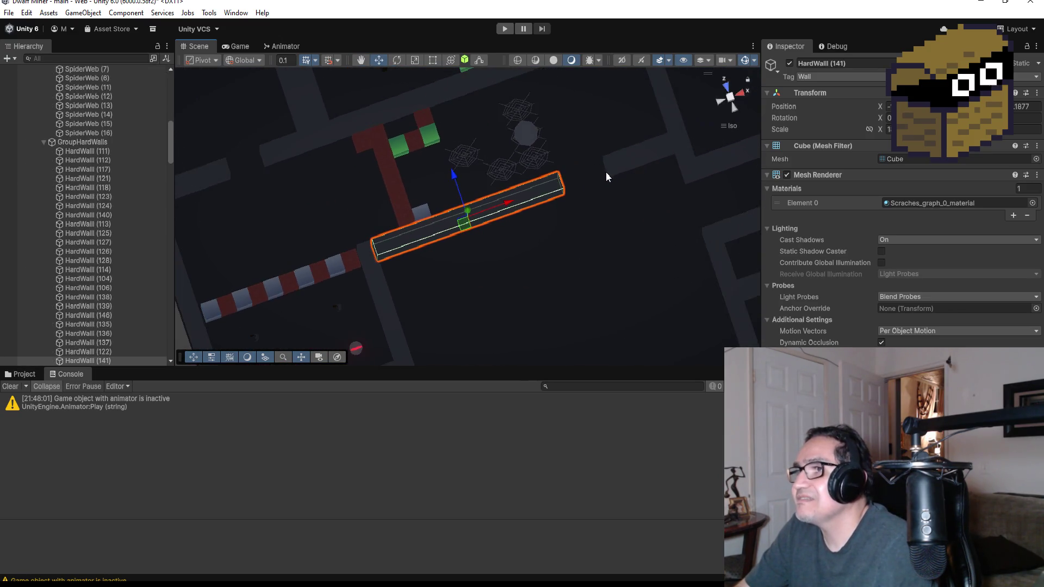
mouse_move(605, 171)
mouse_down()
mouse_move(573, 121)
mouse_move(559, 198)
mouse_up()
Select SpiderWeb (19) under Zone2 > GroupSpiderWeb and duplicate it as SpiderWeb (22).
click(562, 199)
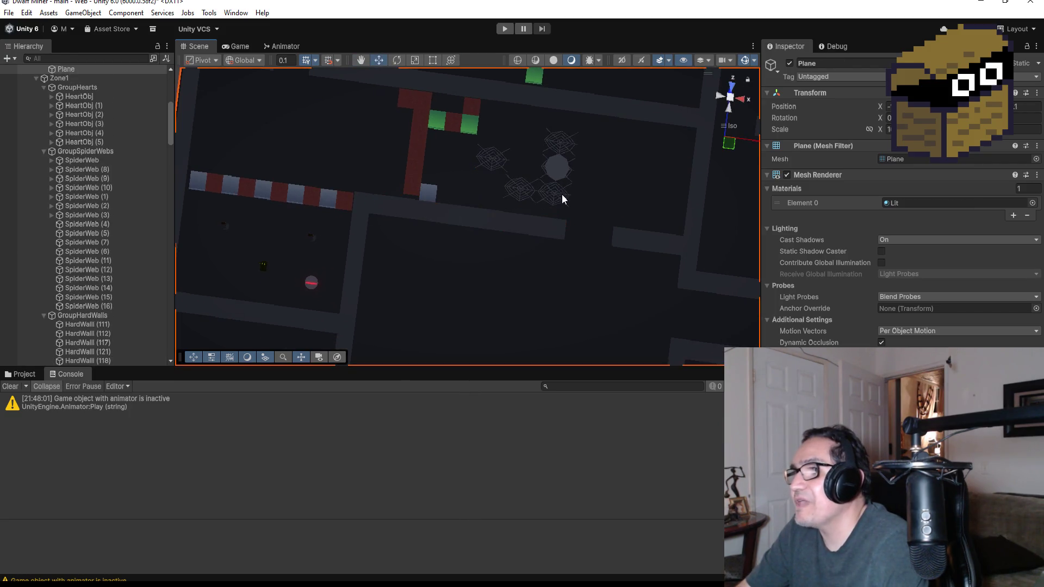
click(562, 199)
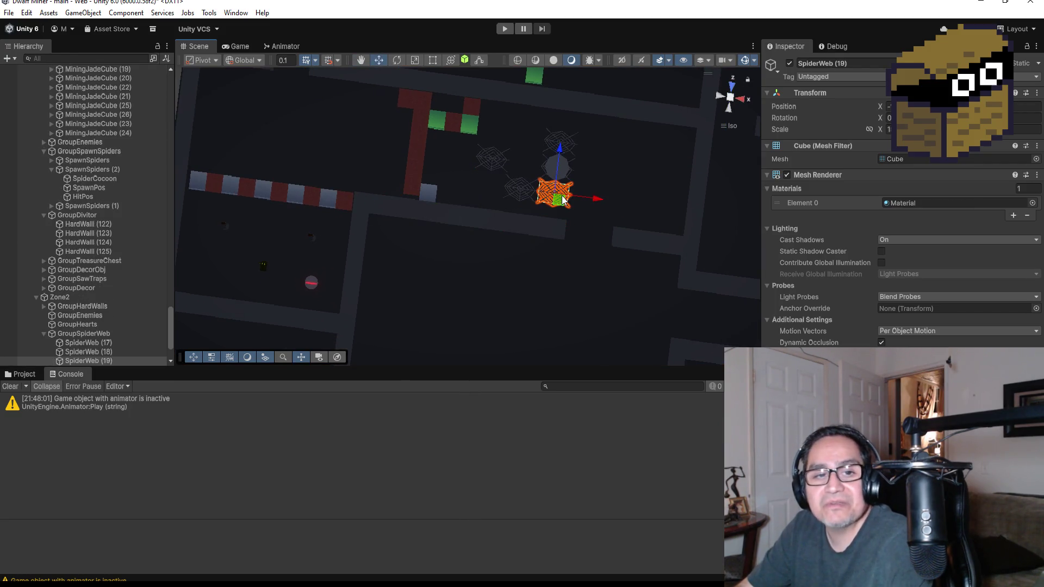
scroll(142, 310, down, 3)
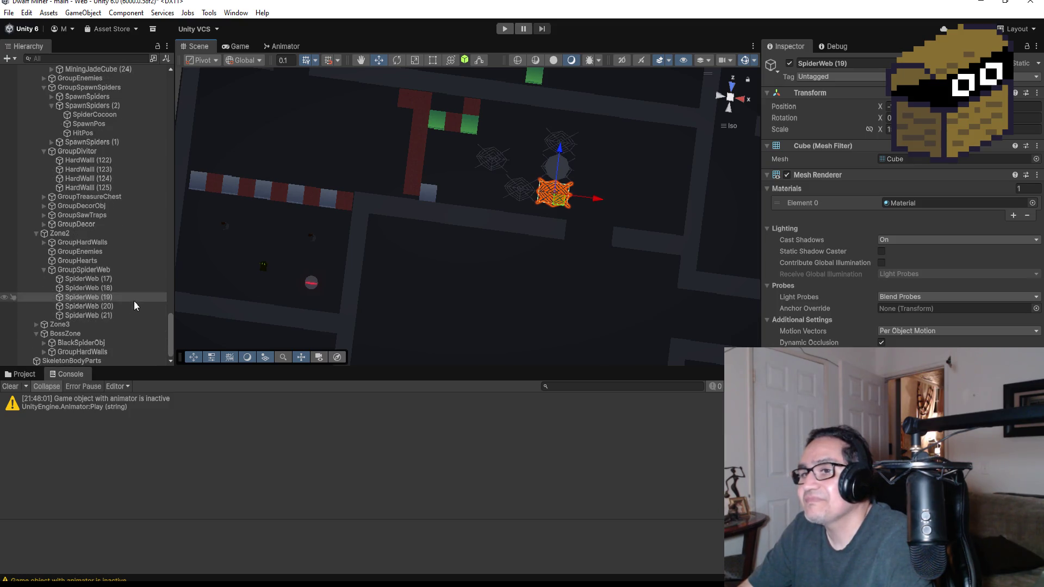
click(104, 297)
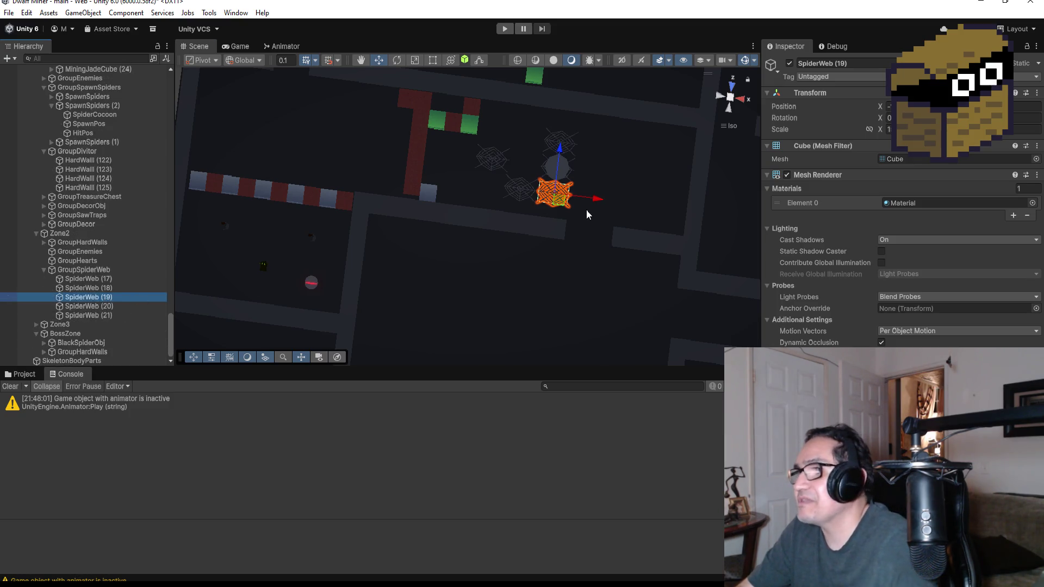
key(ctrl+d)
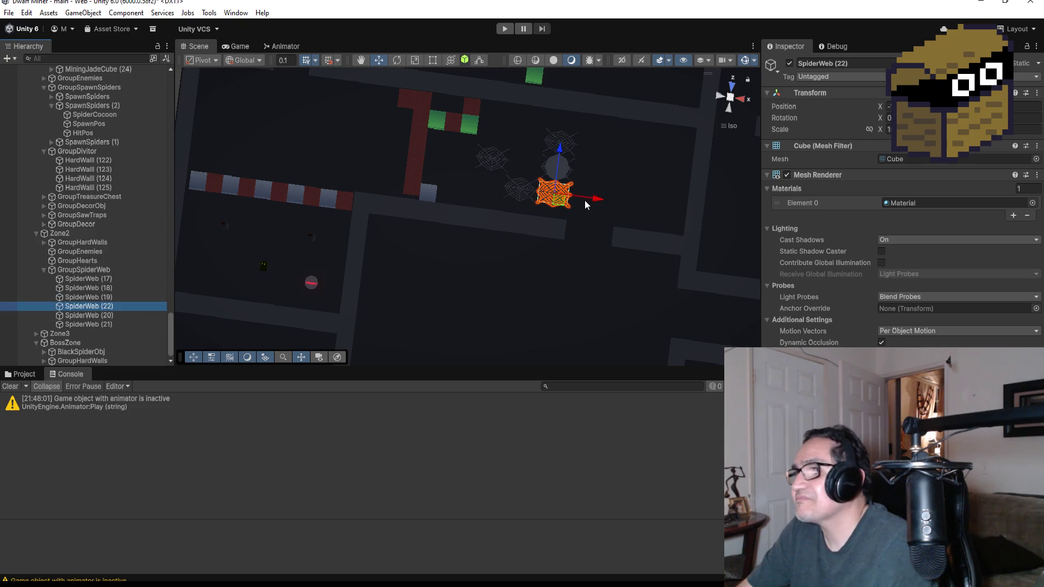
Move SpiderWeb (22) right of the web cluster and slightly further up the map.
drag(596, 200, 632, 204)
drag(593, 152, 595, 127)
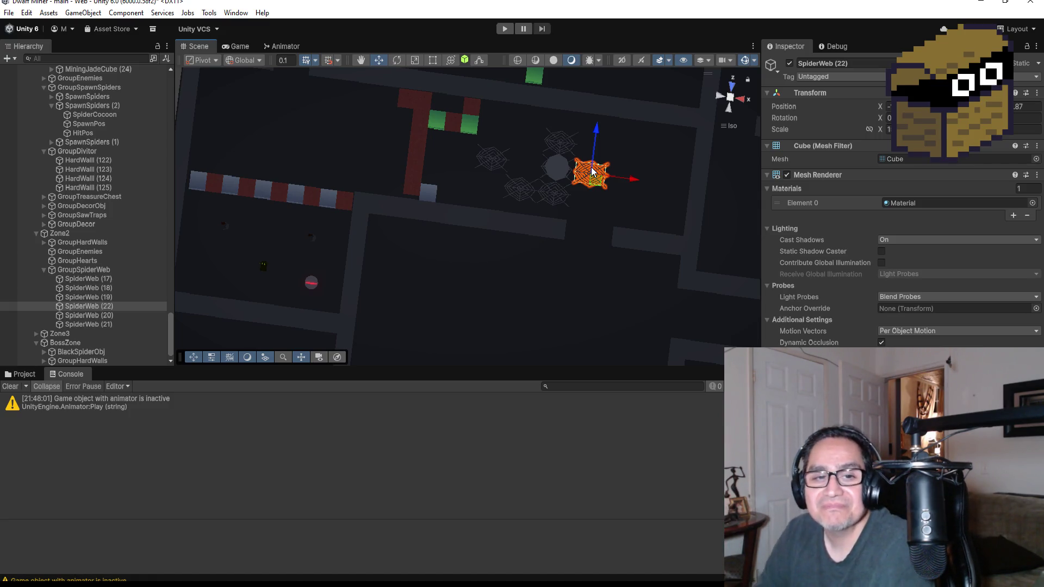
scroll(604, 221, up, 3)
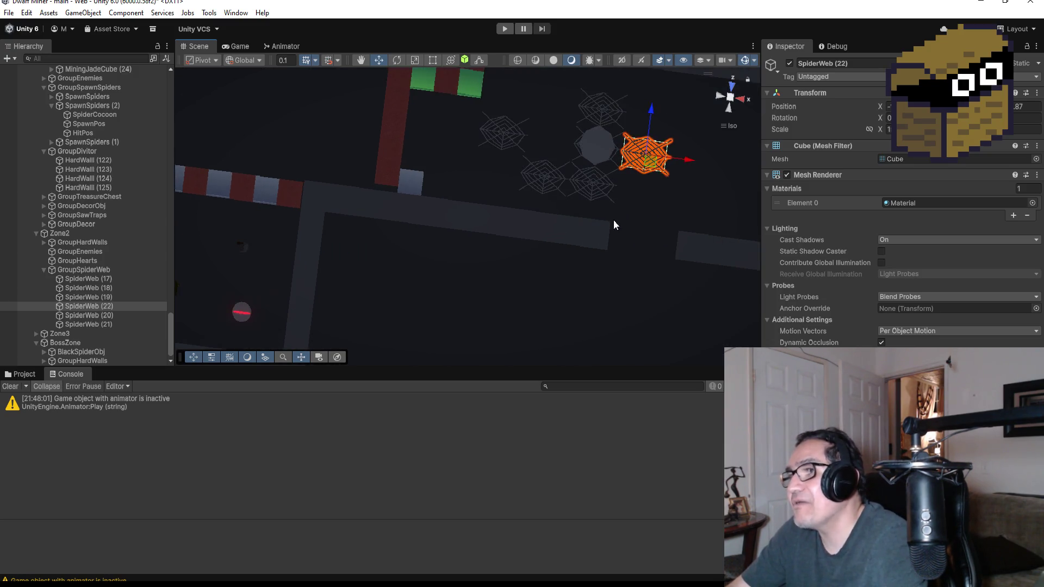
scroll(618, 216, down, 5)
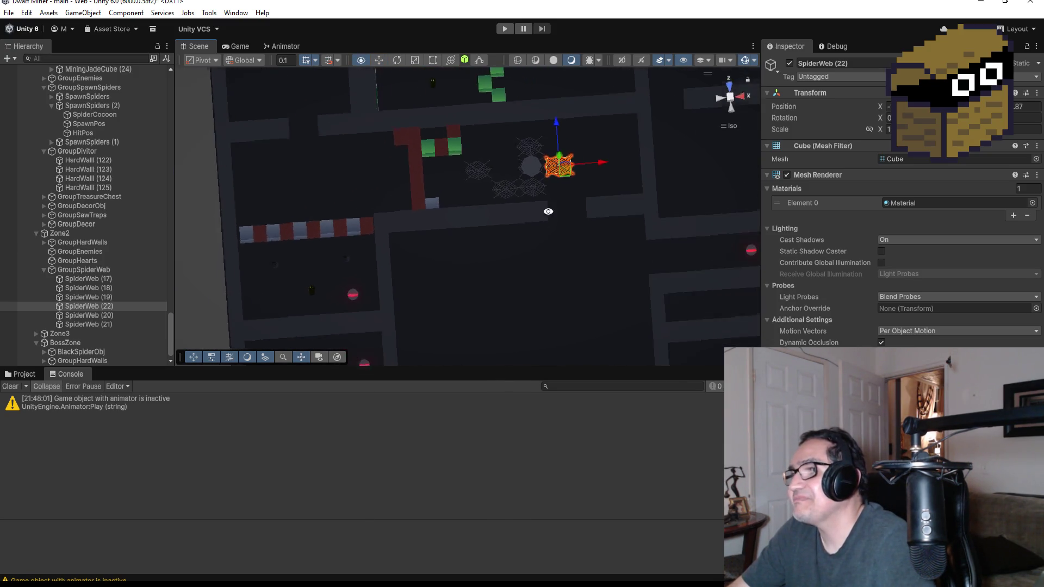
drag(546, 182, 536, 181)
scroll(526, 204, up, 3)
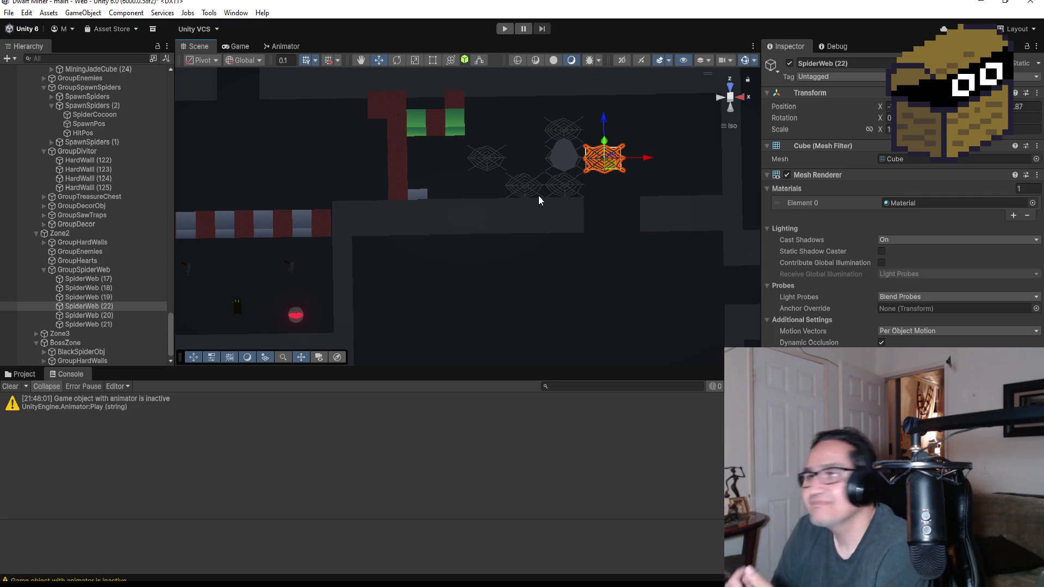
scroll(651, 166, up, 5)
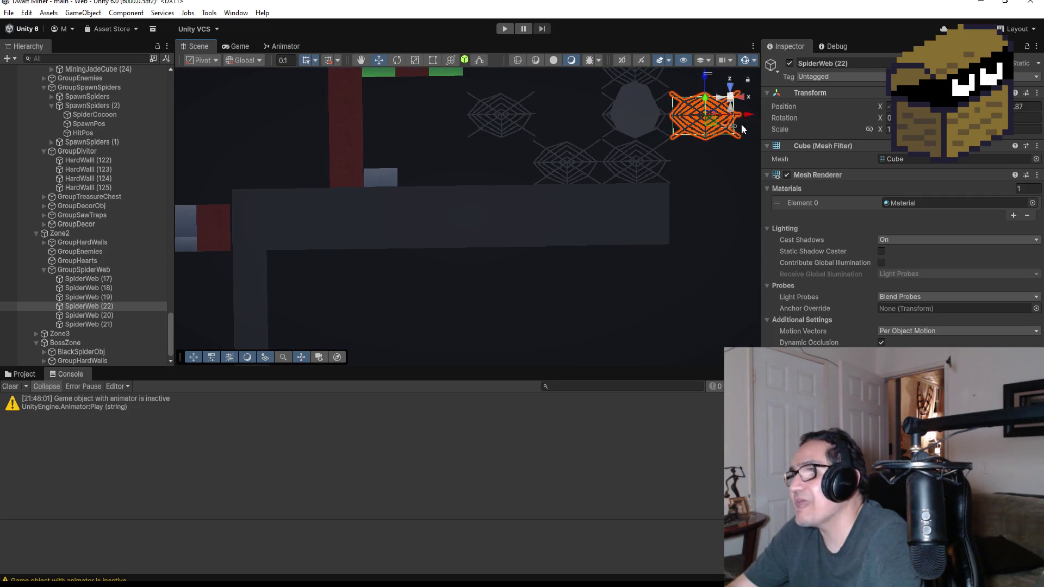
double_click(113, 306)
scroll(503, 256, down, 5)
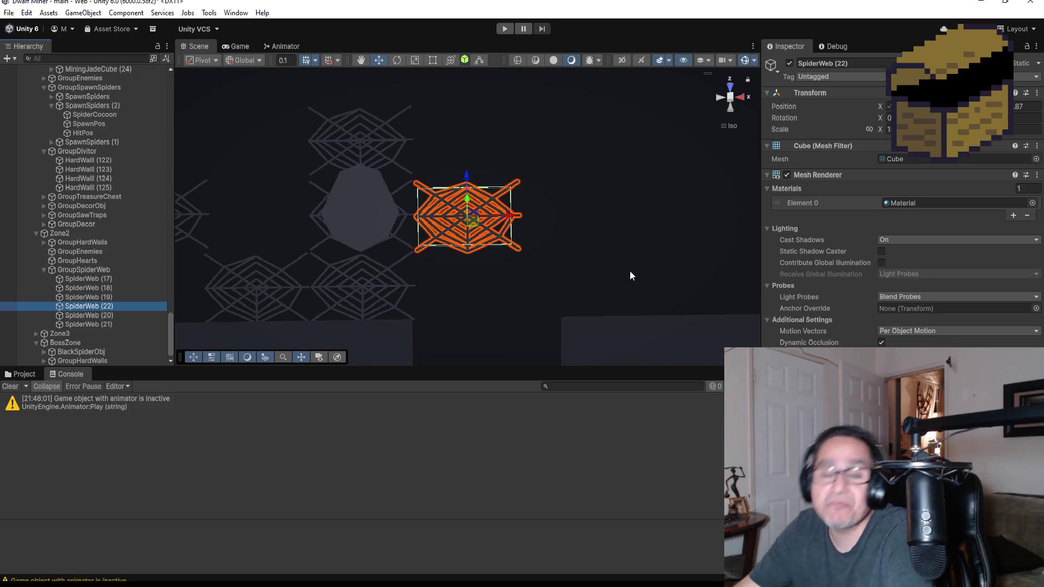
scroll(601, 307, down, 10)
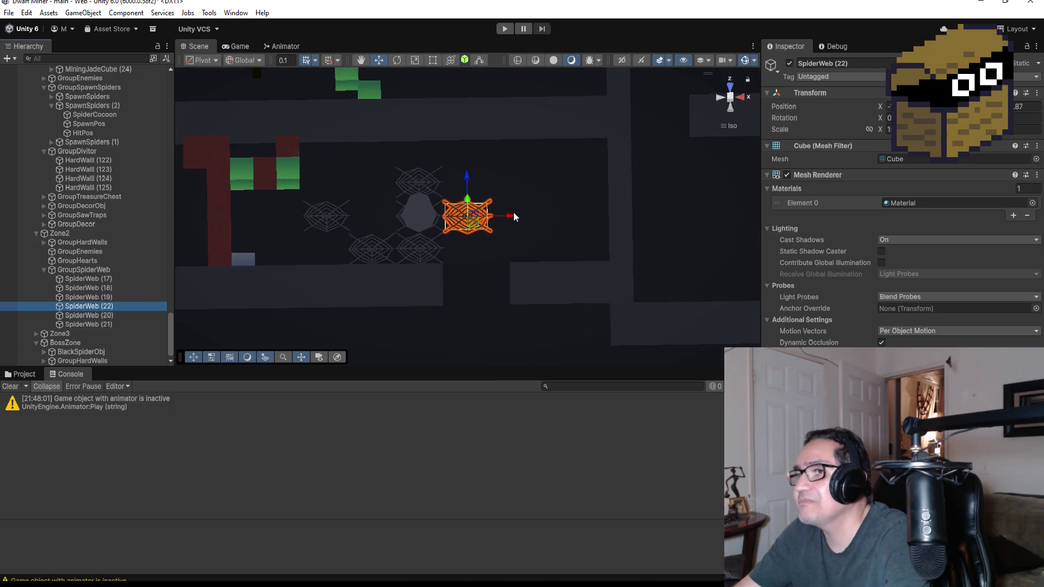
scroll(478, 239, down, 5)
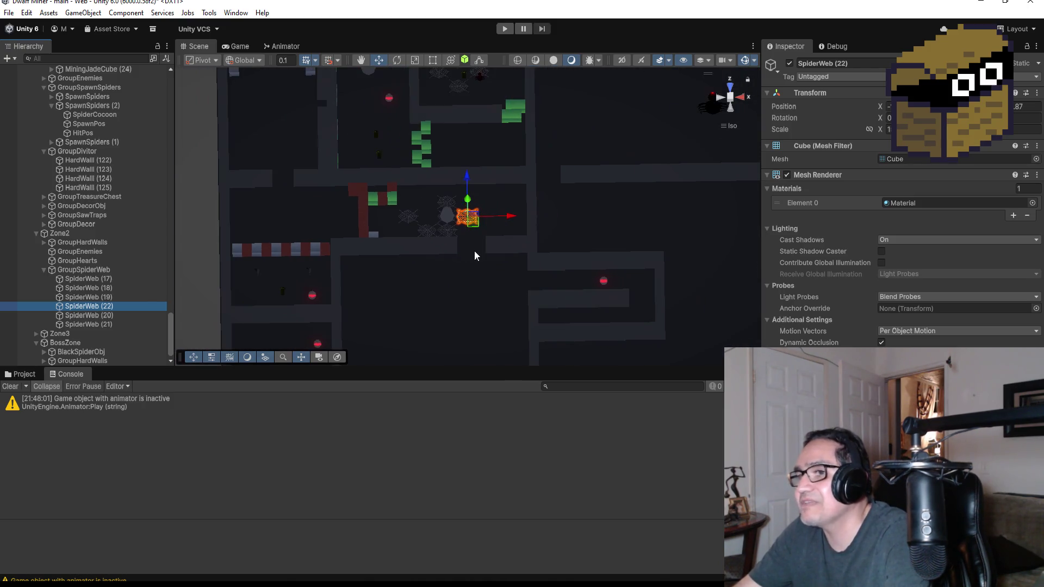
scroll(452, 275, down, 4)
scroll(451, 245, up, 5)
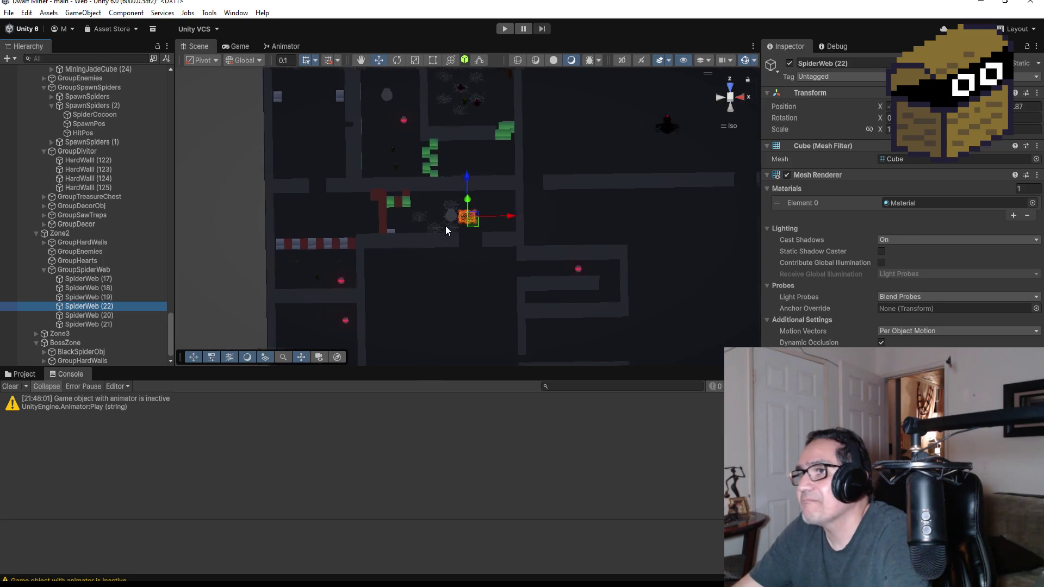
mouse_move(477, 295)
mouse_down()
mouse_move(477, 134)
mouse_move(464, 331)
mouse_move(524, 332)
mouse_up()
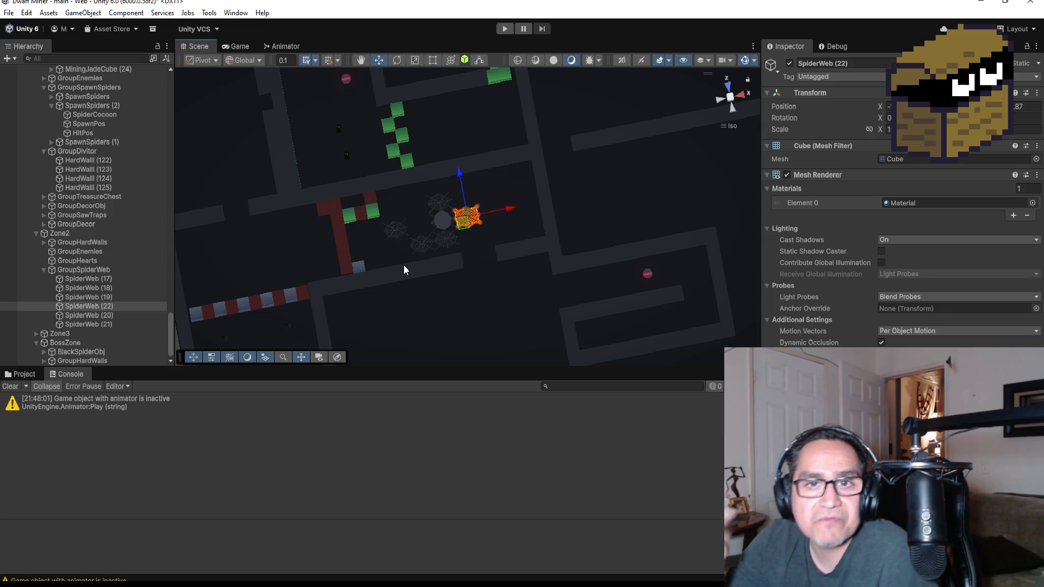
Orbit around SpiderWeb (22) and select the MiningHardCube (43) wall block.
scroll(348, 222, down, 5)
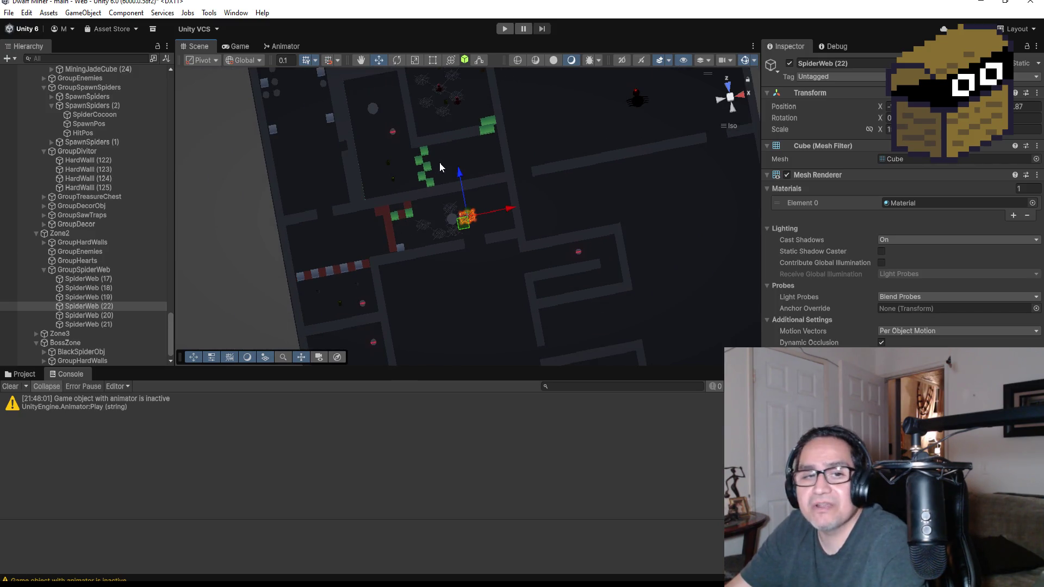
scroll(424, 196, up, 5)
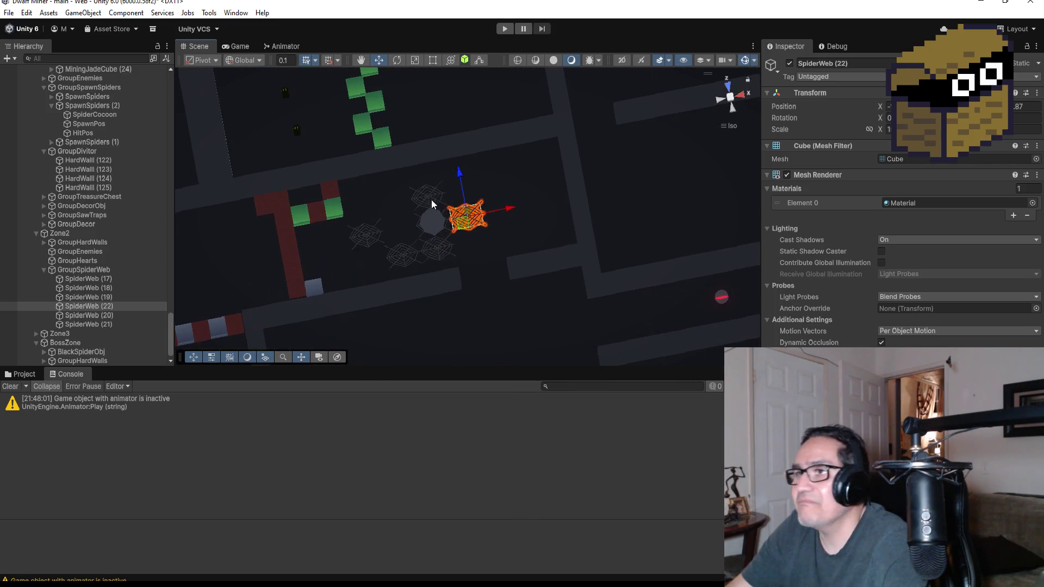
drag(444, 260, 370, 253)
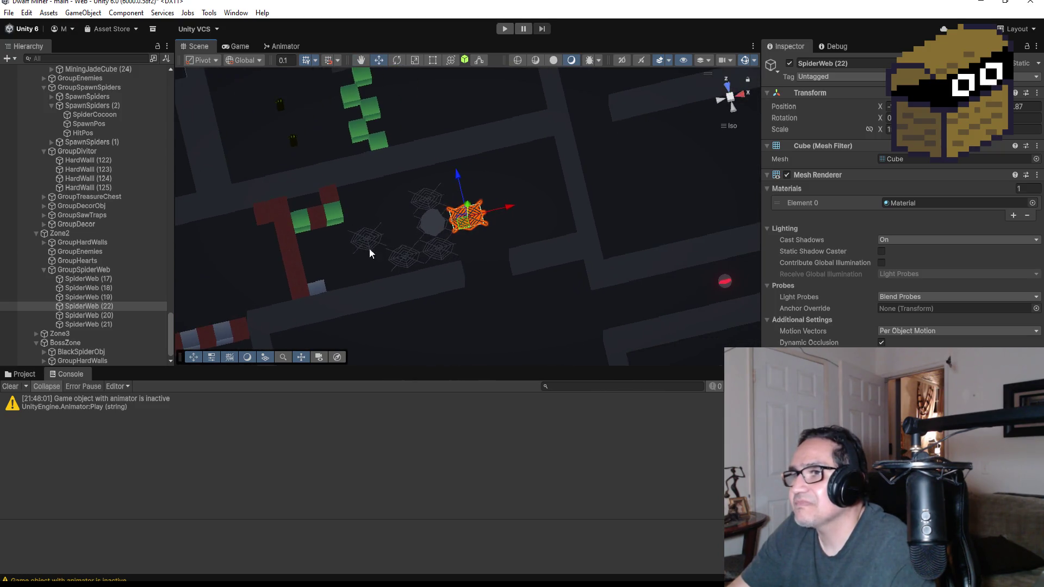
click(318, 220)
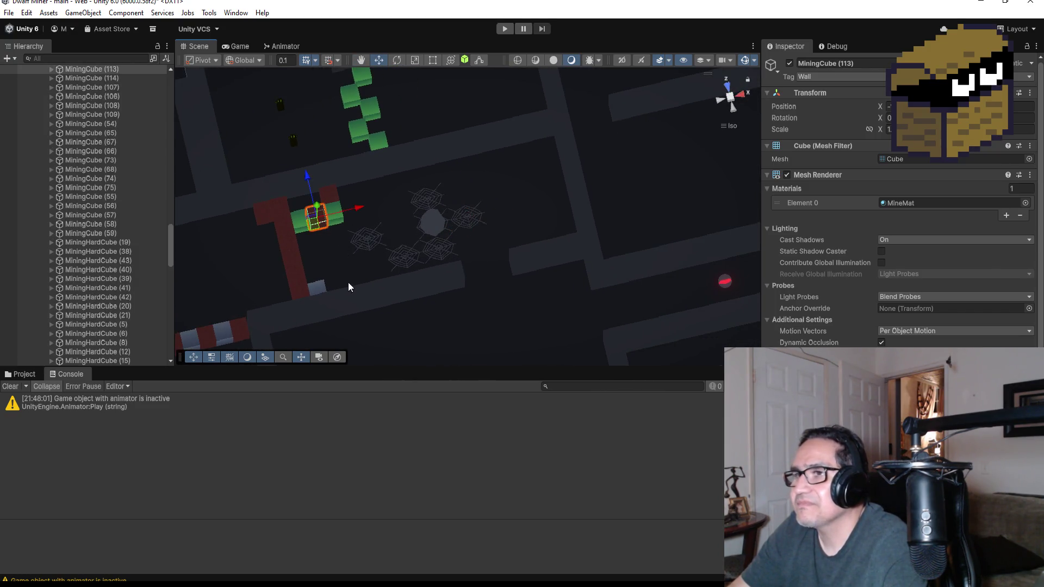
scroll(141, 301, down, 3)
scroll(143, 246, up, 3)
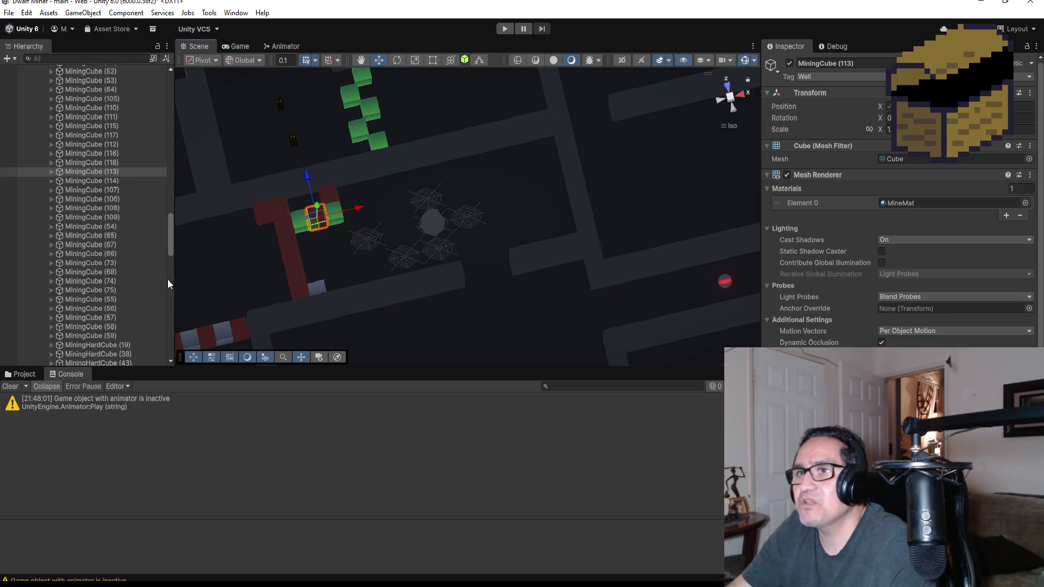
scroll(321, 244, down, 3)
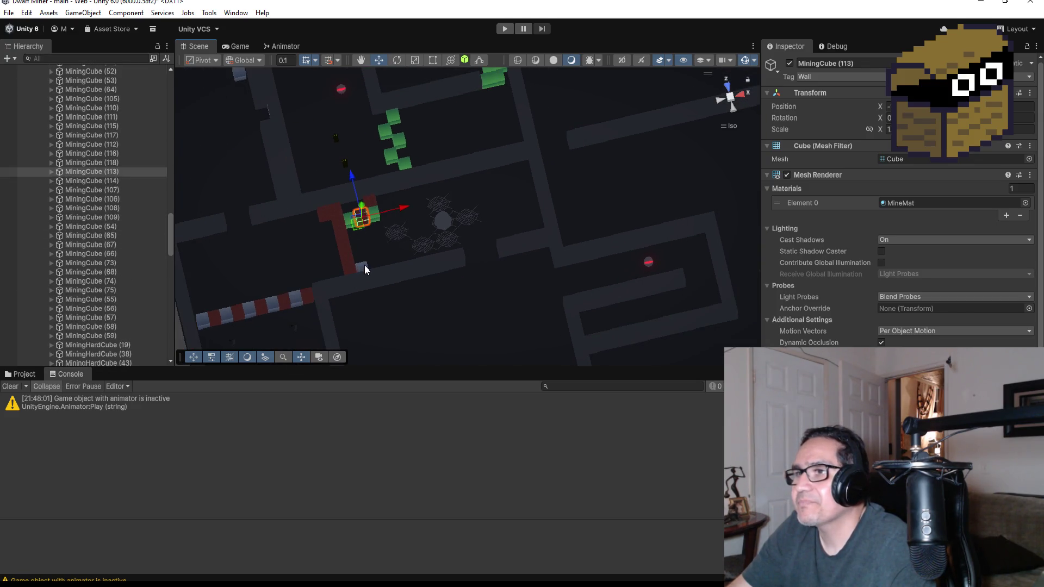
click(365, 266)
Duplicate MiningHardCube (43) and move the copy up into the red column.
scroll(358, 256, up, 3)
scroll(82, 326, down, 3)
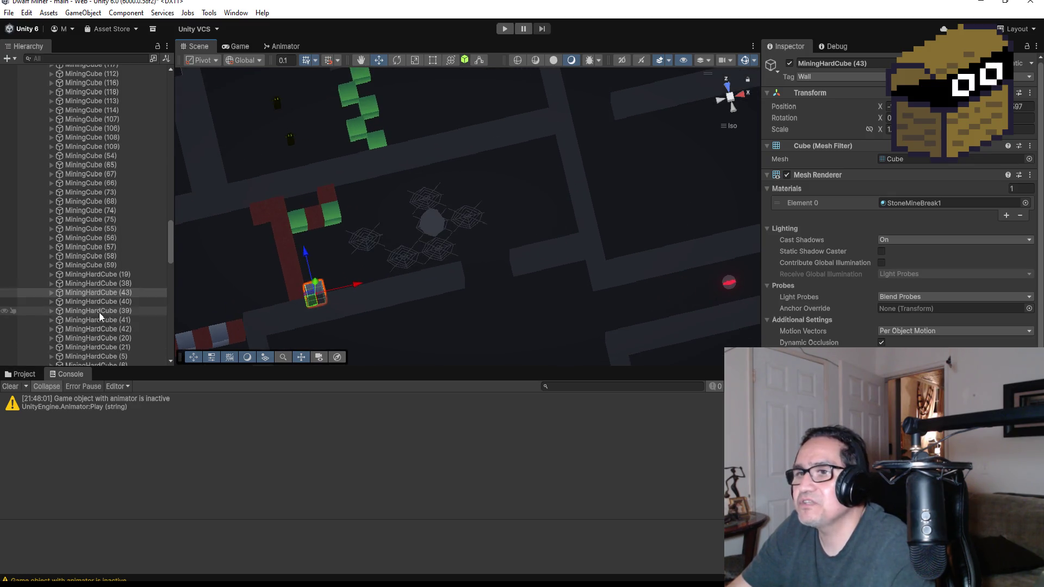
key(ctrl+d)
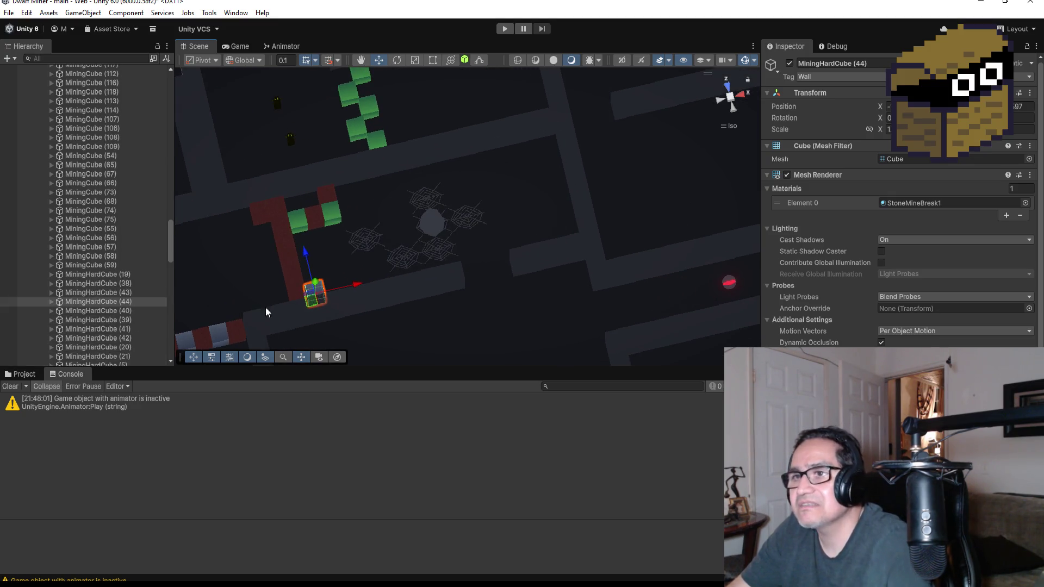
drag(308, 252, 301, 204)
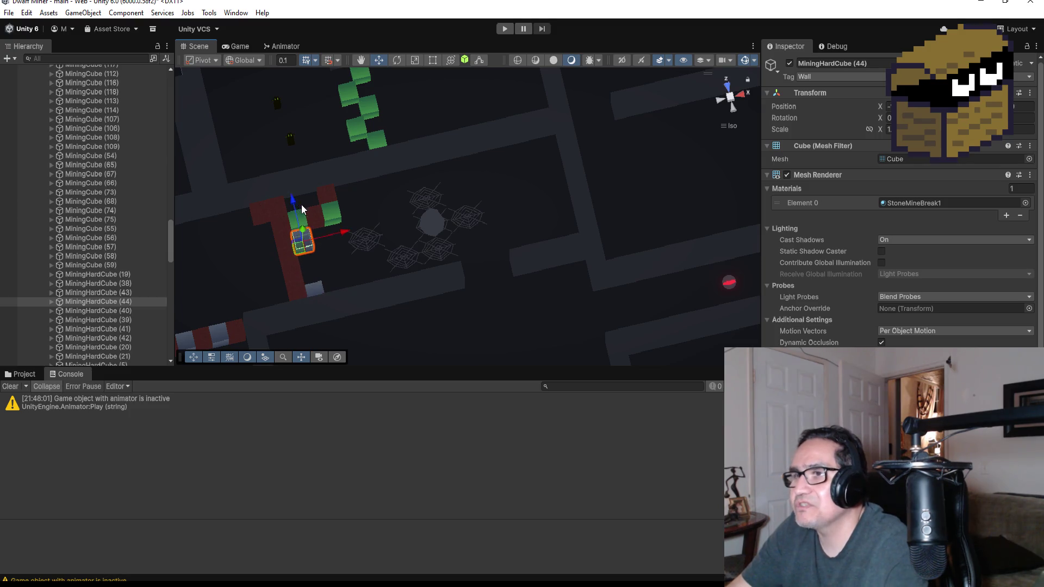
key(f)
View the new cube straight down from above, then switch to Blender.
mouse_move(584, 254)
mouse_down()
mouse_move(618, 220)
mouse_move(474, 123)
mouse_up()
scroll(536, 270, down, 5)
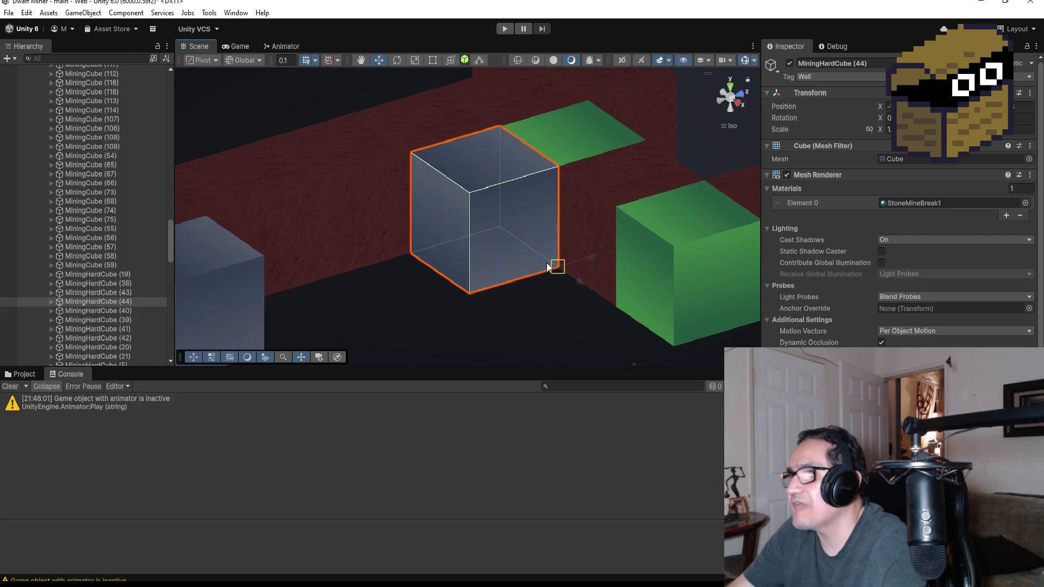
drag(531, 205, 634, 341)
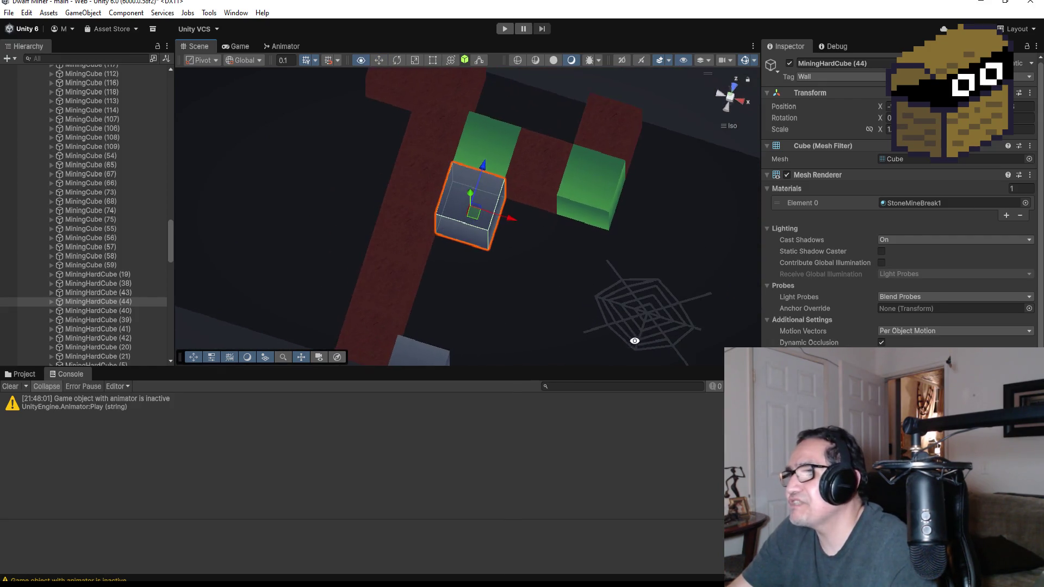
drag(485, 291, 546, 305)
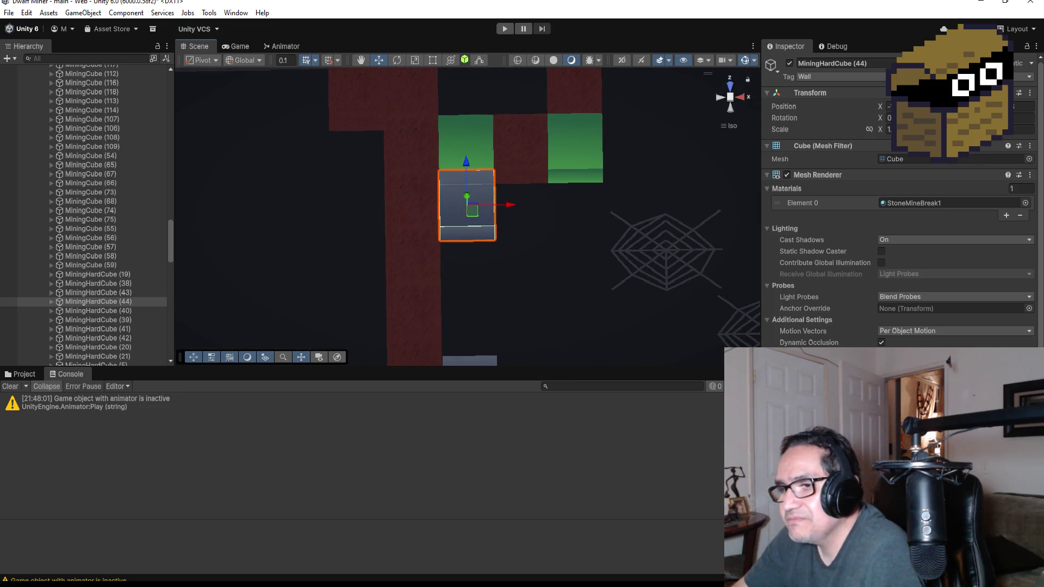
key(alt+Tab)
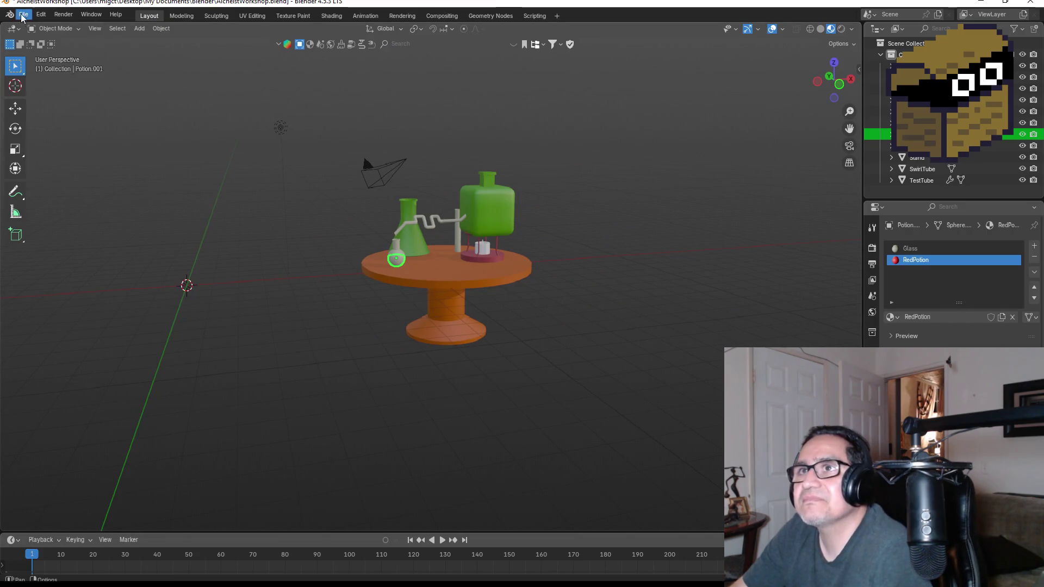
Select the RoundTable, choose File > Open..., and save AlchemistWorkshop.blend when prompted.
click(23, 16)
scroll(598, 228, up, 2)
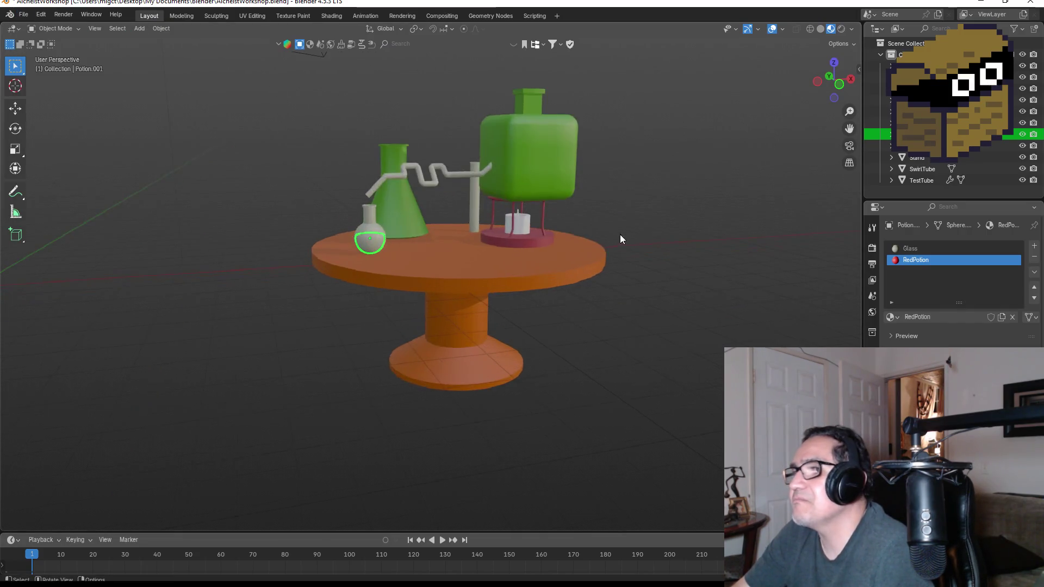
scroll(621, 238, down, 3)
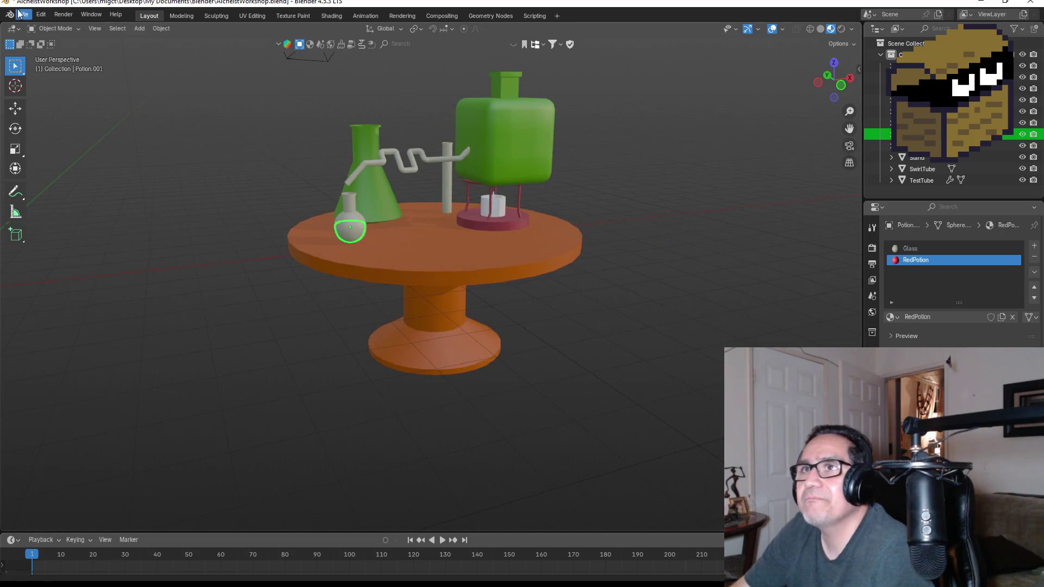
click(19, 11)
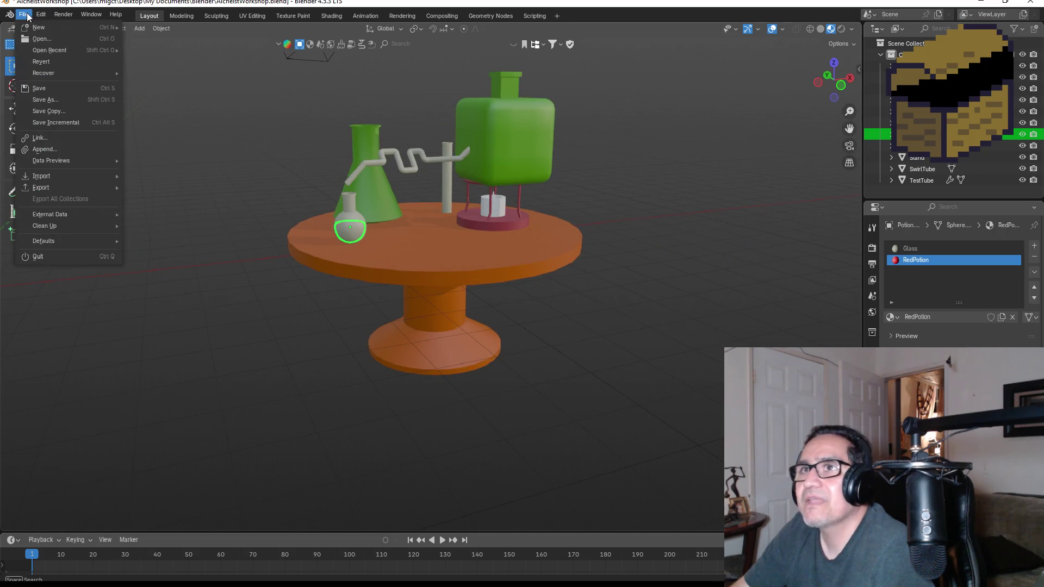
click(455, 257)
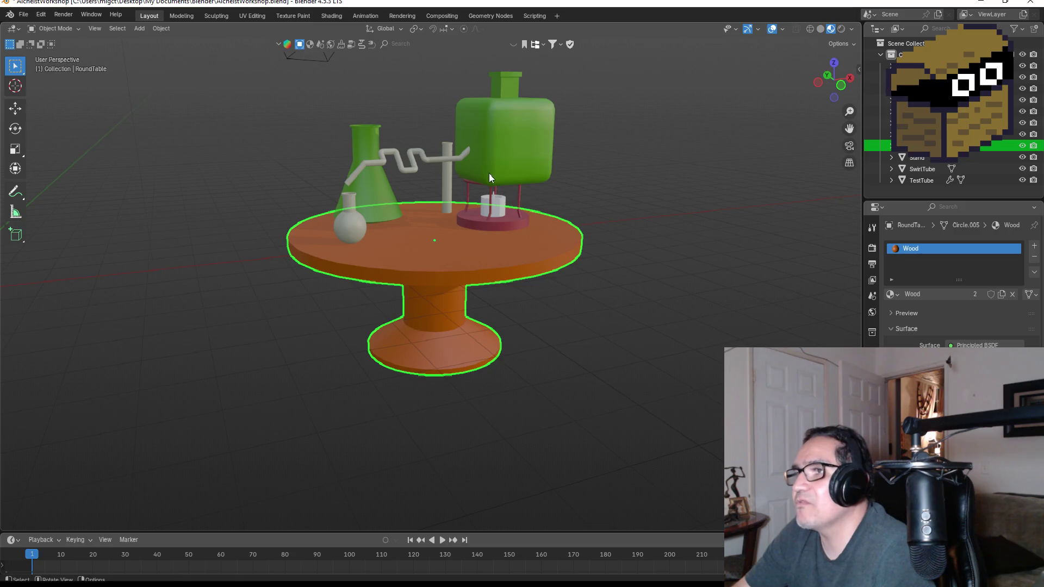
click(24, 14)
click(33, 38)
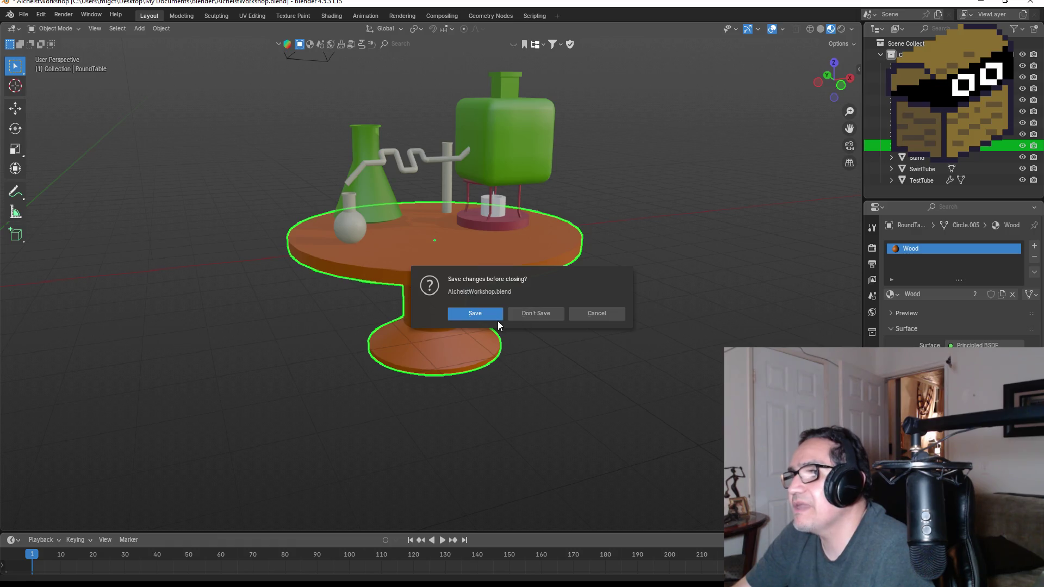
click(471, 313)
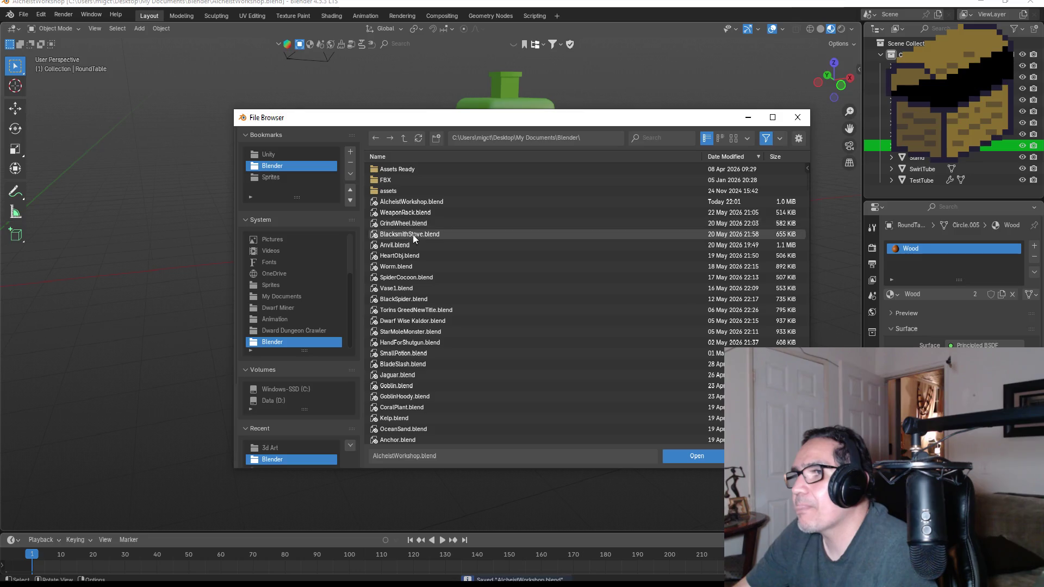
Open BlacksmithStove.blend and orbit around the blacksmith stove.
click(414, 236)
double_click(422, 236)
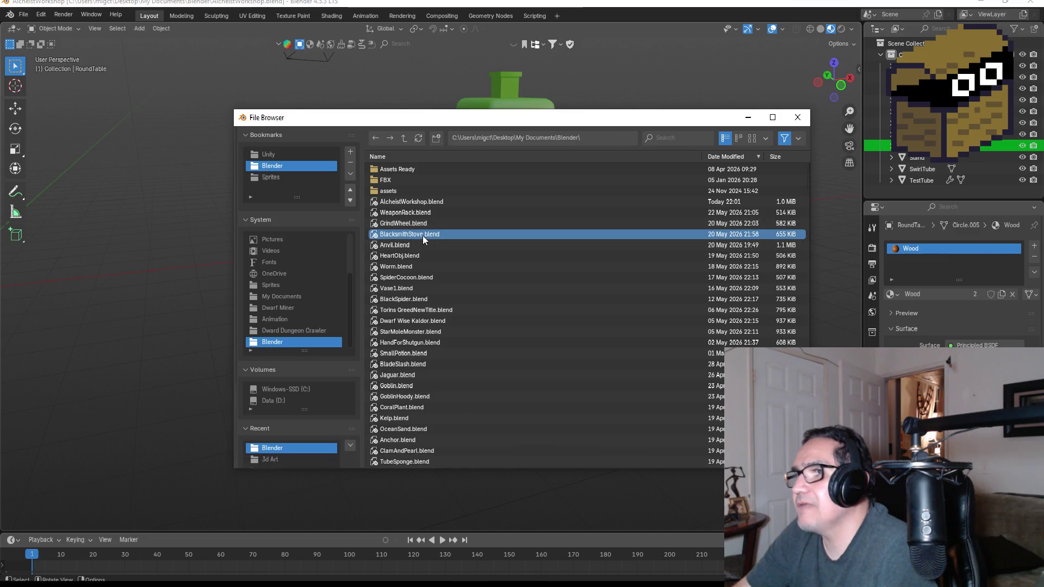
mouse_move(556, 253)
mouse_down()
mouse_move(569, 270)
mouse_move(434, 270)
mouse_move(491, 282)
mouse_move(618, 278)
mouse_up()
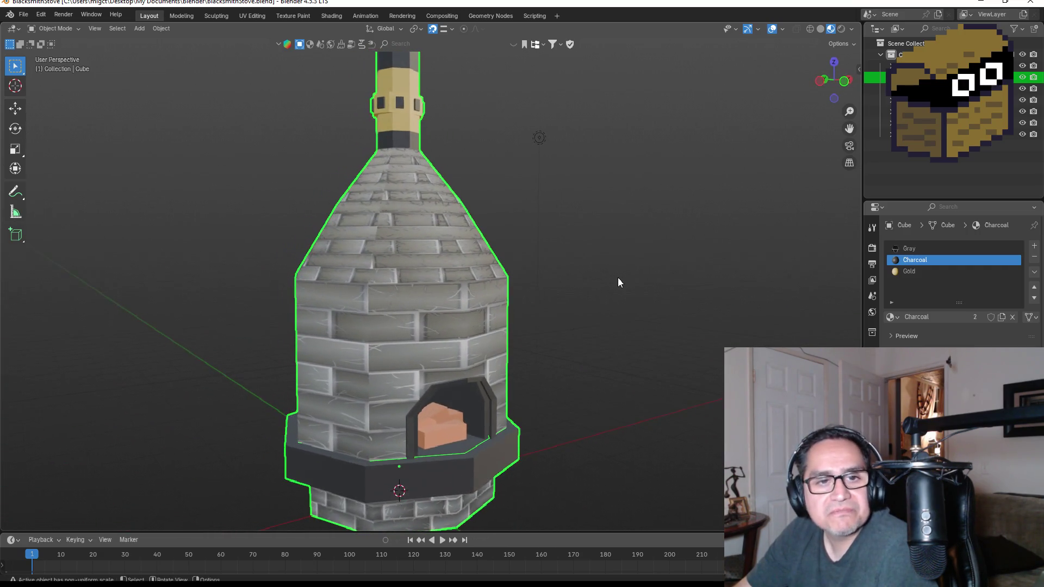
Browse the Blender folder's .blend files and open Goblin.blend.
click(23, 14)
click(50, 39)
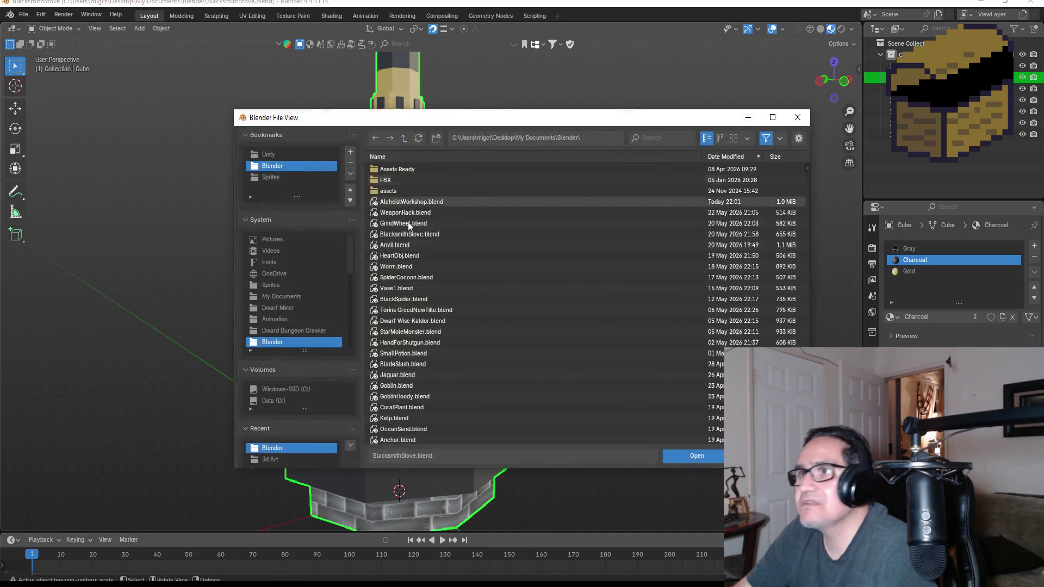
click(416, 300)
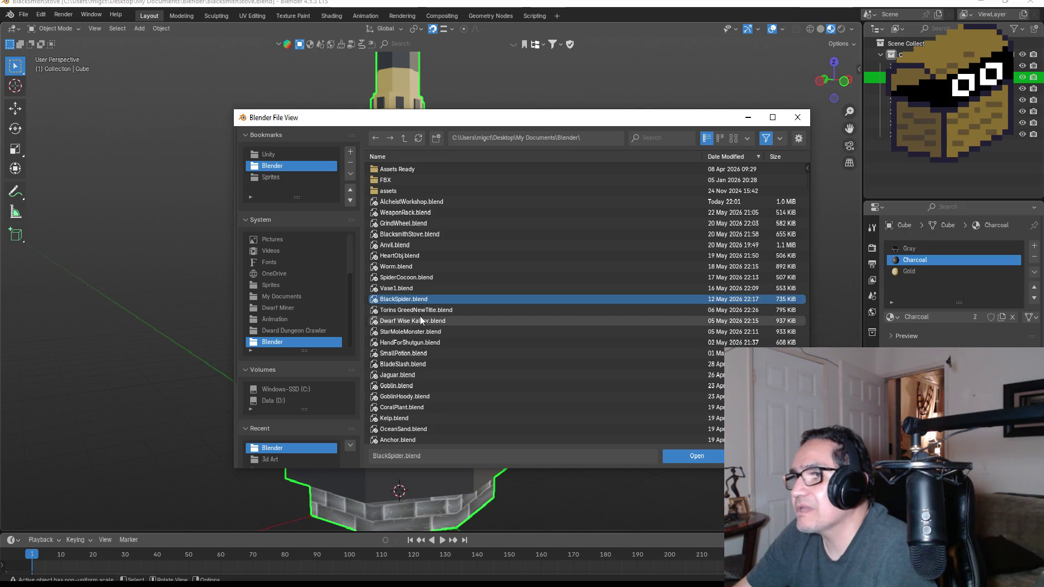
click(423, 309)
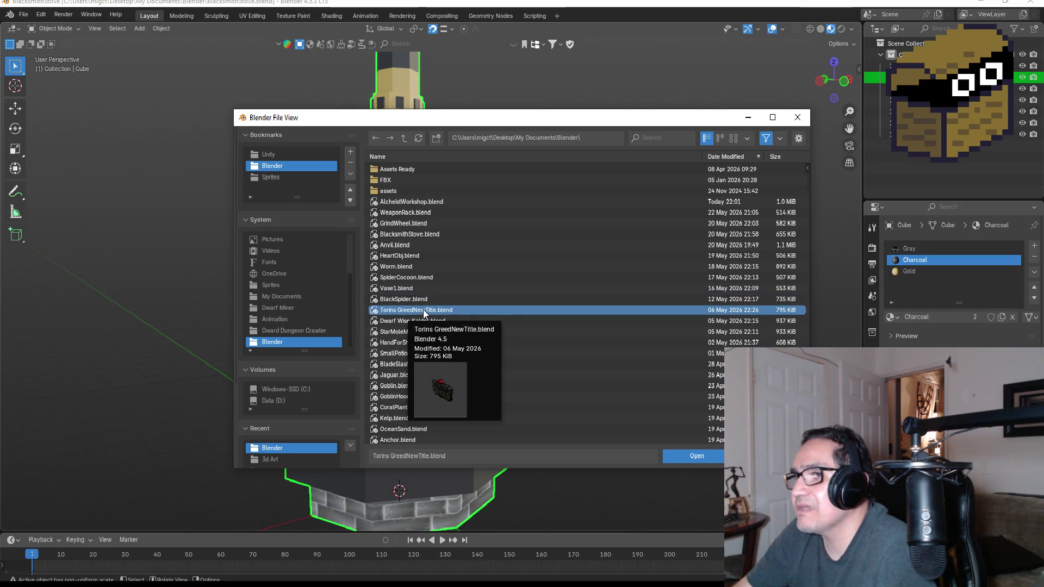
click(413, 323)
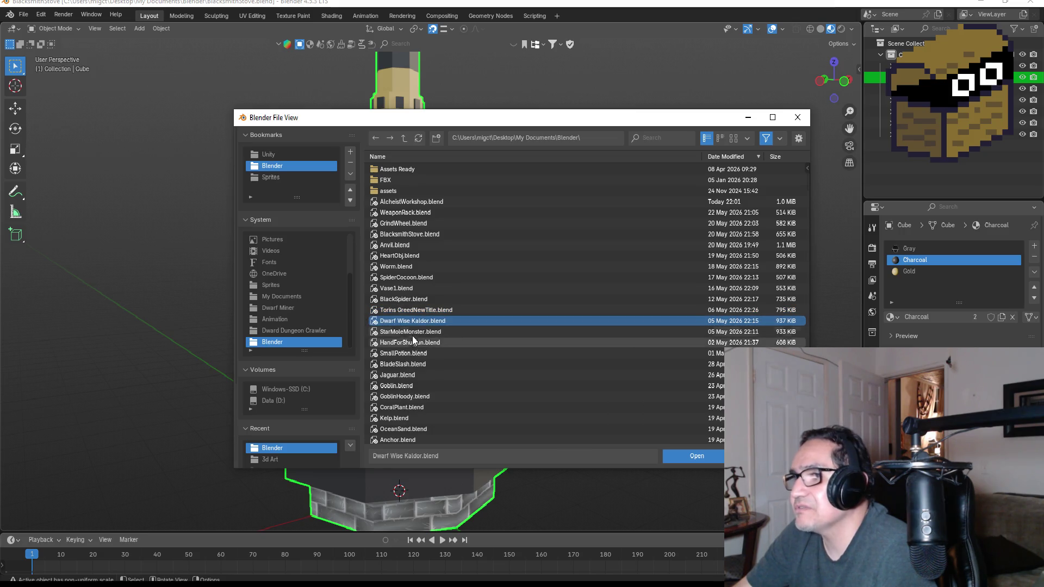
click(413, 332)
click(411, 342)
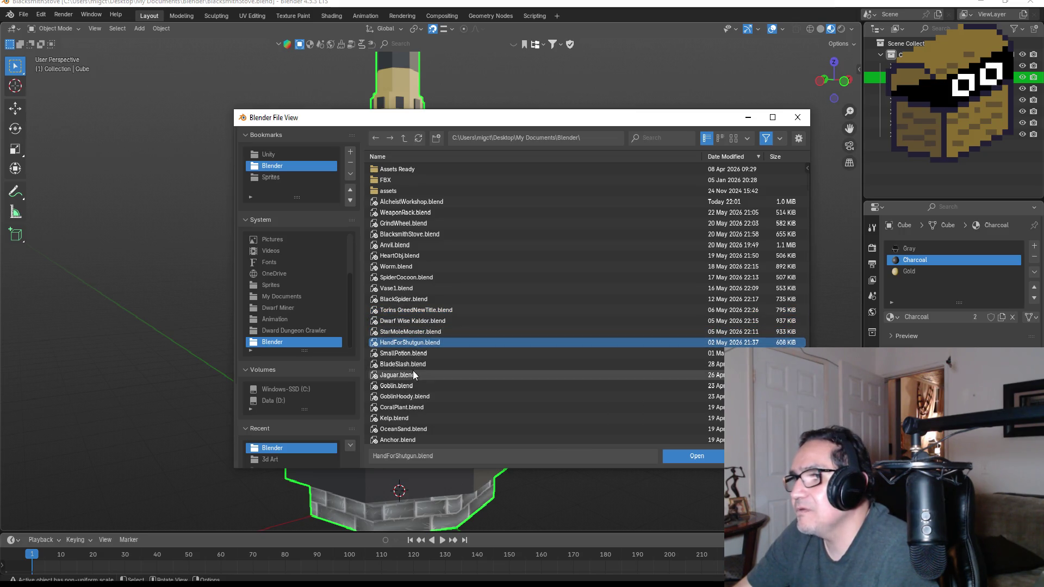
scroll(412, 370, down, 2)
scroll(416, 371, down, 2)
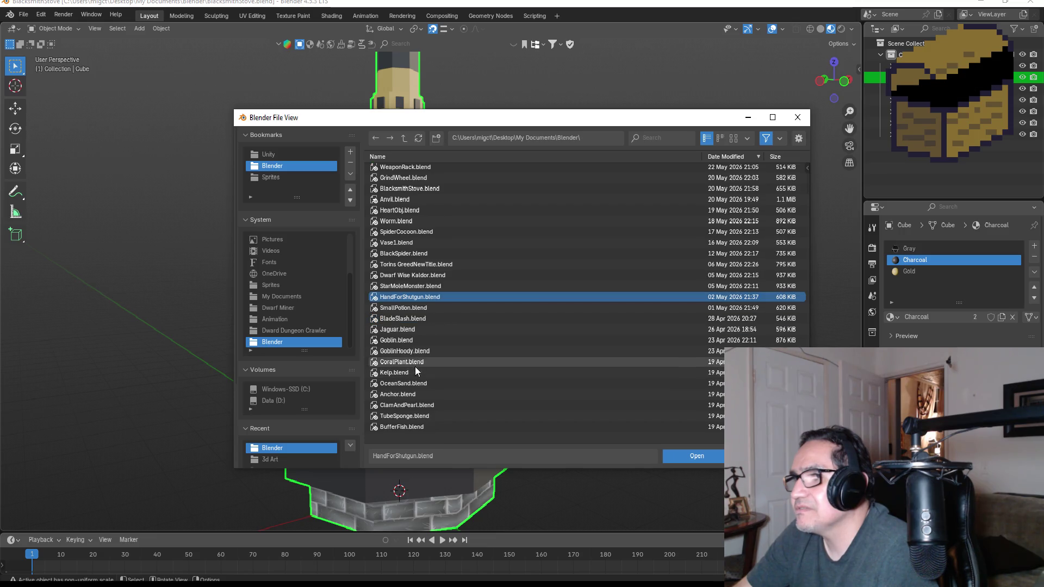
double_click(396, 340)
Orbit and zoom around the rigged goblin, then minimize Blender to return to Unity.
mouse_move(633, 342)
mouse_down()
mouse_move(690, 267)
mouse_move(524, 278)
mouse_move(549, 296)
mouse_move(650, 285)
mouse_move(822, 297)
mouse_move(816, 277)
mouse_move(696, 269)
mouse_move(595, 293)
mouse_move(637, 307)
mouse_move(641, 298)
mouse_move(804, 298)
mouse_move(843, 263)
mouse_move(730, 254)
mouse_move(562, 292)
mouse_move(832, 302)
mouse_move(648, 282)
mouse_up()
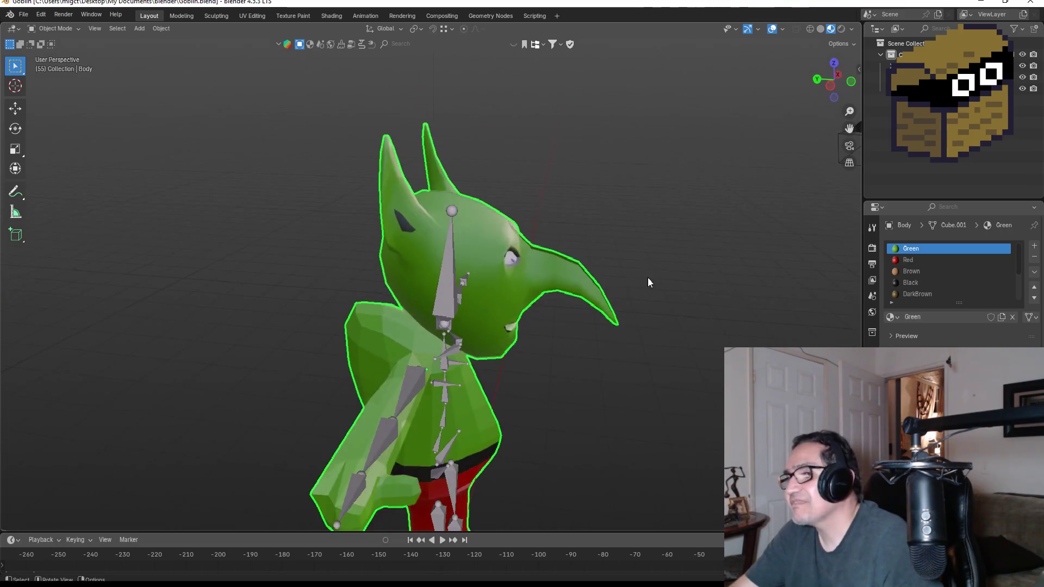
scroll(712, 289, down, 5)
scroll(409, 326, up, 5)
scroll(409, 326, down, 3)
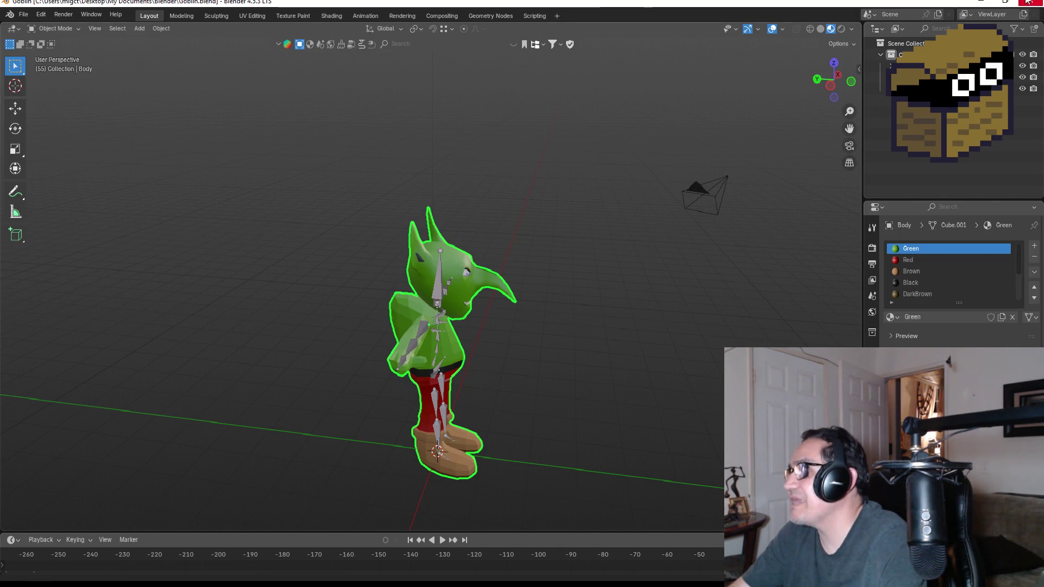
click(986, 2)
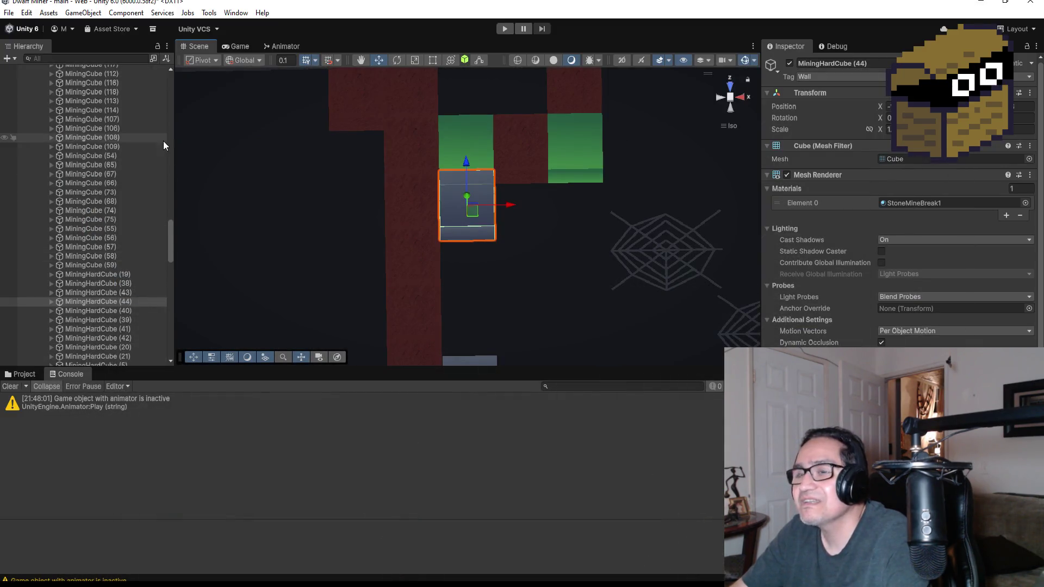
Show the Project assets and browse the 2d Art and Animation folders.
scroll(112, 214, up, 20)
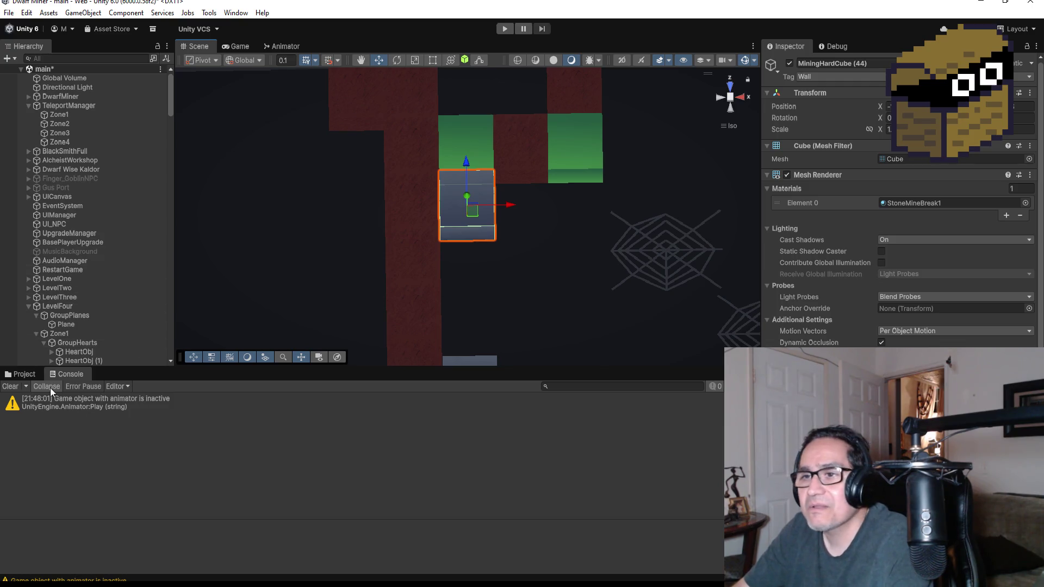
click(24, 374)
scroll(150, 449, up, 3)
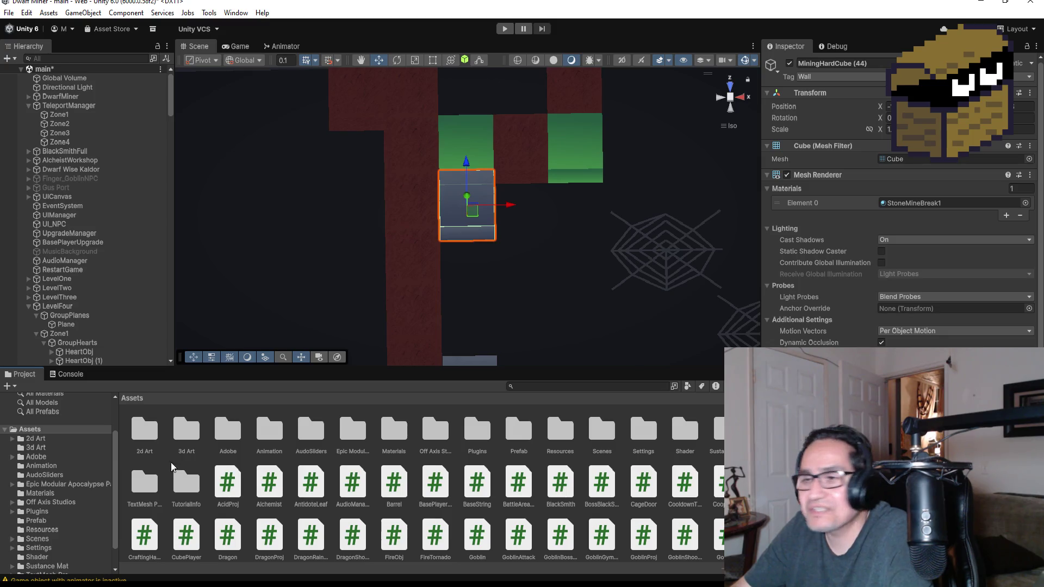
click(144, 429)
scroll(40, 439, up, 2)
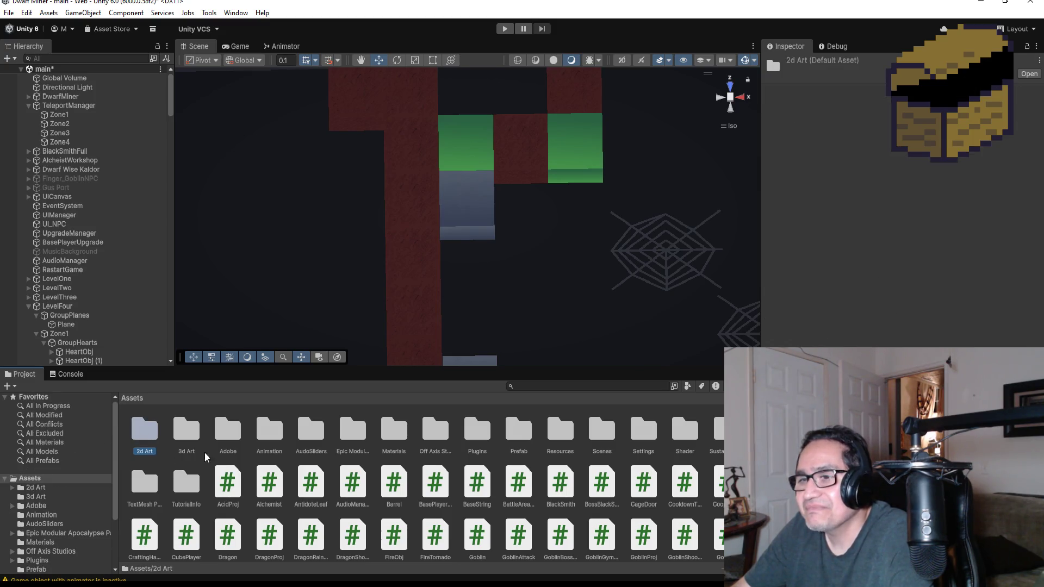
click(272, 443)
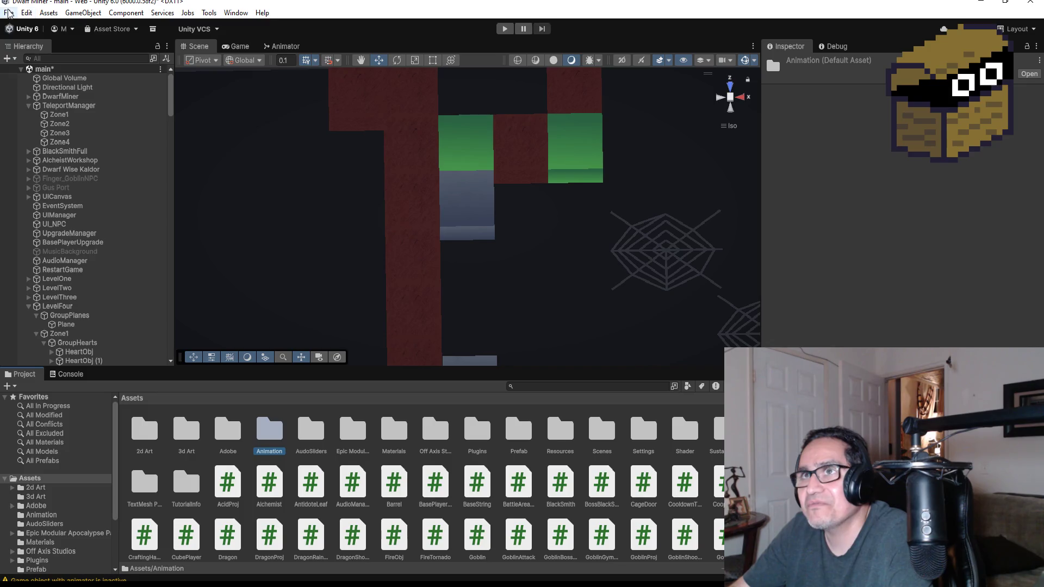
Save the main scene with File > Save and open the Scenes folder.
click(8, 12)
click(22, 67)
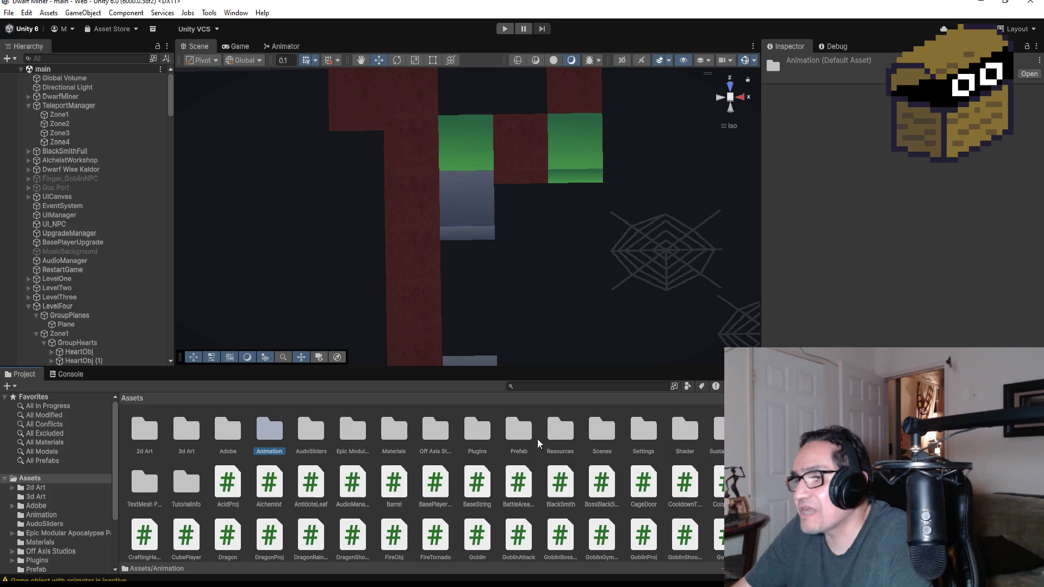
double_click(604, 431)
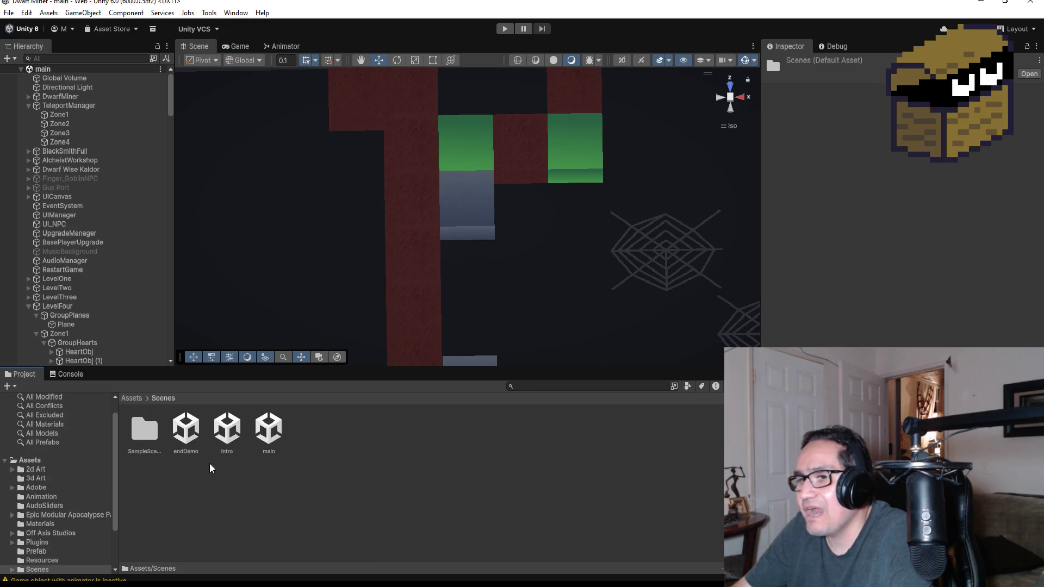
Open the intro scene from Assets > Scenes and enter Play mode.
double_click(223, 426)
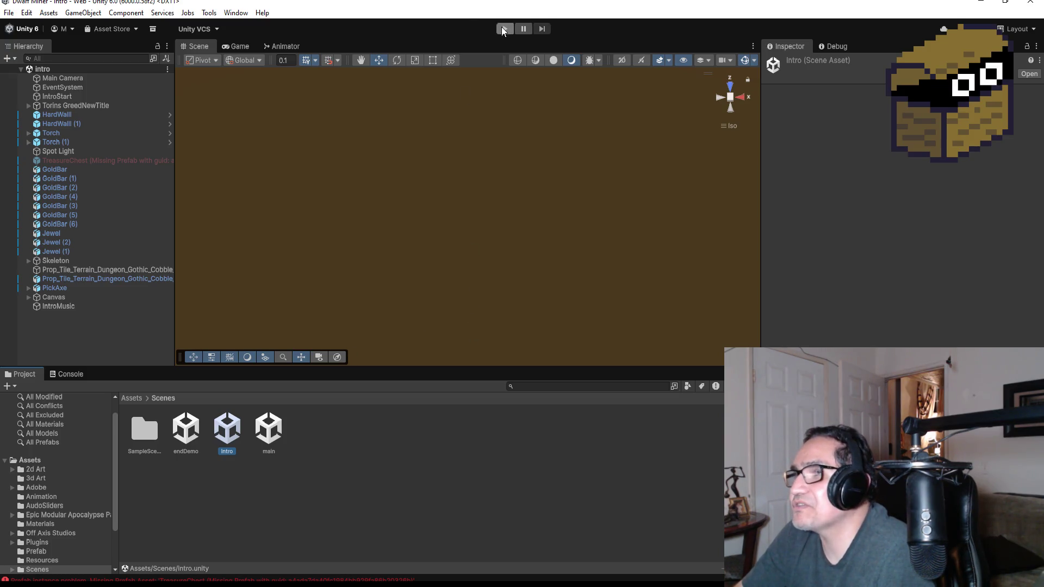
click(504, 29)
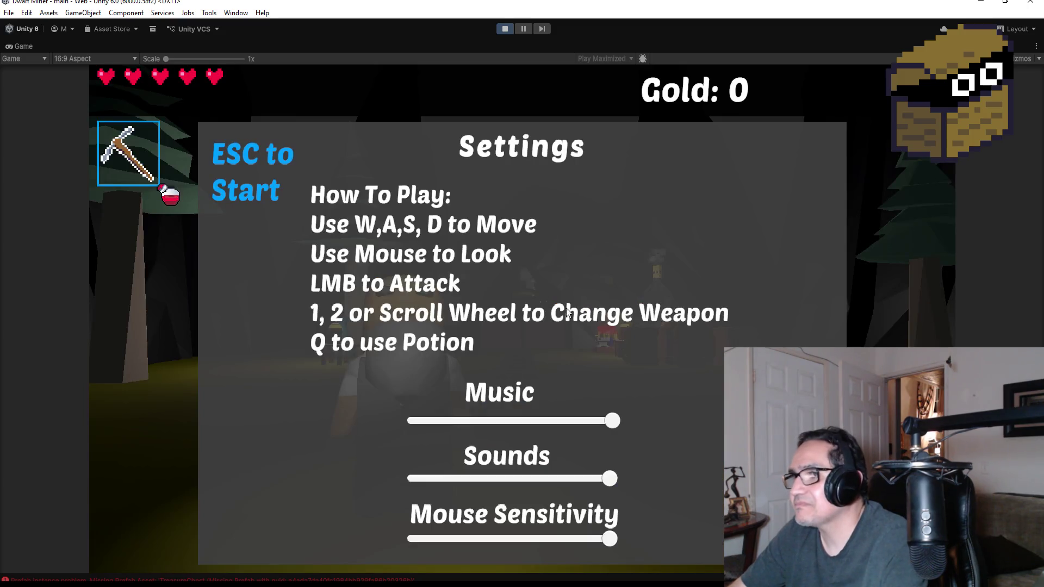
Leave Settings, talk with Kaldor The Wise, then open and close the alchemist's shop.
key(Escape)
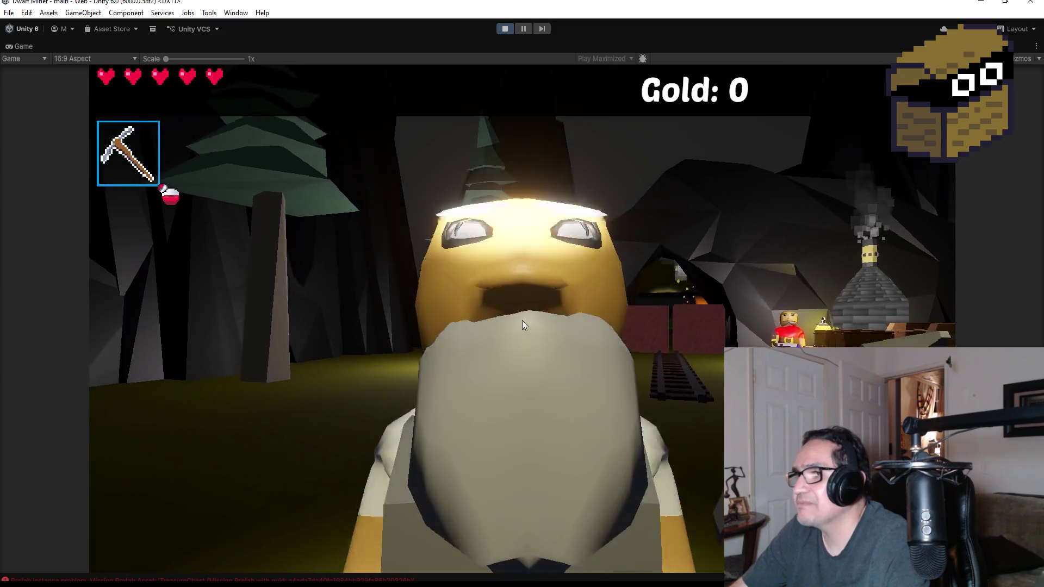
click(522, 321)
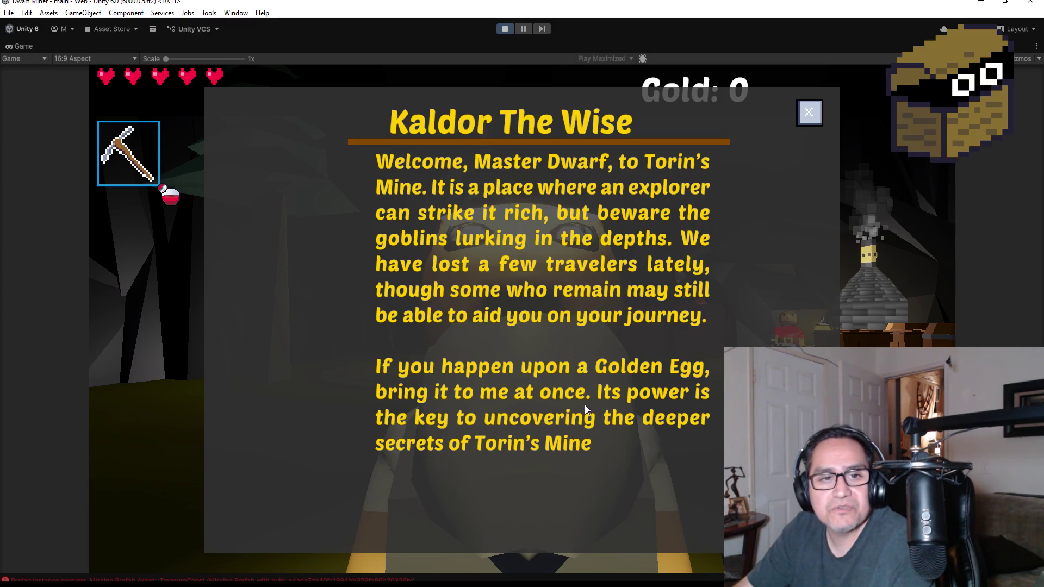
click(817, 119)
key(w)
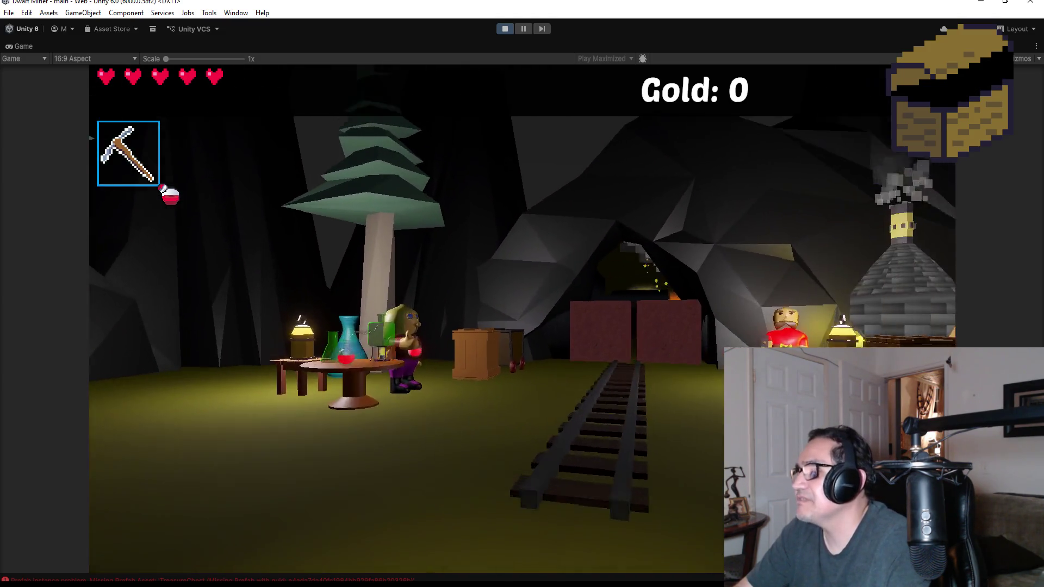
scroll(522, 293, down, 1)
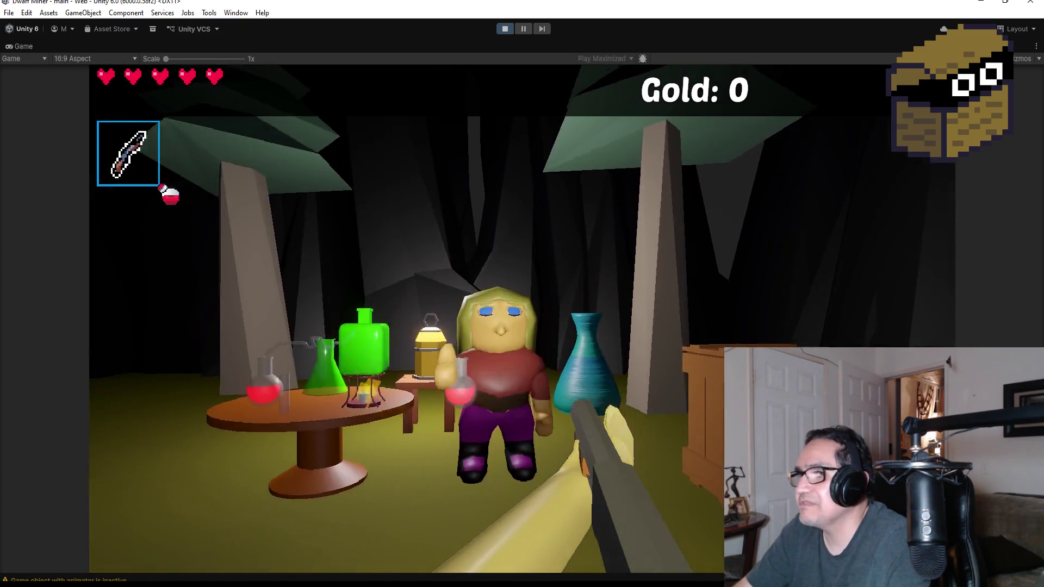
key(e)
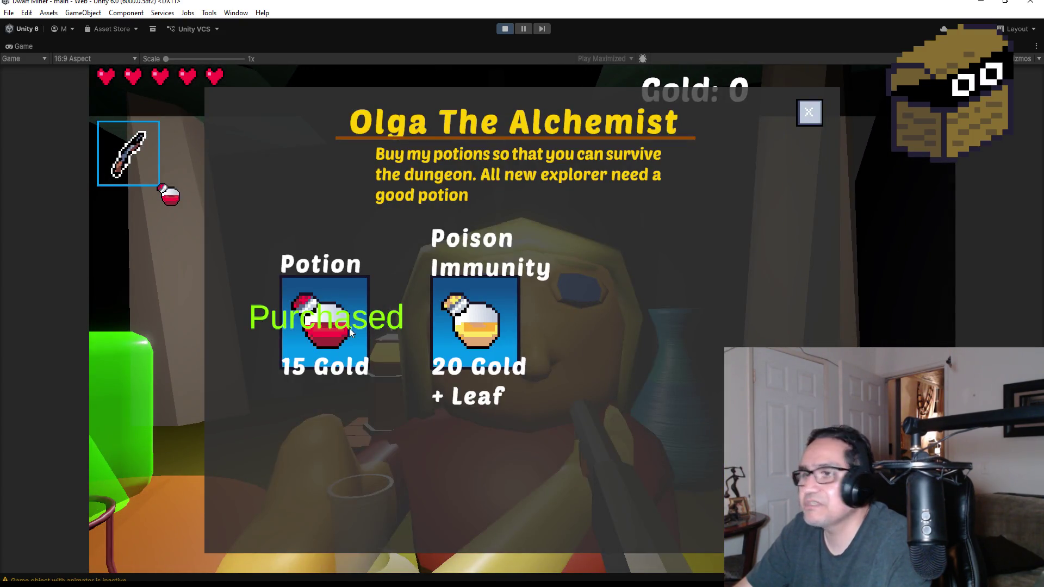
click(808, 112)
Visit the blacksmith's shop, close it, and walk back toward the minecart tracks.
key(s)
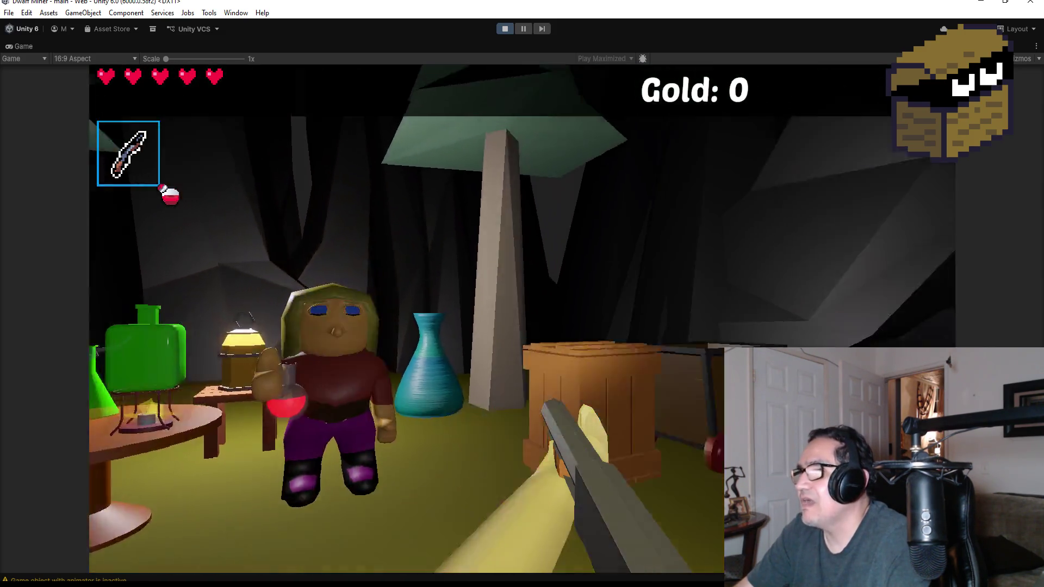
key(w)
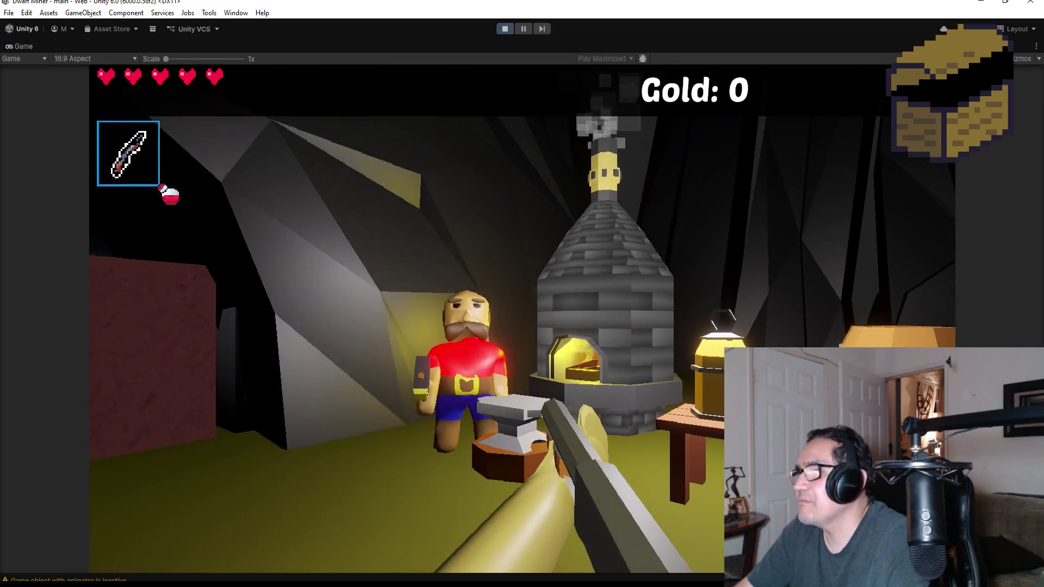
key(w)
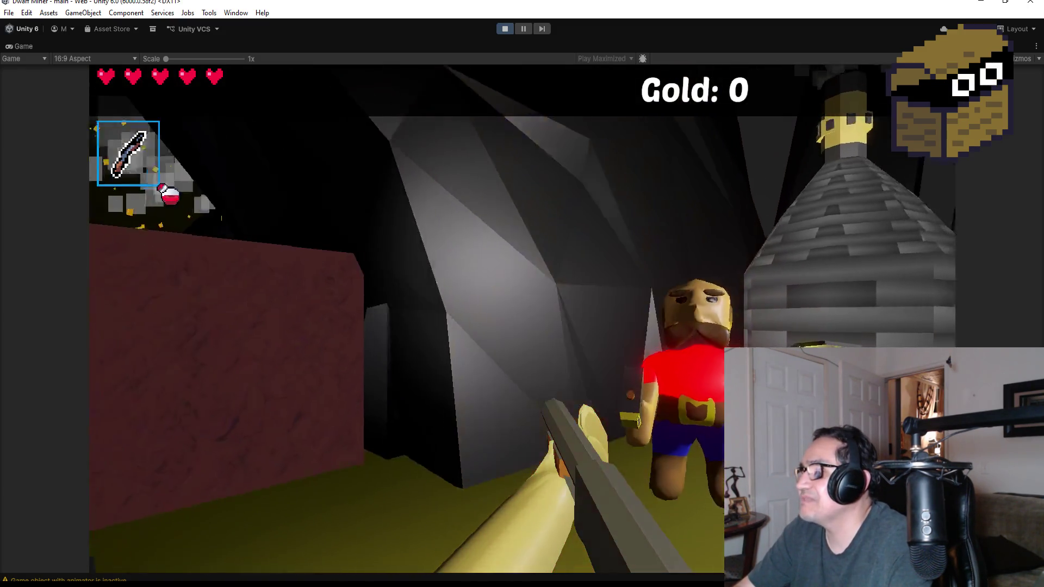
click(522, 319)
key(s)
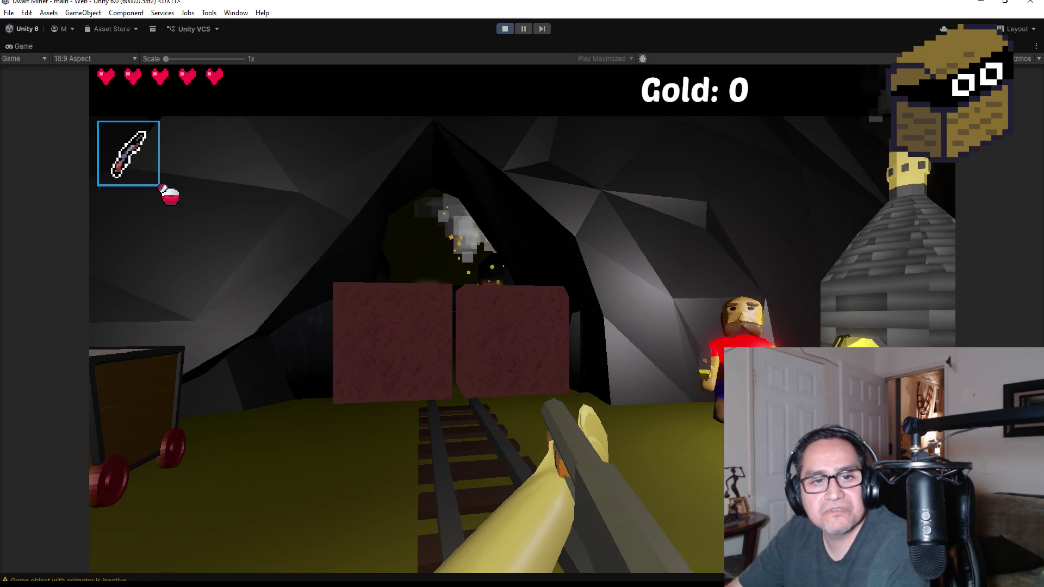
Toggle the Settings overlay, collect the gold nugget, and attack the goblin.
key(Escape)
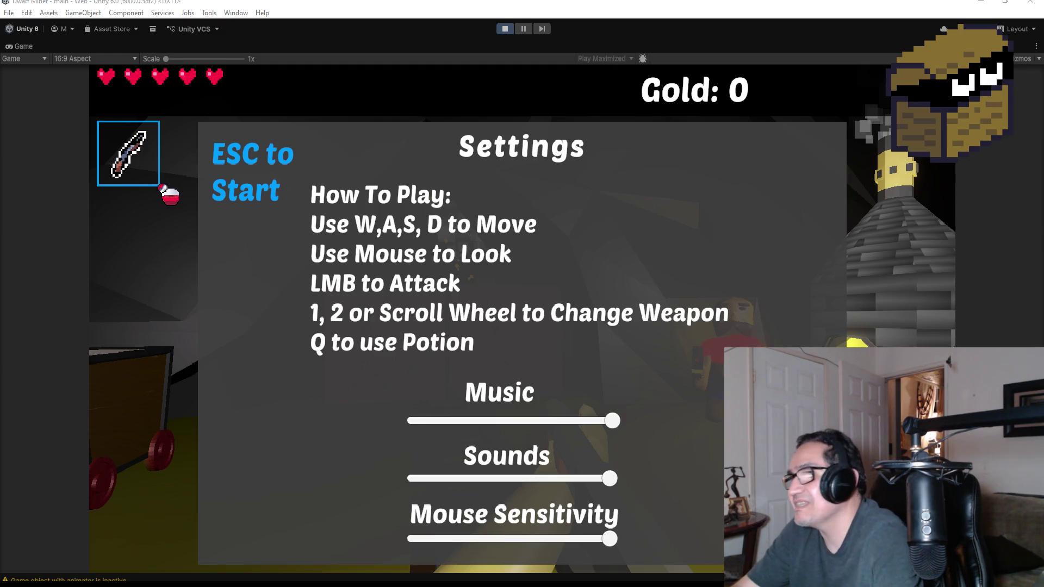
key(Escape)
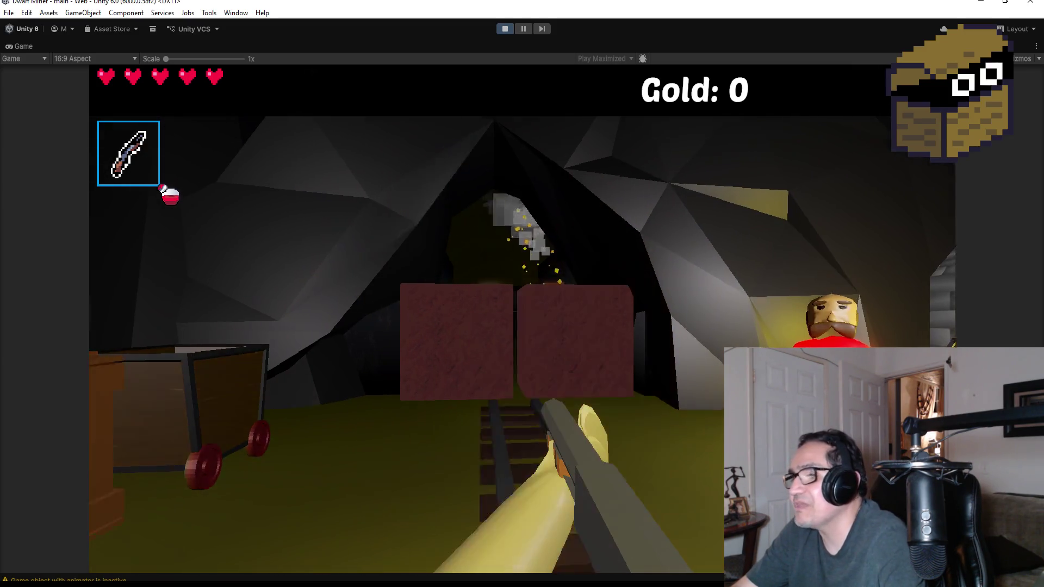
key(w)
key(2)
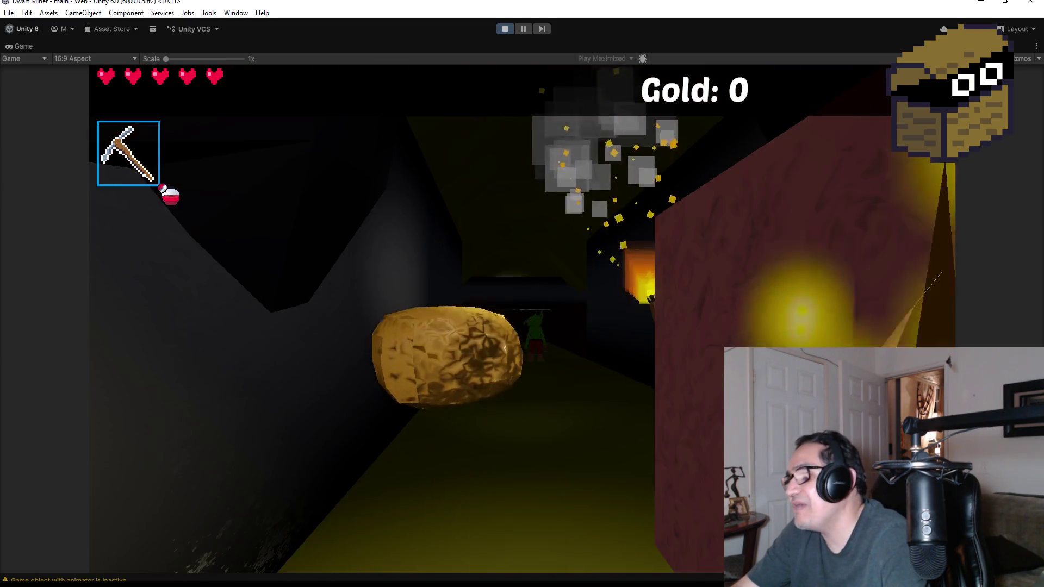
key(w)
key(1)
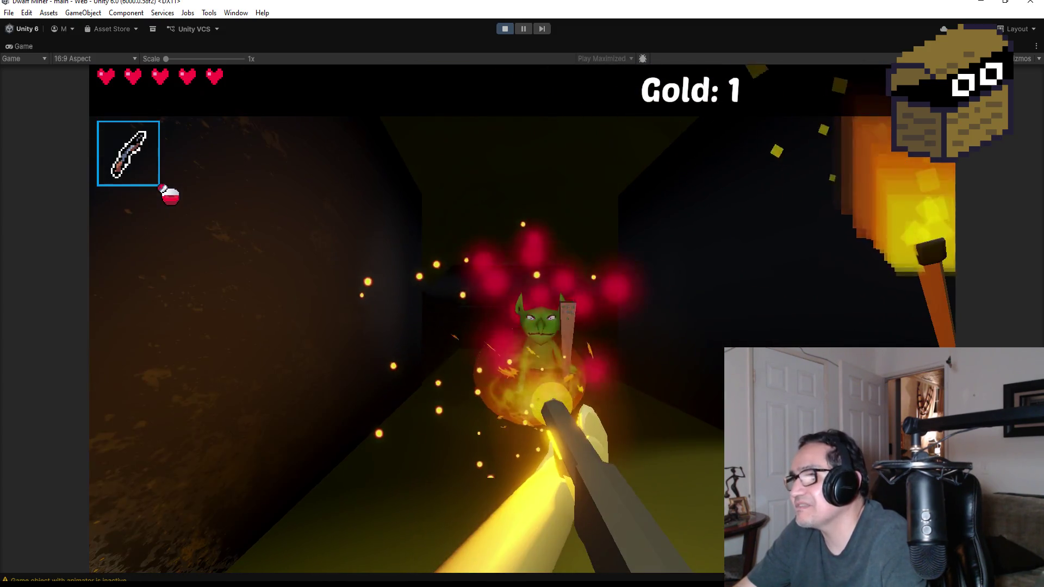
Advance down the dark corridor, then stop Play mode.
key(w)
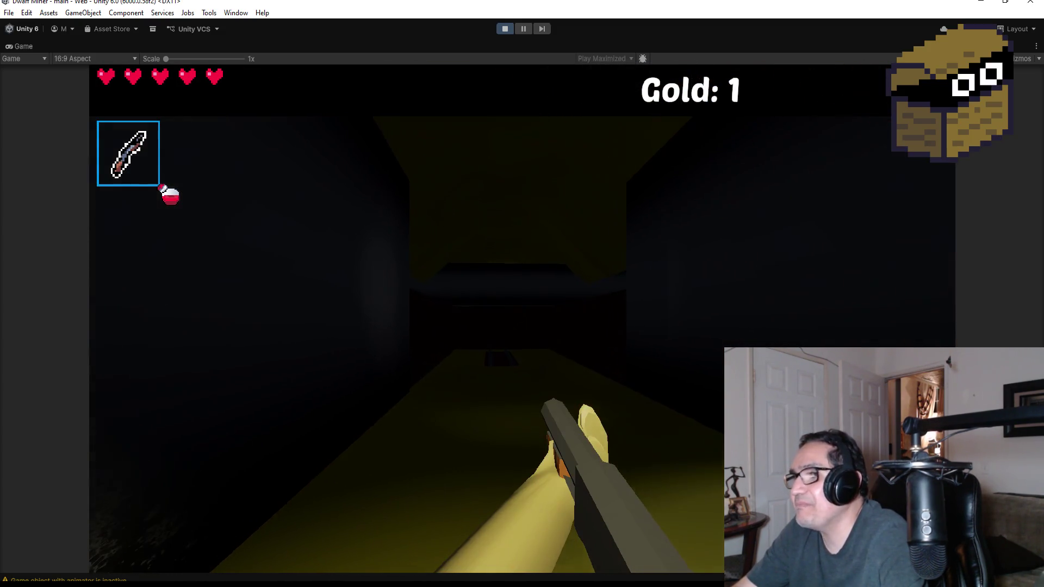
key(Escape)
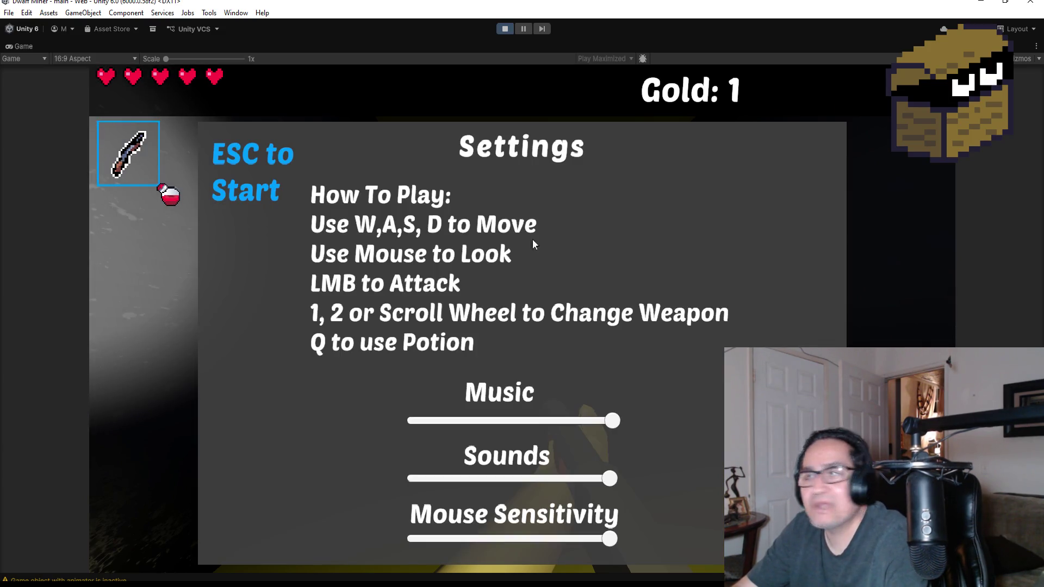
click(504, 30)
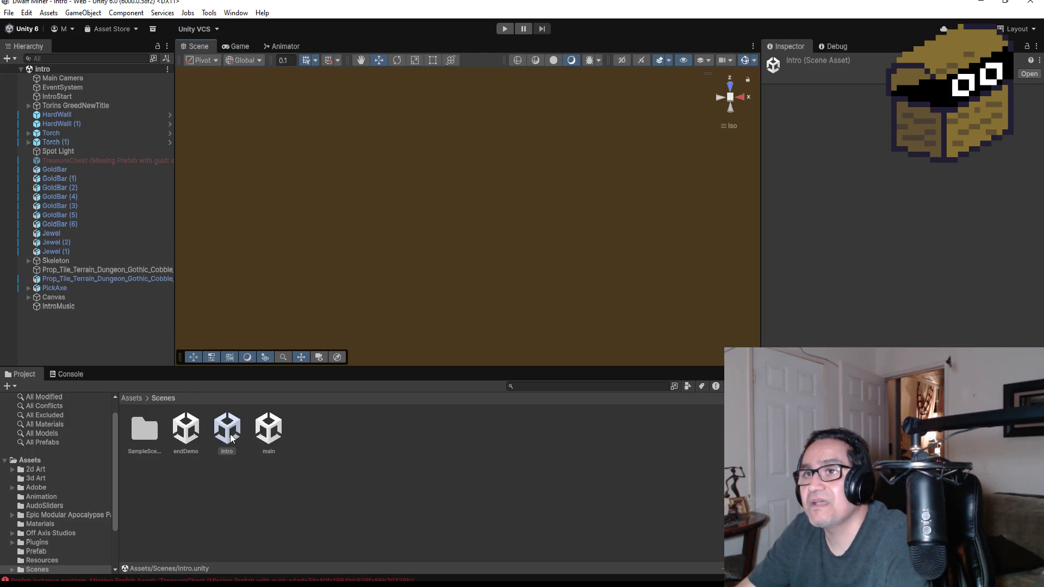
Select and frame the TreasureChest with the missing prefab in the intro scene.
click(108, 160)
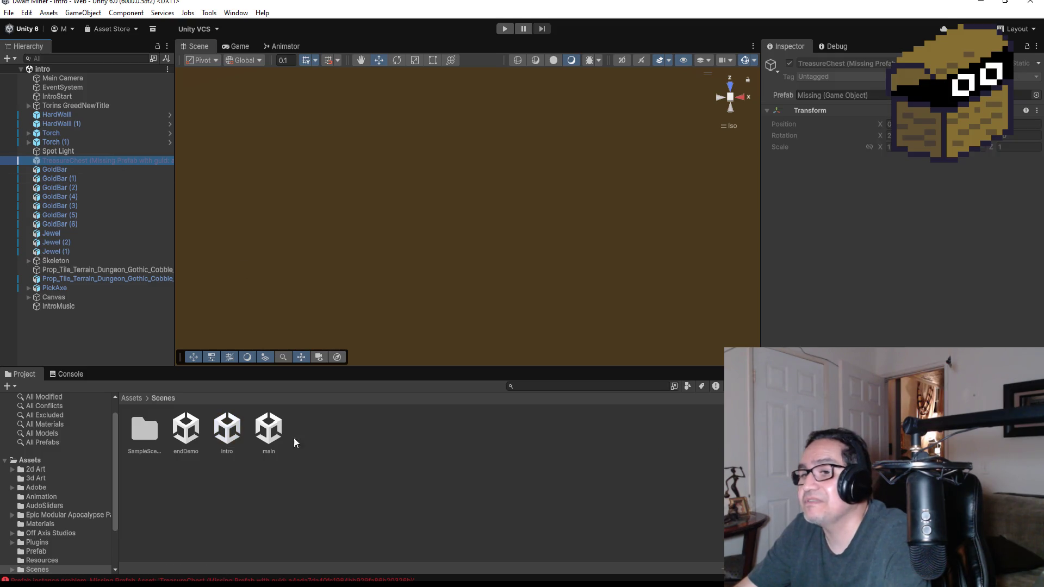
click(186, 429)
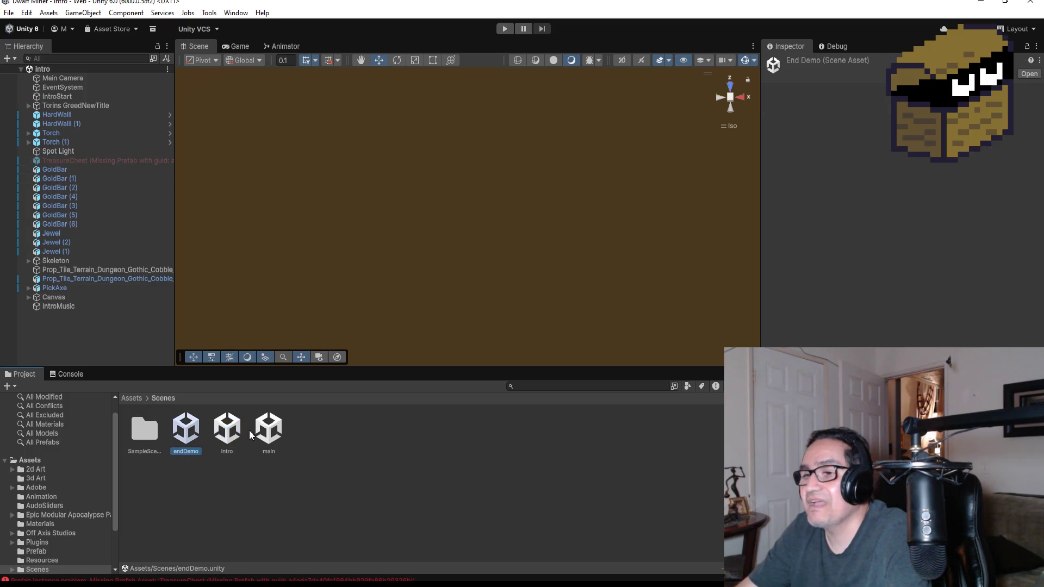
double_click(104, 162)
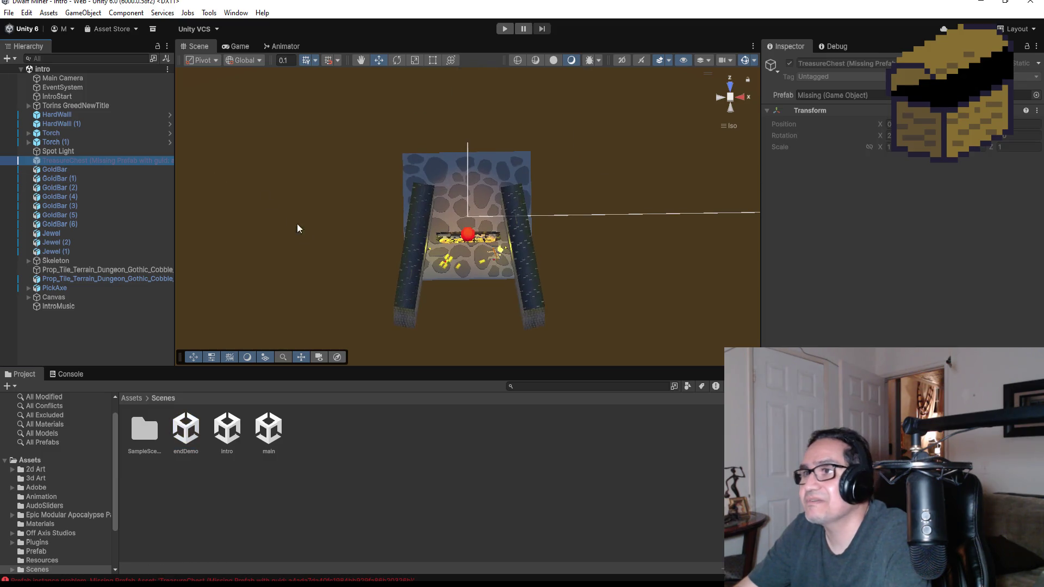
Check the chest from front and back views, then show the Assets root folder.
click(745, 96)
click(745, 97)
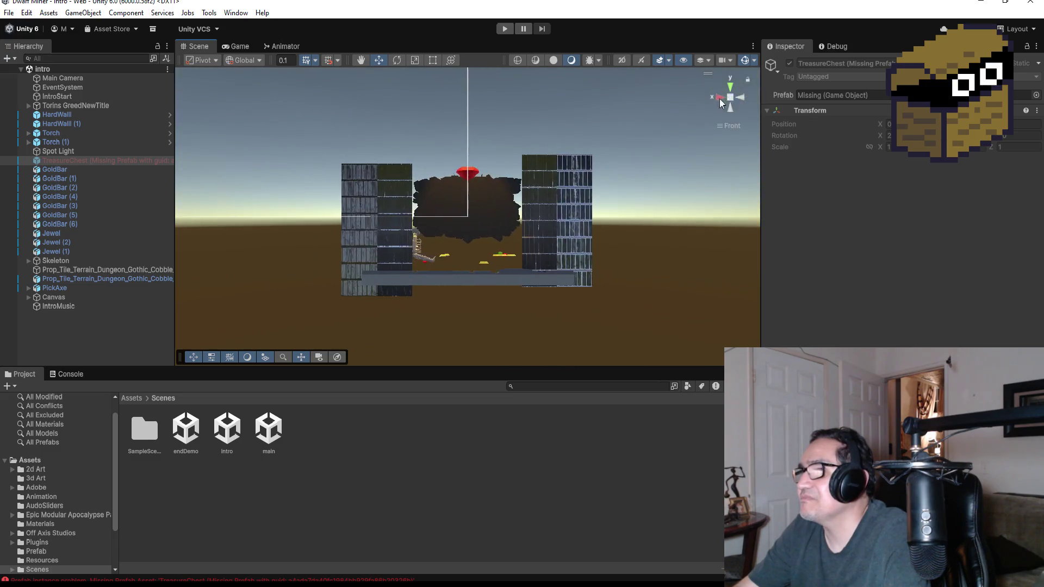
scroll(546, 179, up, 1)
click(743, 97)
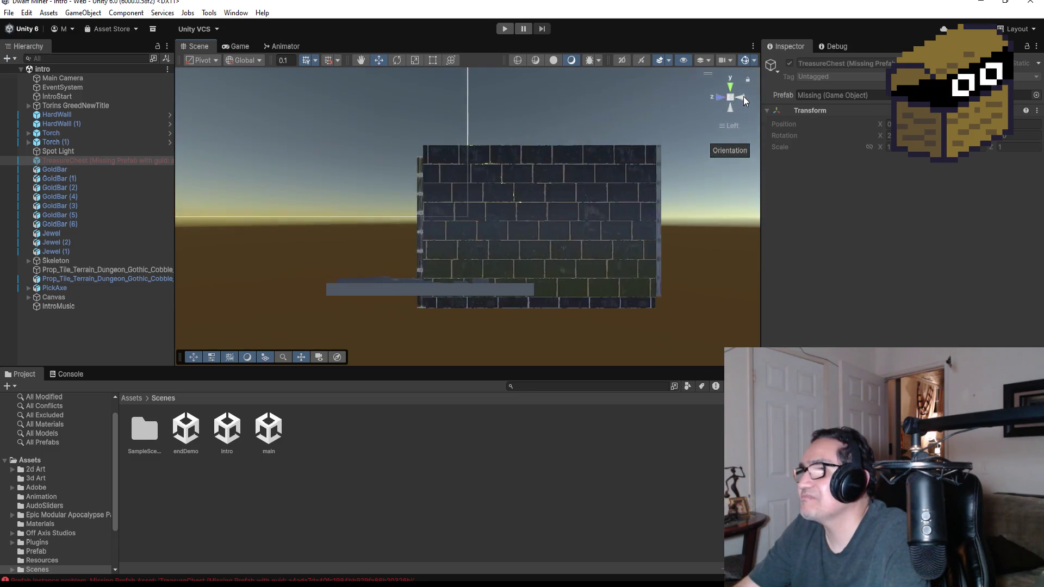
scroll(334, 253, up, 2)
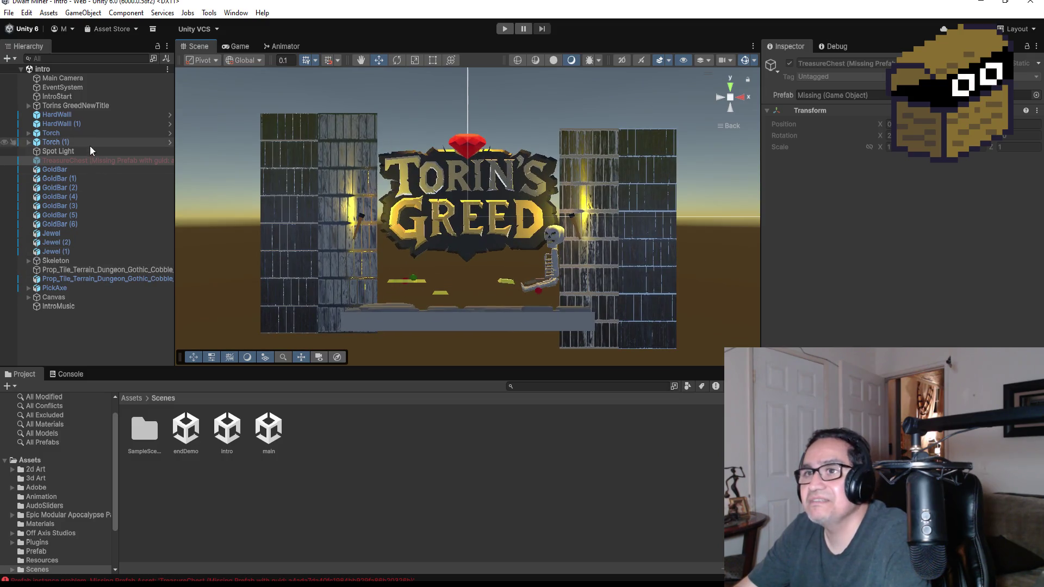
click(87, 162)
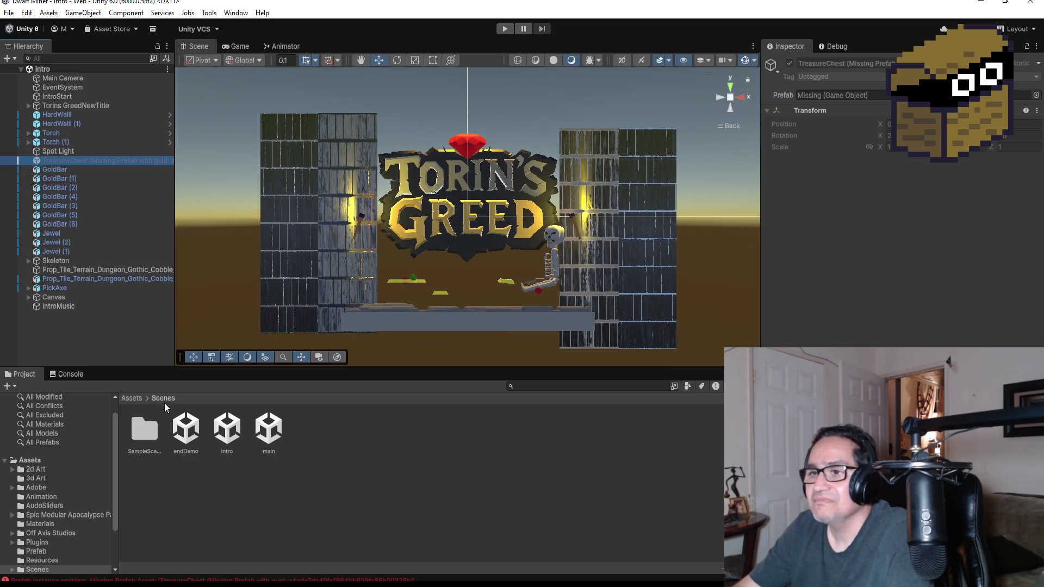
click(130, 399)
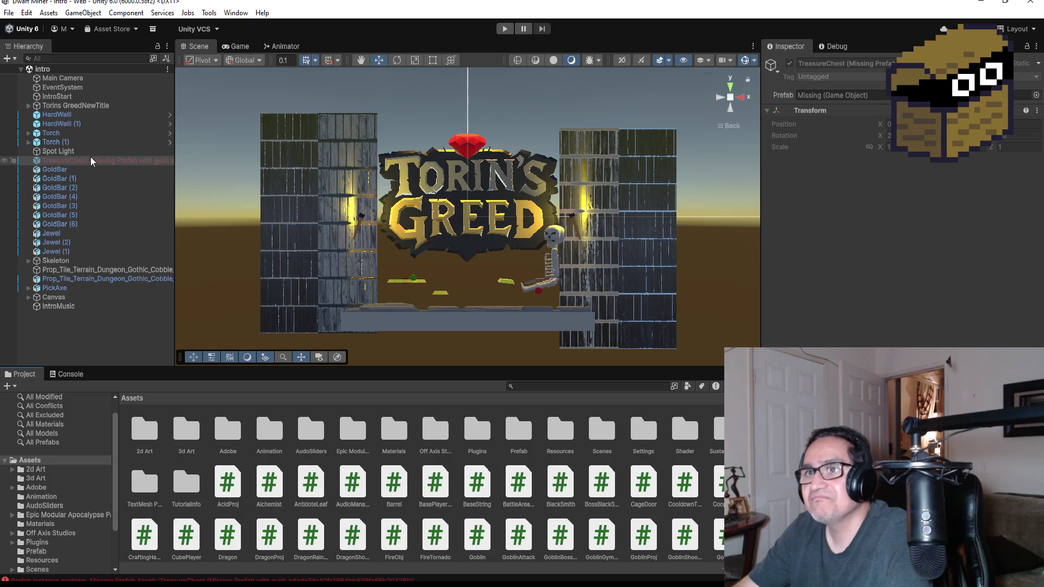
Delete the broken TreasureChest and drag the TreasureChest prefab from the Prefab folder into the Hierarchy.
key(Delete)
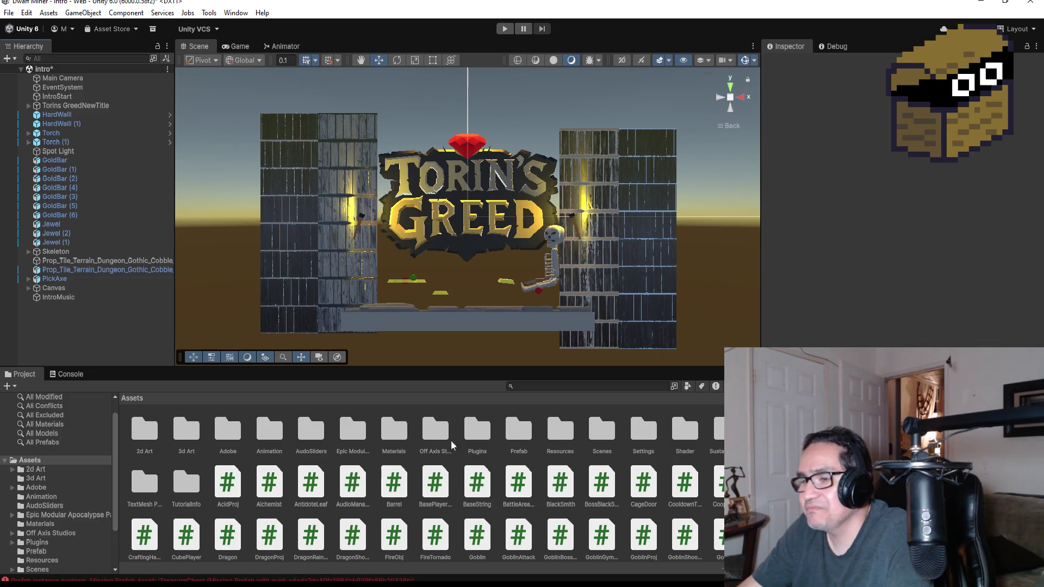
double_click(514, 440)
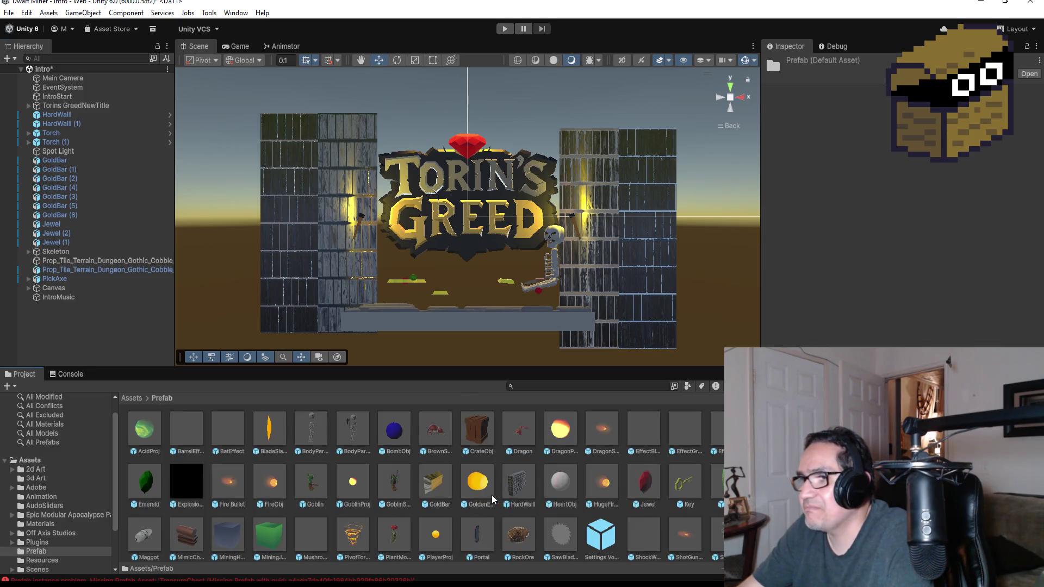
scroll(558, 506, down, 1)
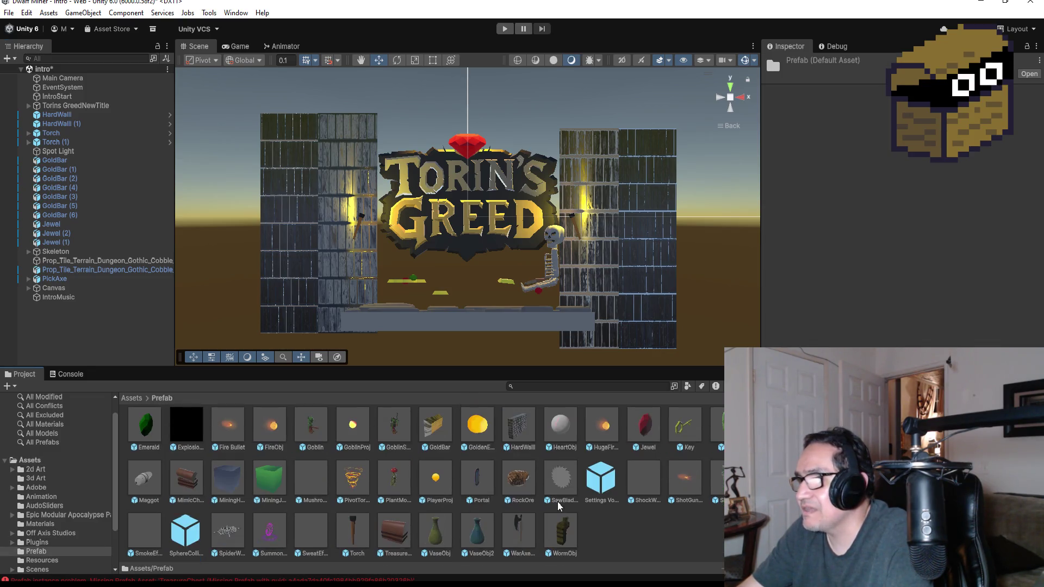
click(401, 533)
mouse_move(397, 533)
mouse_down()
mouse_move(112, 324)
mouse_move(112, 334)
mouse_up()
right_click(81, 306)
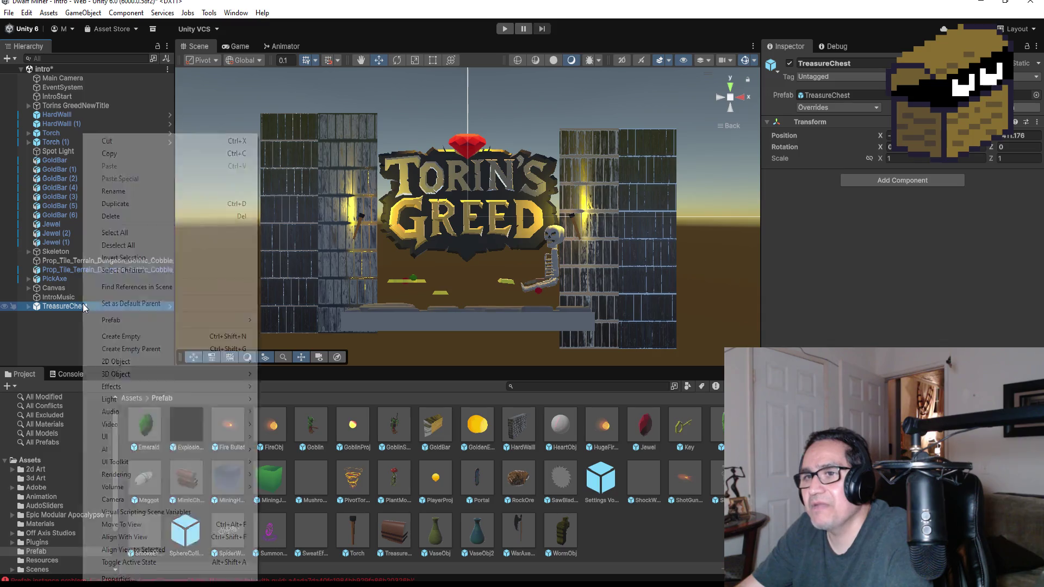
Apply Prefab > Unpack Completely to the new TreasureChest.
mouse_move(238, 321)
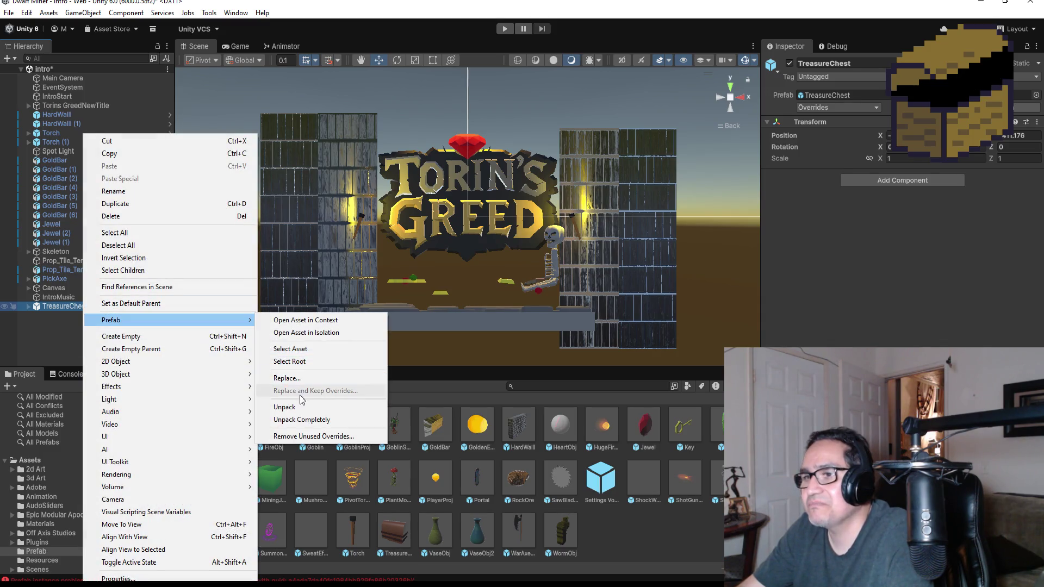
click(301, 420)
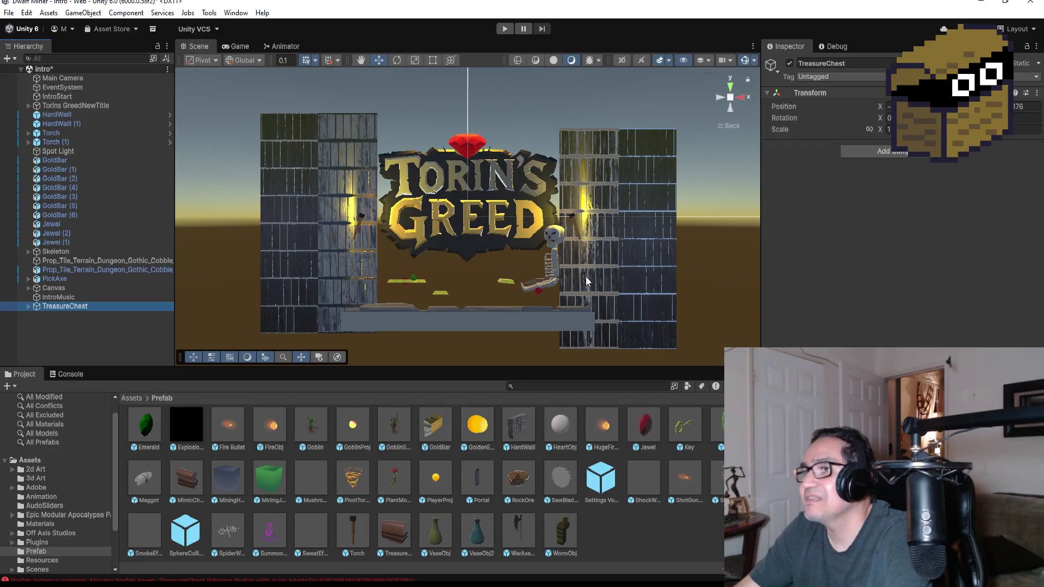
Copy the Skeleton object's Transform position.
click(557, 254)
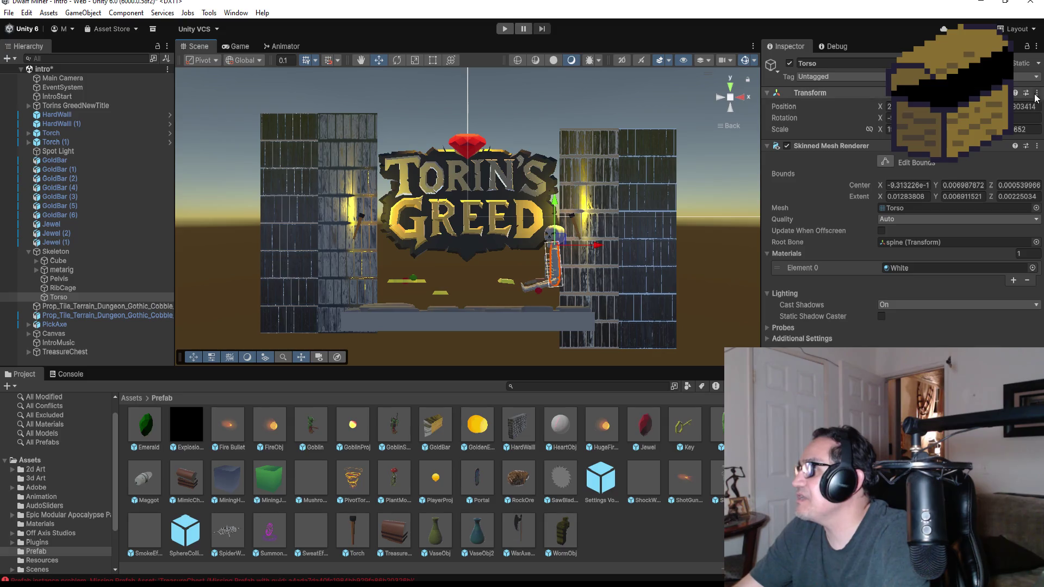
click(56, 252)
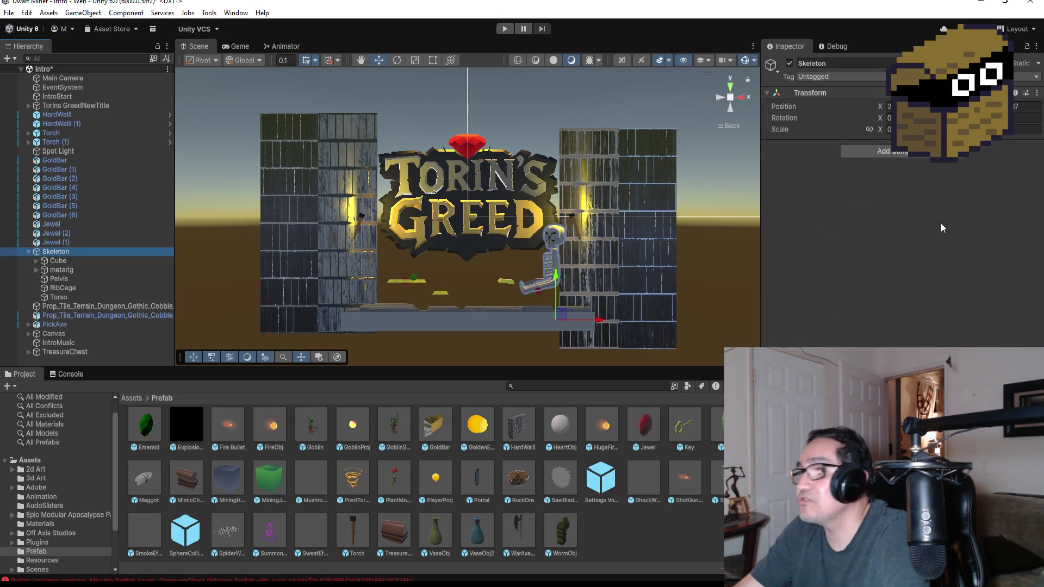
click(1035, 94)
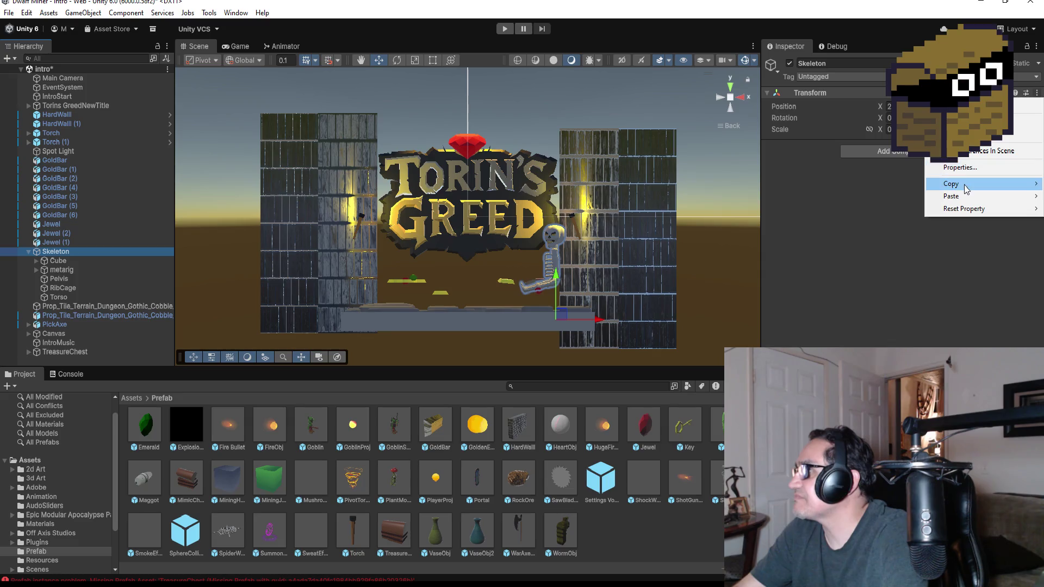
mouse_move(946, 189)
click(905, 188)
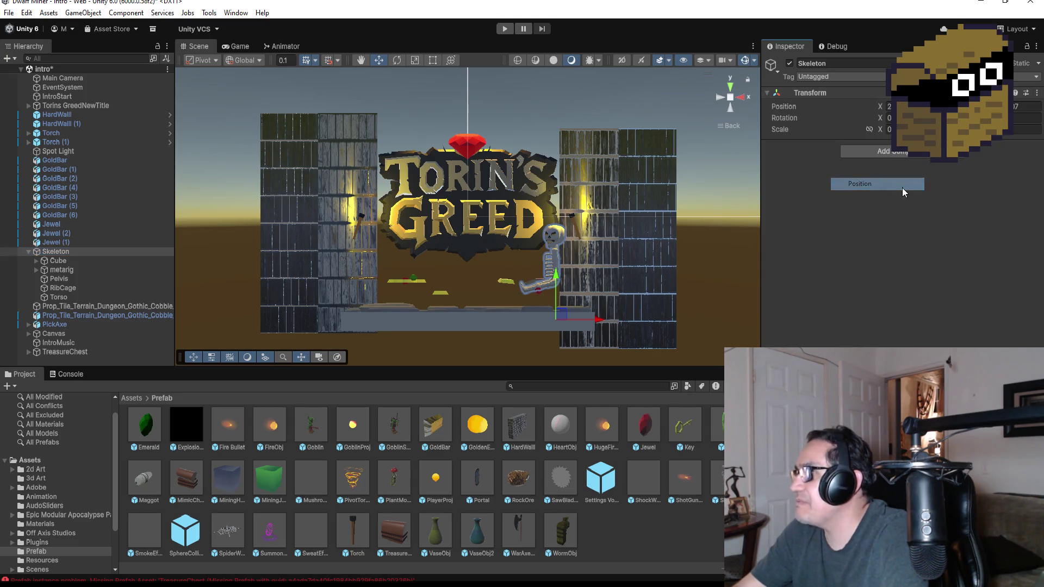
Paste the copied position onto the TreasureChest's Transform.
click(28, 251)
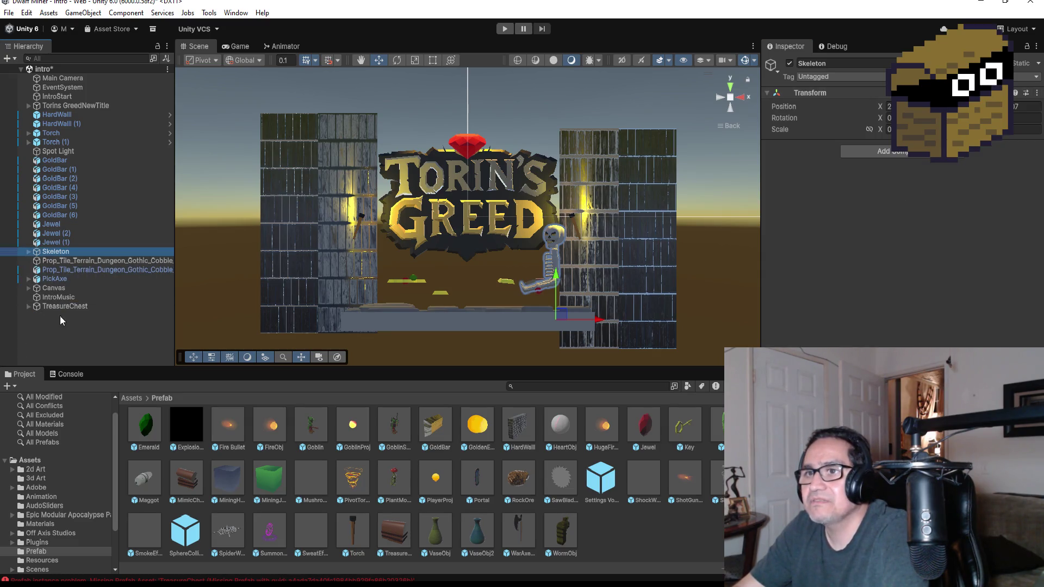
click(62, 307)
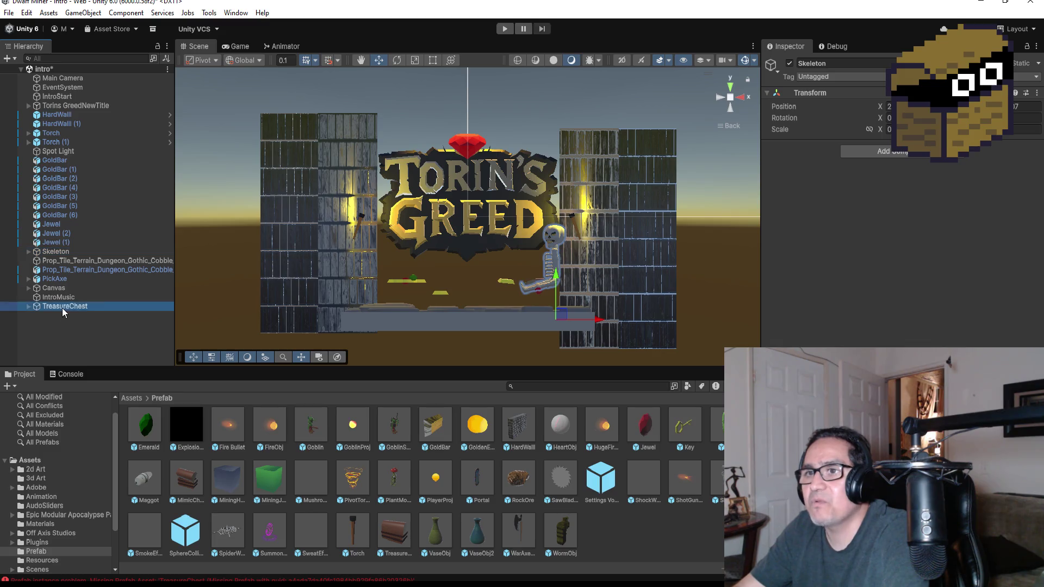
click(1035, 94)
mouse_move(972, 197)
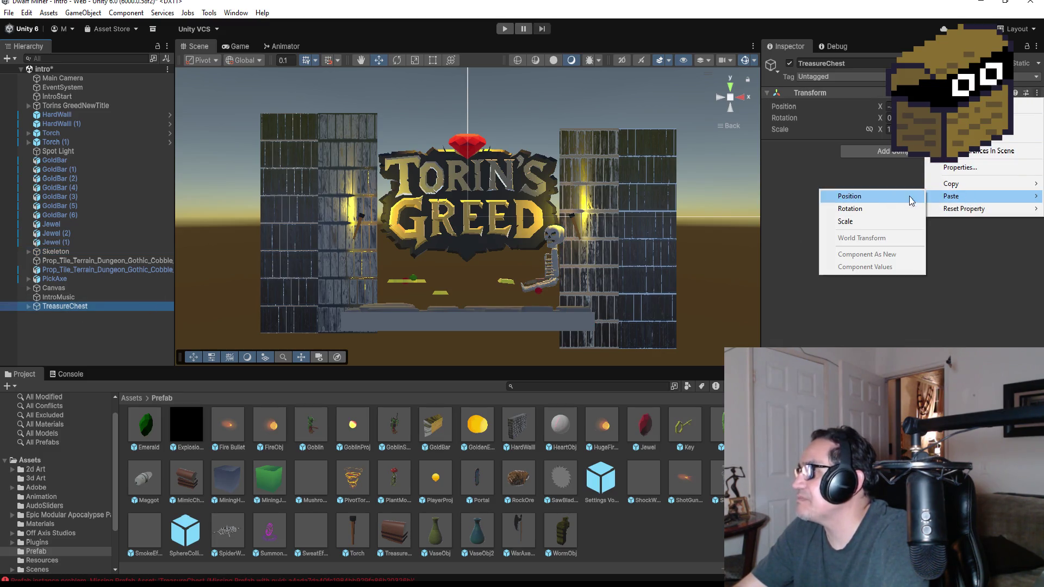
click(882, 199)
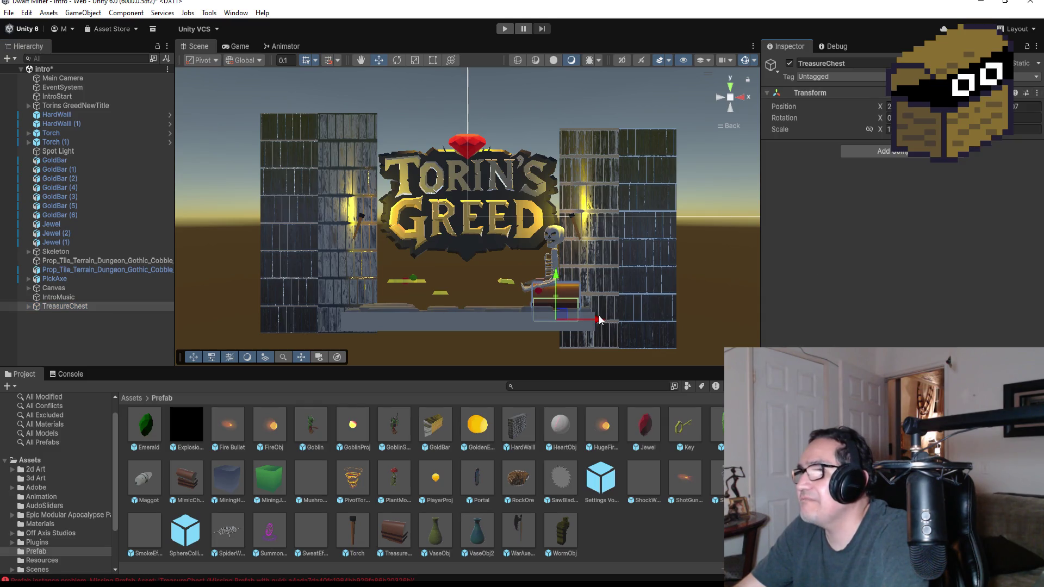
Move the chest left to the left tower, raise it, and nudge it right in Top view.
drag(599, 319, 421, 319)
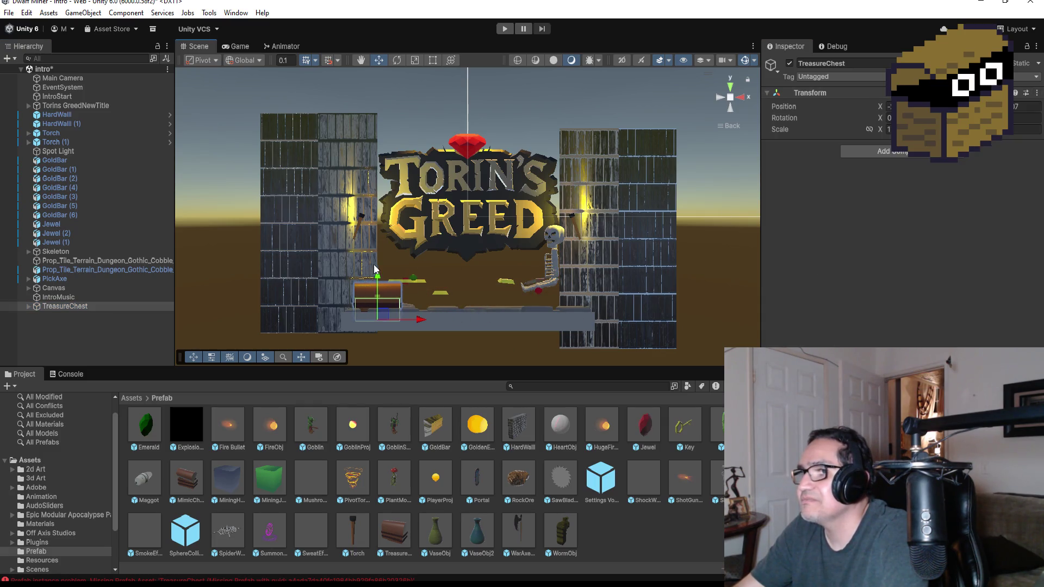
mouse_move(374, 268)
mouse_down()
mouse_move(381, 255)
mouse_move(394, 260)
mouse_up()
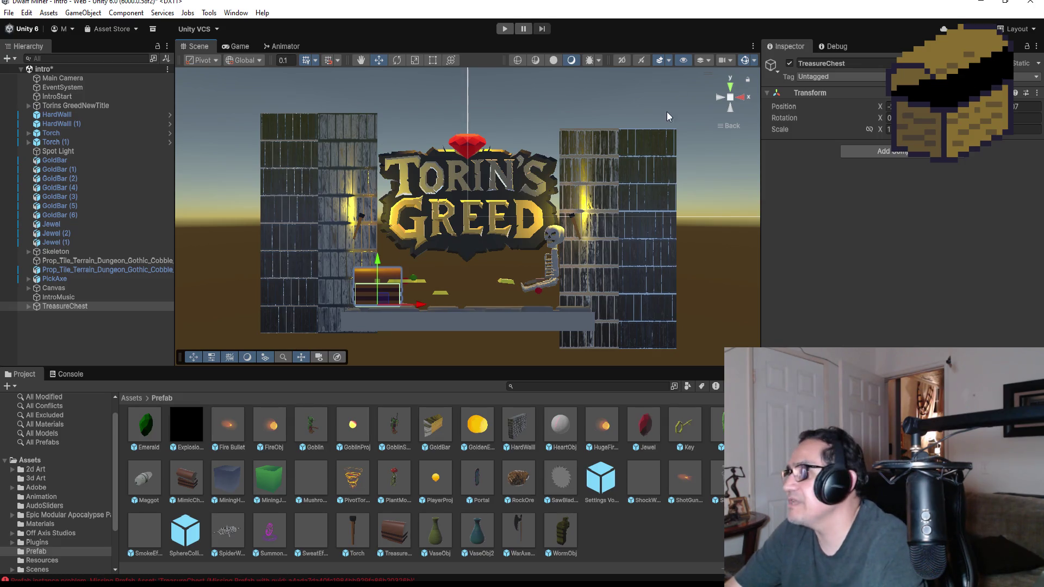
click(729, 87)
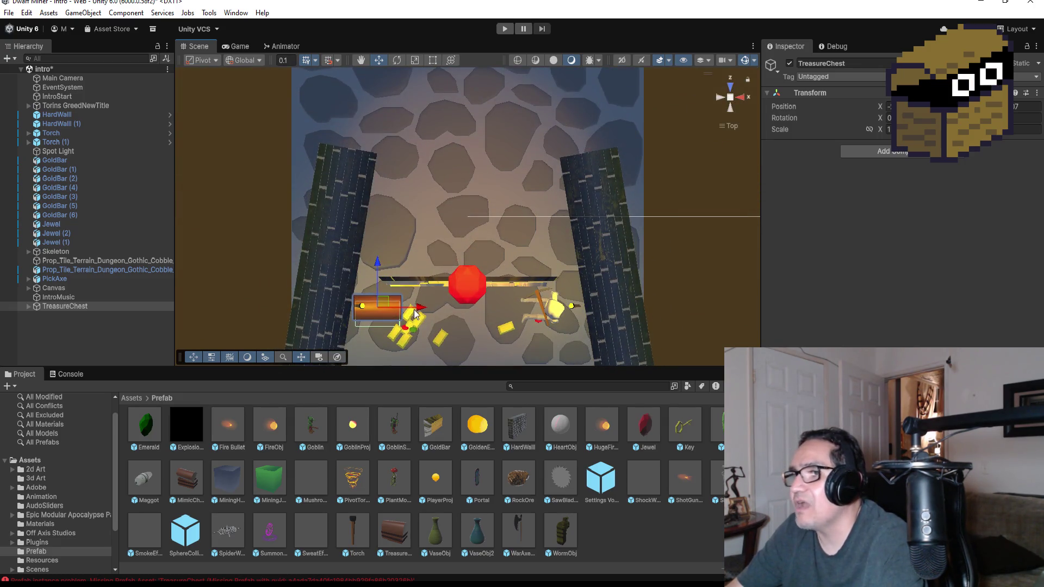
drag(415, 310, 438, 310)
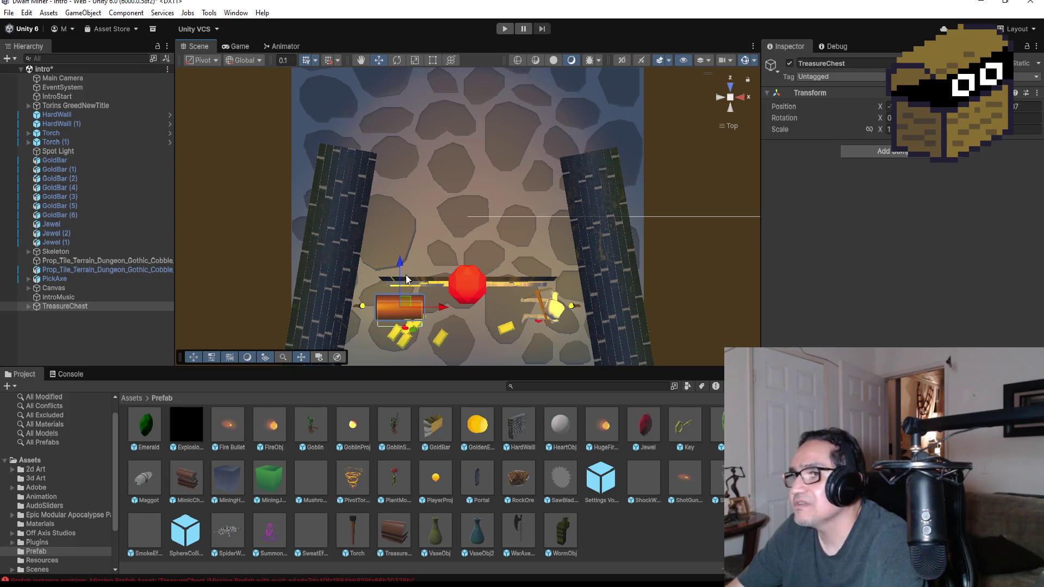
Rotate the chest to an angle and pull it down beside the gold bars.
click(397, 59)
mouse_move(401, 264)
mouse_down()
mouse_move(397, 236)
mouse_move(374, 211)
mouse_move(386, 224)
mouse_move(381, 217)
mouse_up()
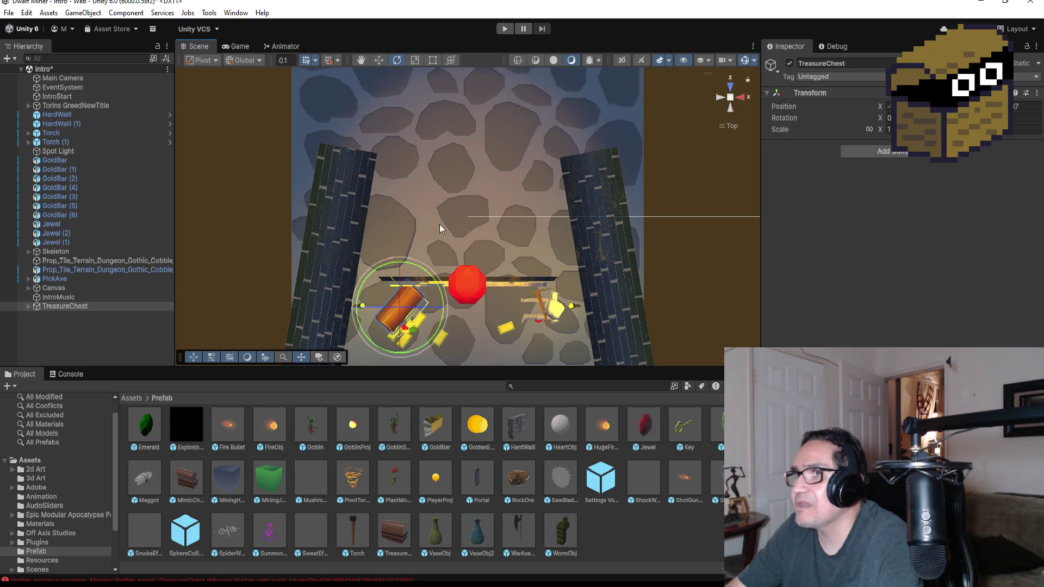
click(379, 60)
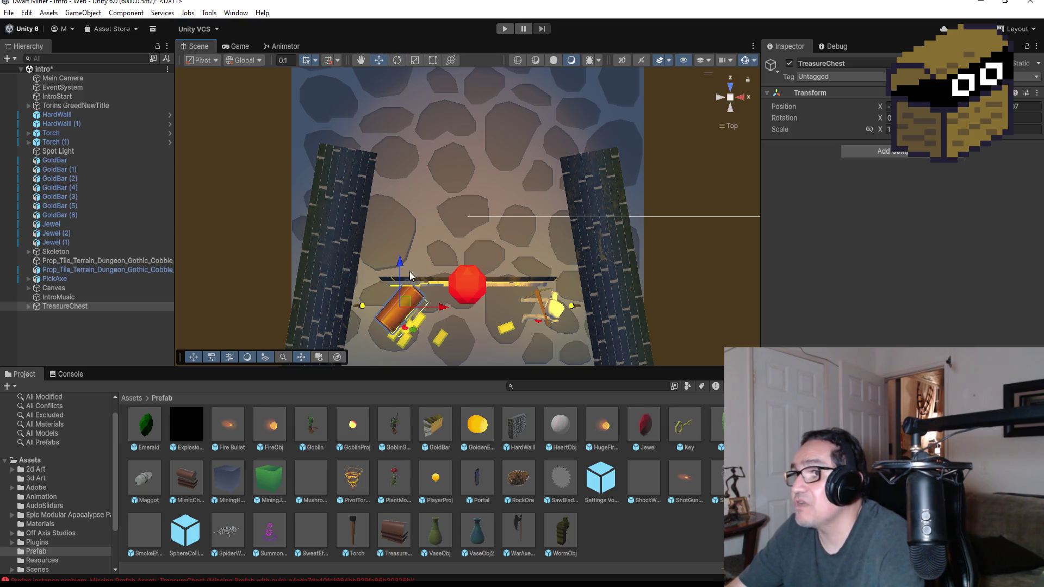
drag(401, 263, 406, 278)
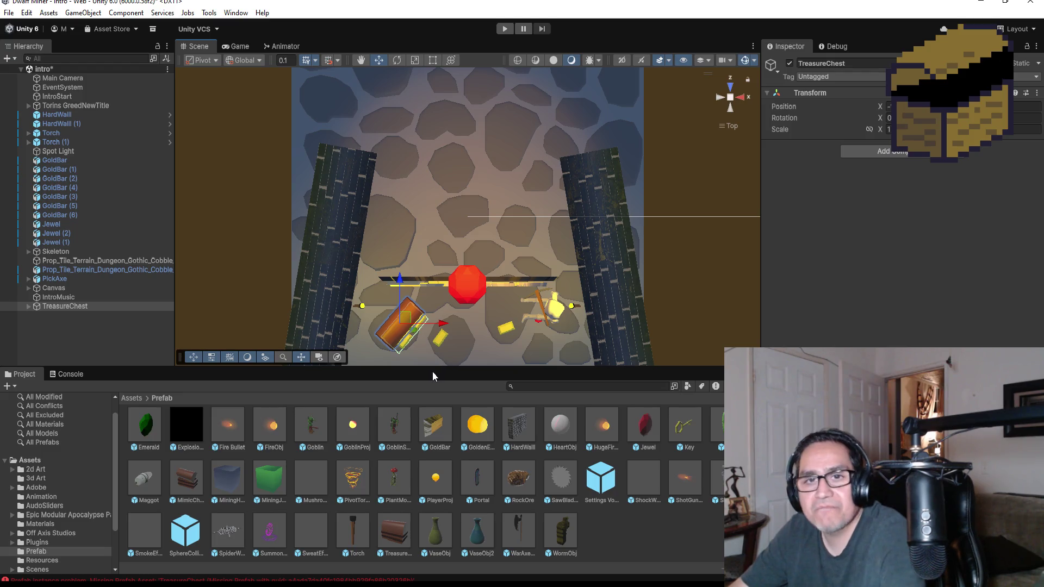
Frame the chest and expand TreasureChest and TreasureChestObj to select the Top lid.
key(f)
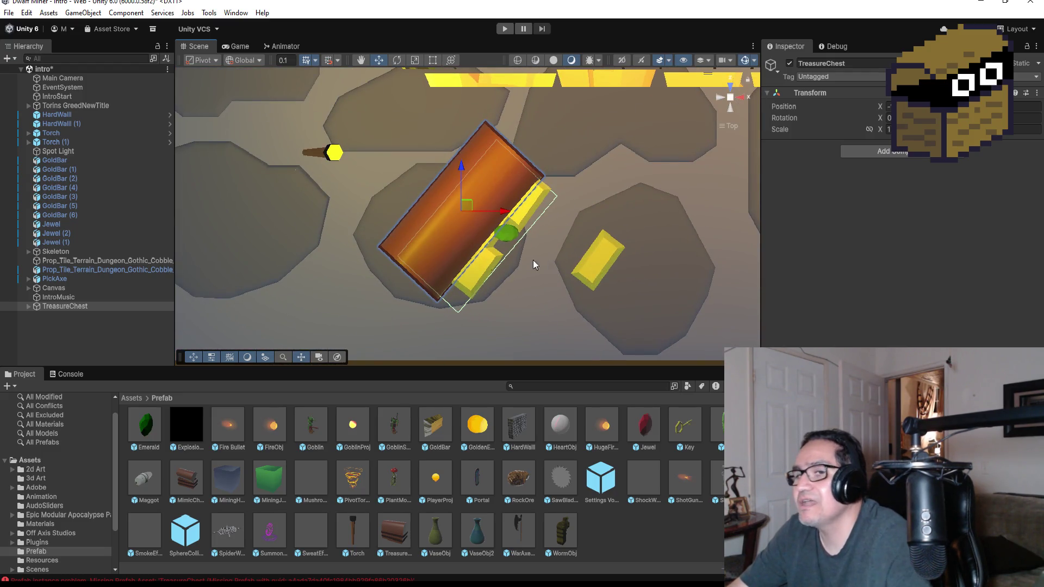
click(74, 306)
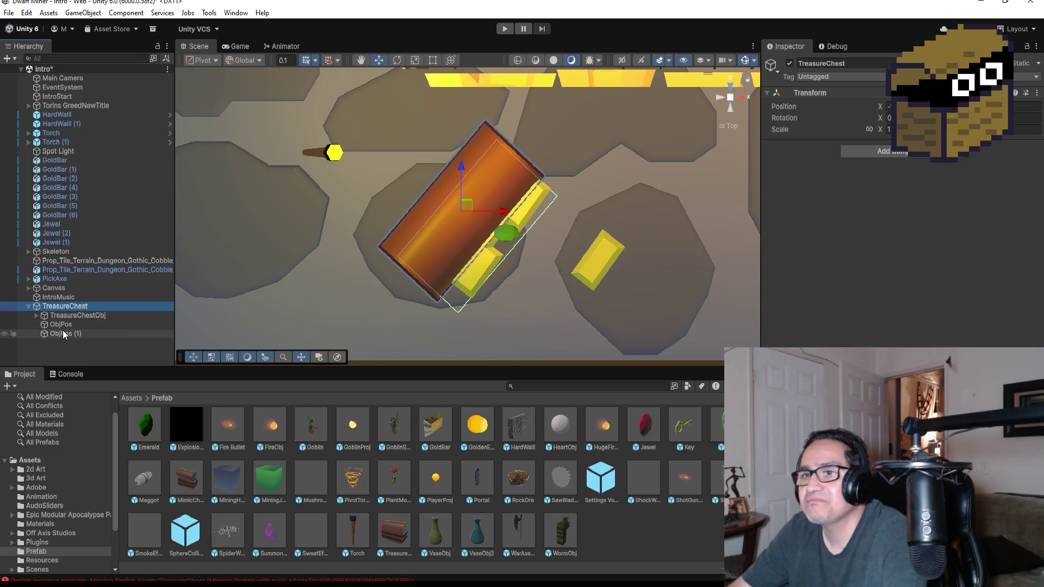
click(65, 334)
click(42, 319)
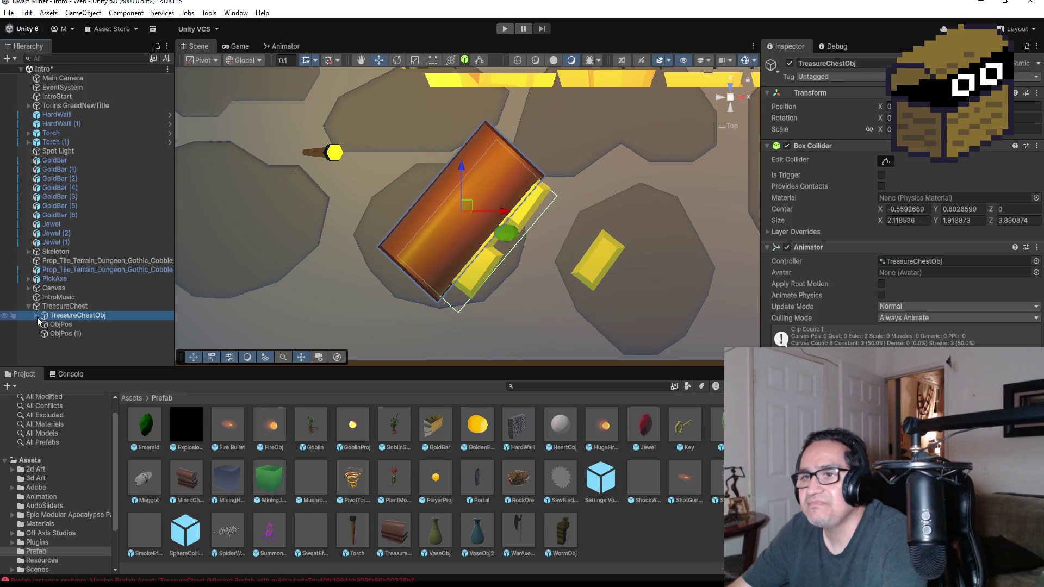
click(36, 316)
click(90, 334)
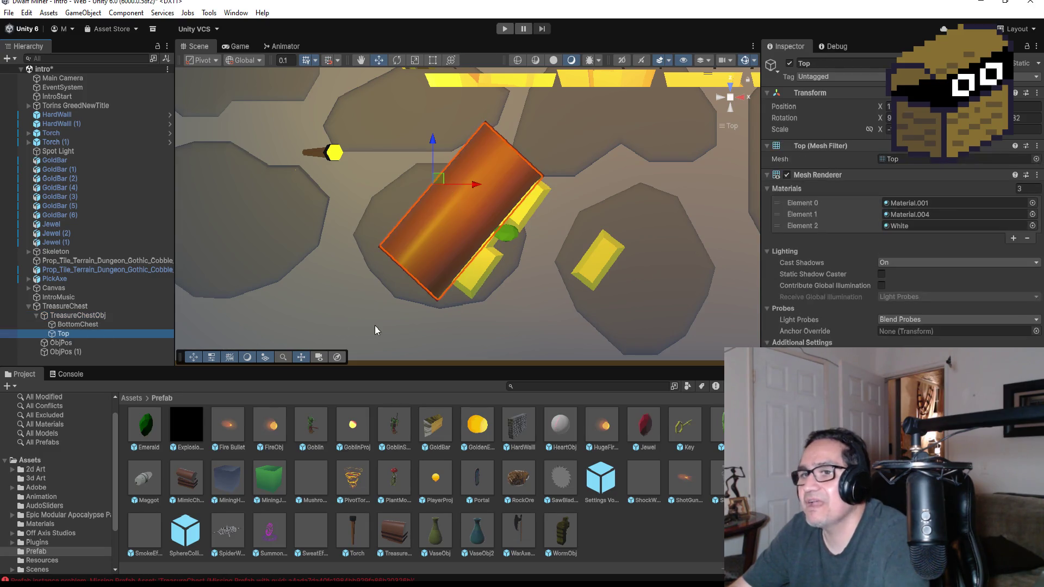
Test-rotate the Top lid twice, undo each try, and reselect the whole TreasureChest.
drag(374, 325, 533, 120)
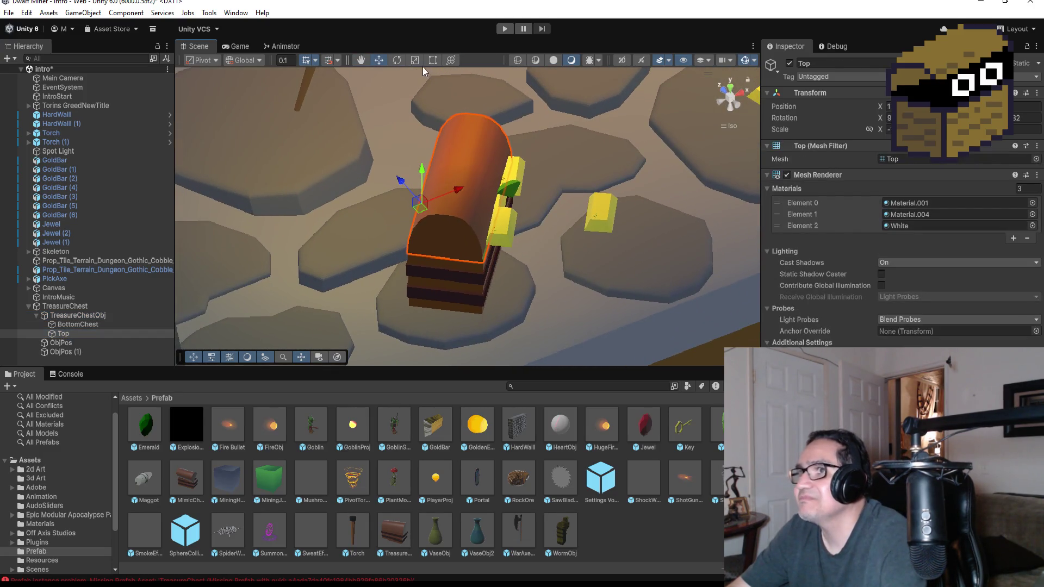
click(398, 61)
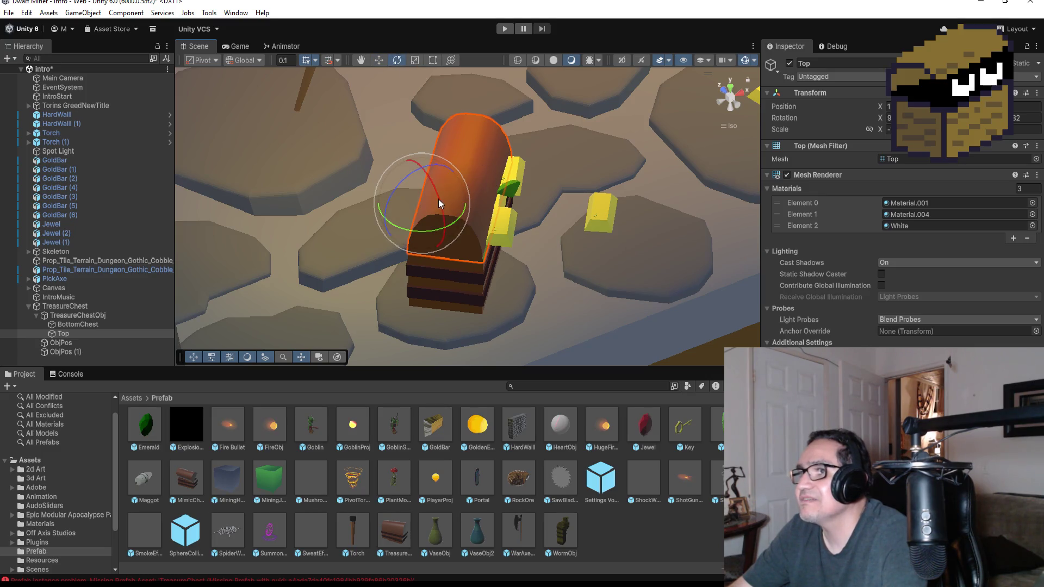
mouse_move(446, 172)
mouse_down()
mouse_move(426, 165)
mouse_move(432, 185)
mouse_move(418, 153)
mouse_up()
key(ctrl+z)
key(ctrl+z)
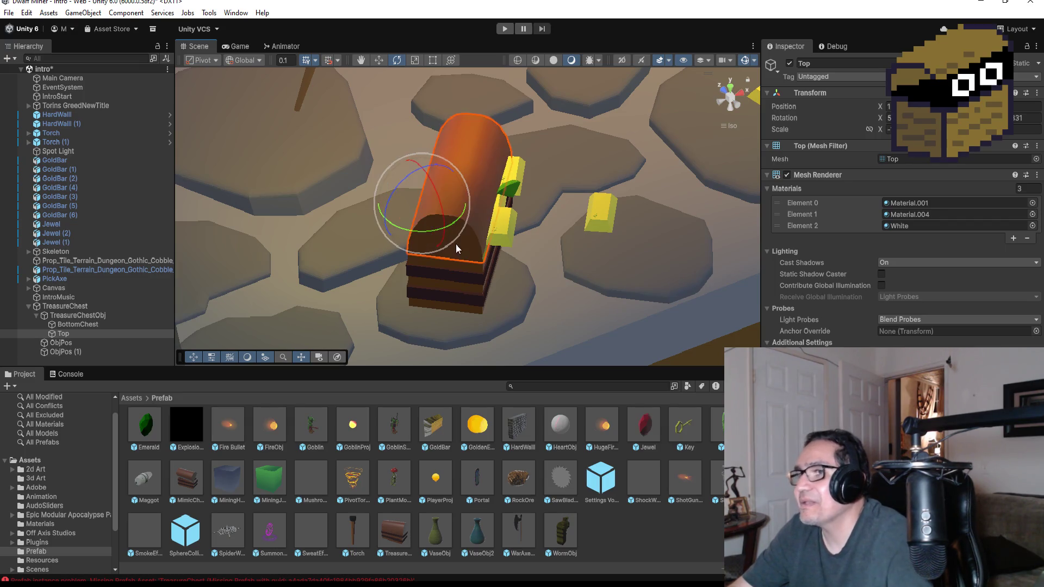
drag(456, 218, 435, 179)
key(ctrl+z)
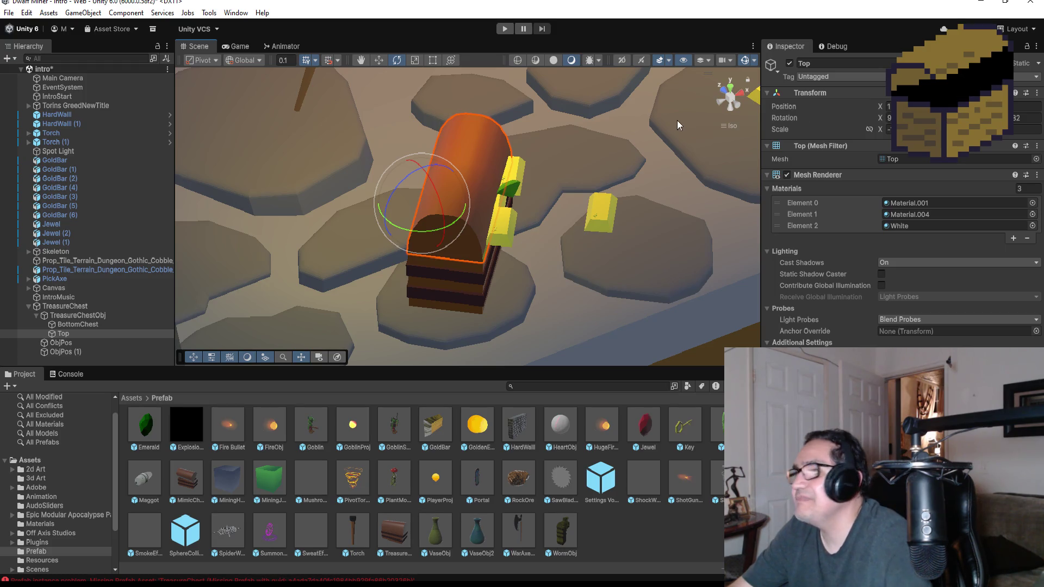
click(536, 162)
click(511, 189)
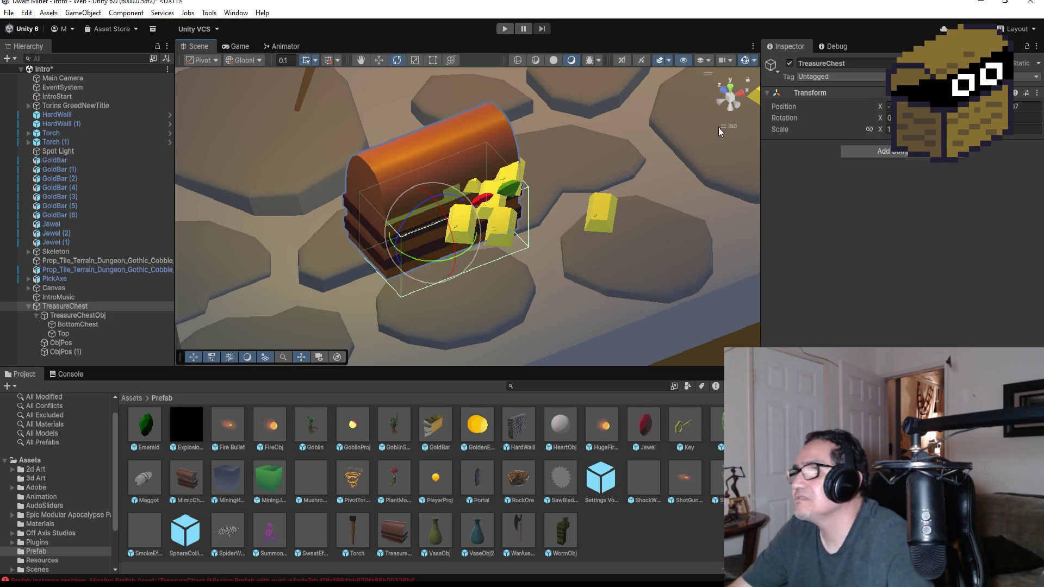
Rotate the Top lid open in two drags so the gold inside shows.
drag(552, 215, 490, 229)
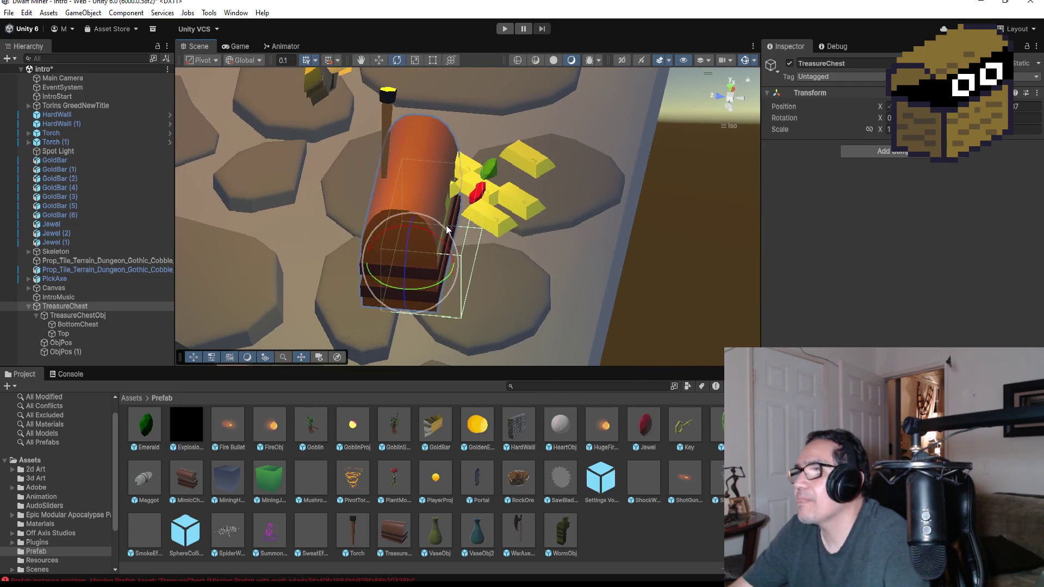
click(82, 333)
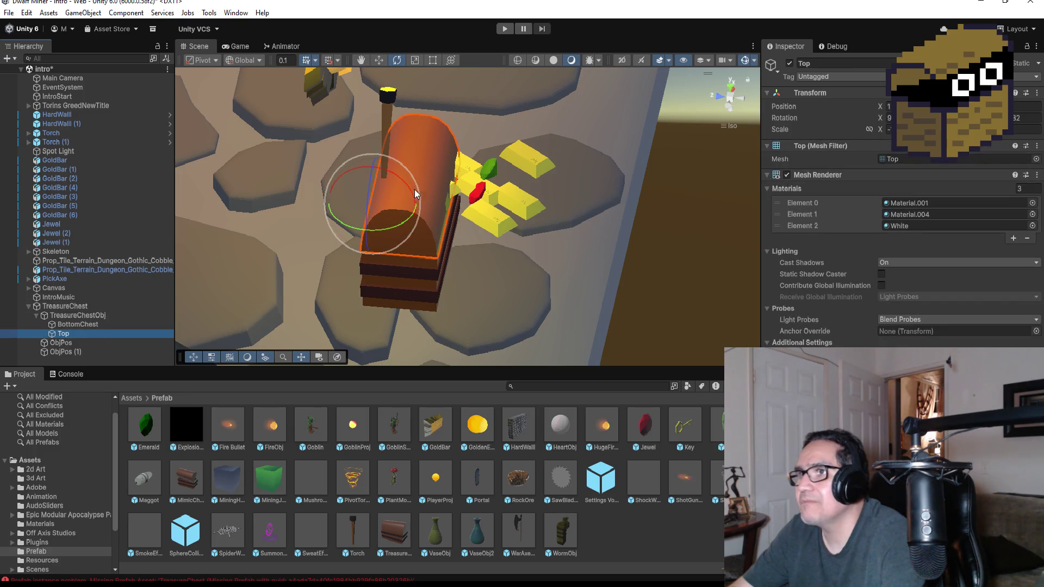
mouse_move(414, 190)
mouse_down()
mouse_move(348, 139)
mouse_move(364, 155)
mouse_up()
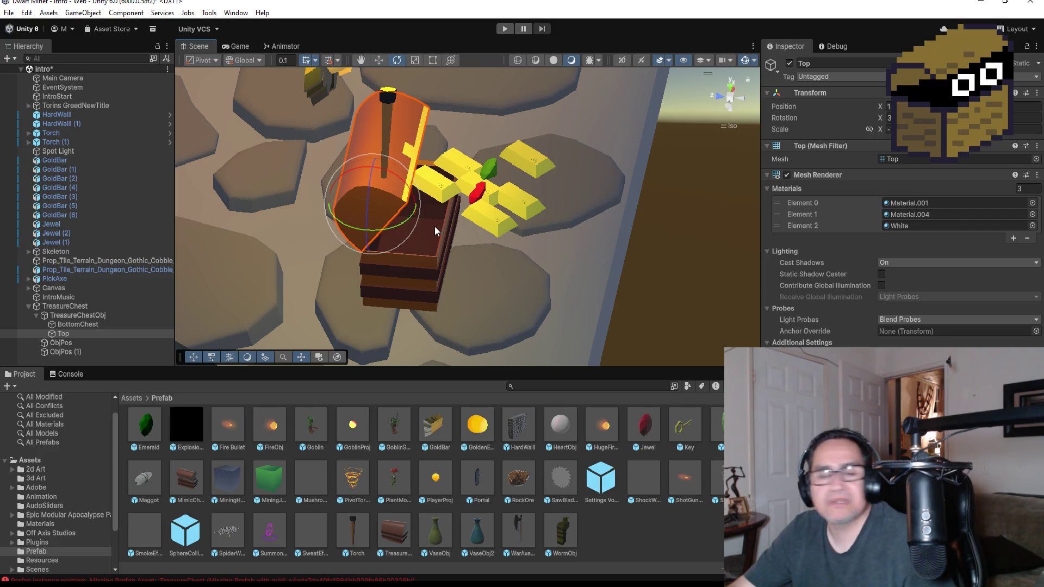
drag(389, 171, 379, 168)
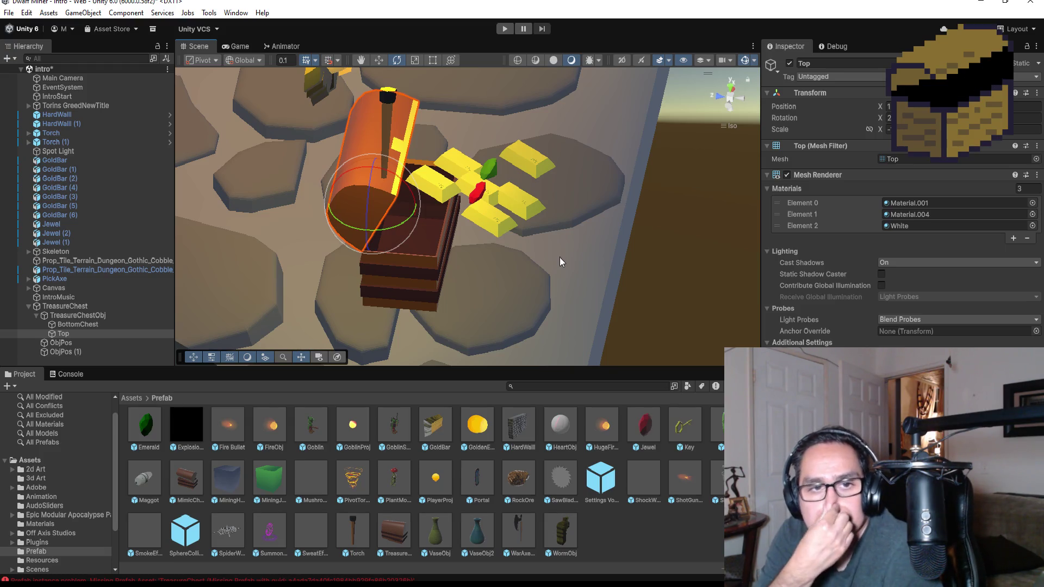
mouse_move(16, 338)
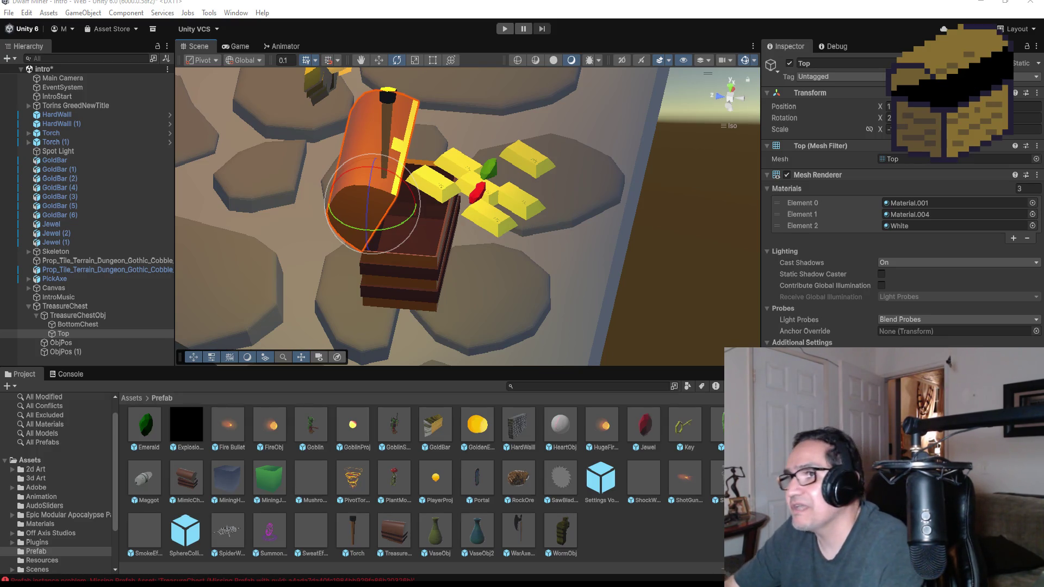
In Top view, try rotating the TreasureChest about 30 degrees, undo it, and slide it down.
click(733, 90)
click(731, 91)
click(732, 90)
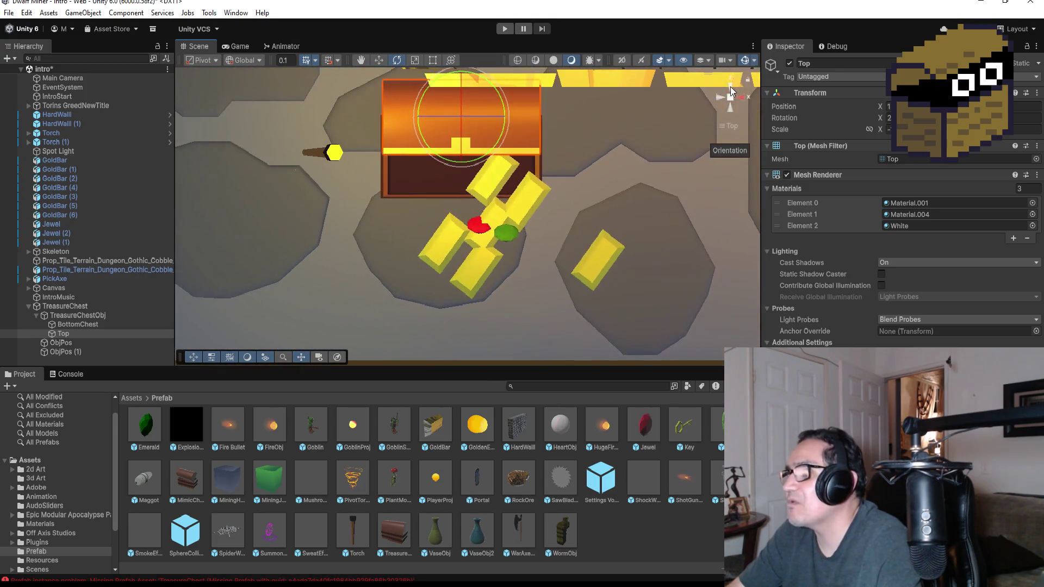
click(57, 315)
click(69, 307)
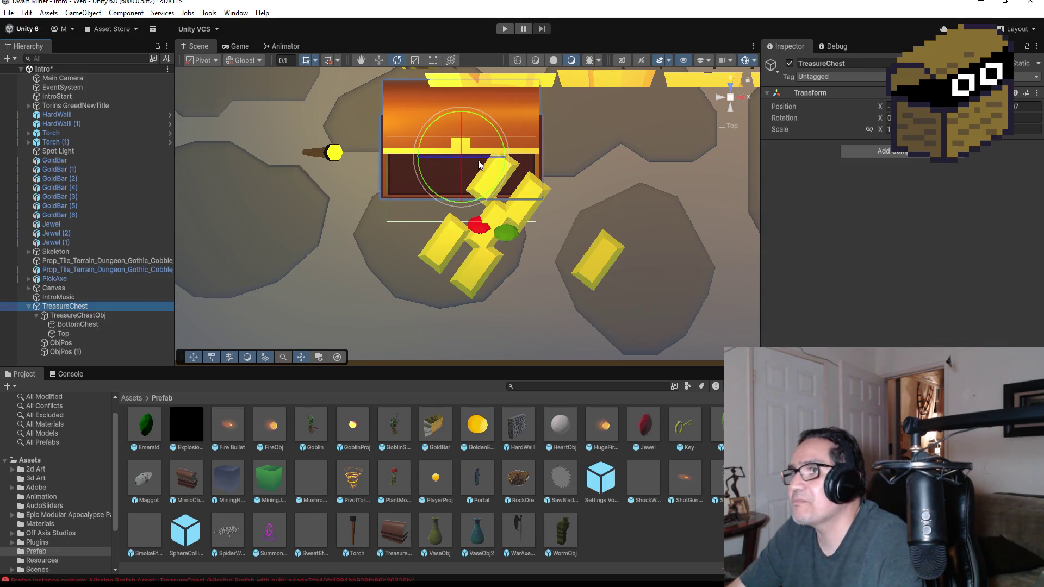
scroll(515, 155, down, 3)
mouse_move(495, 141)
mouse_down()
mouse_move(433, 87)
mouse_move(502, 128)
mouse_up()
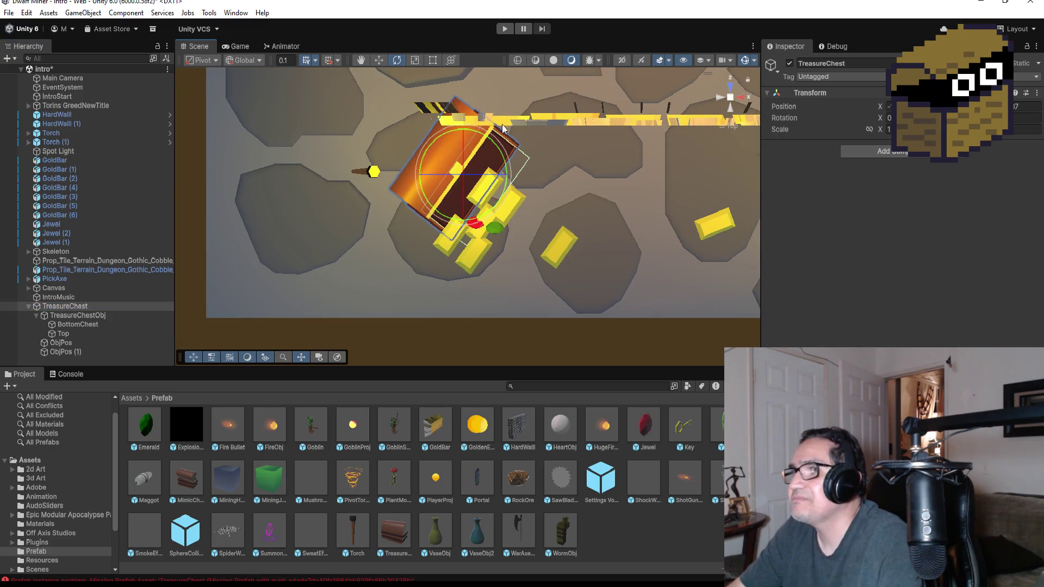
click(379, 60)
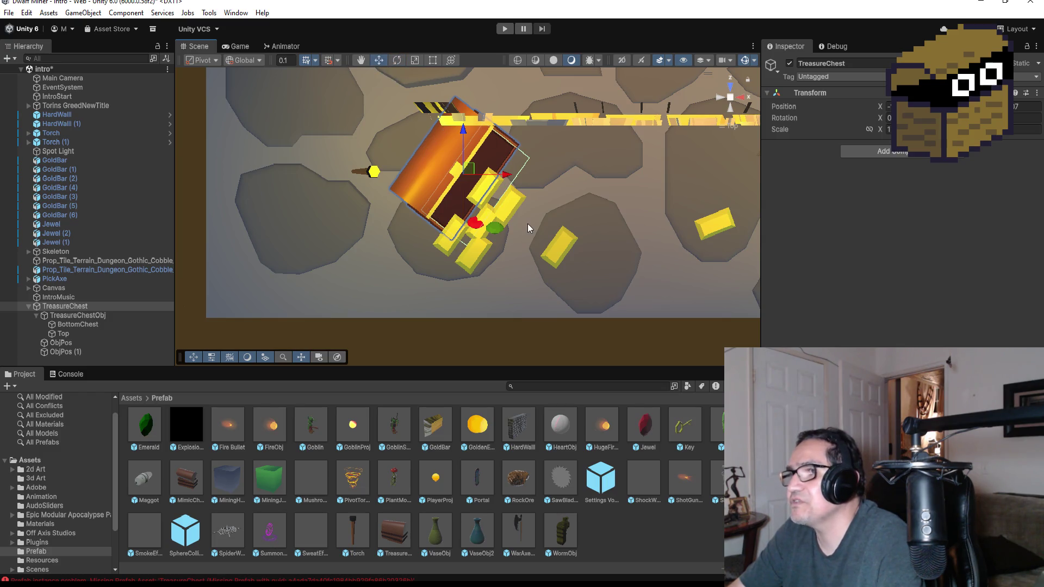
key(ctrl+z)
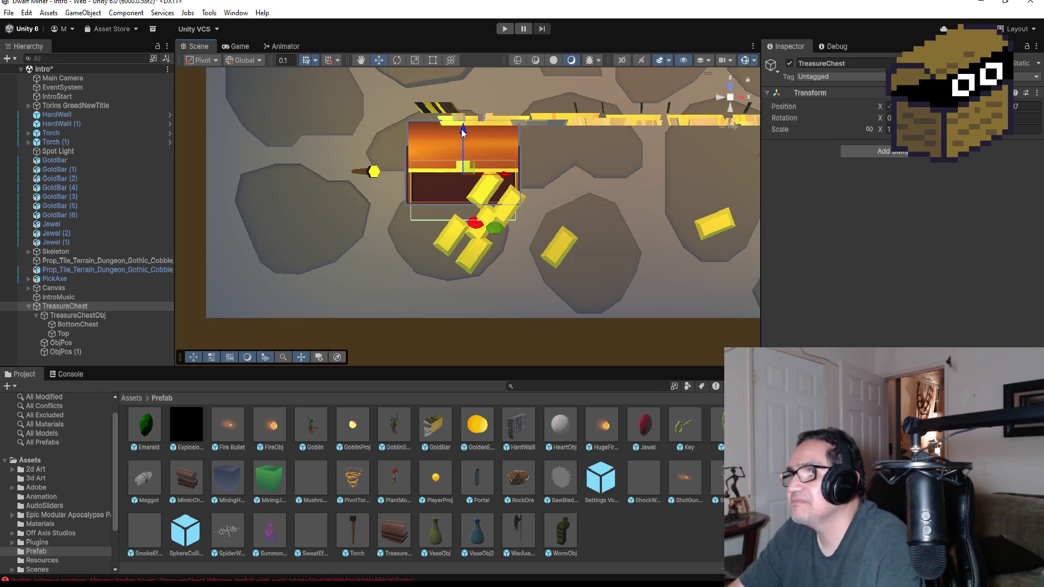
drag(461, 129, 462, 156)
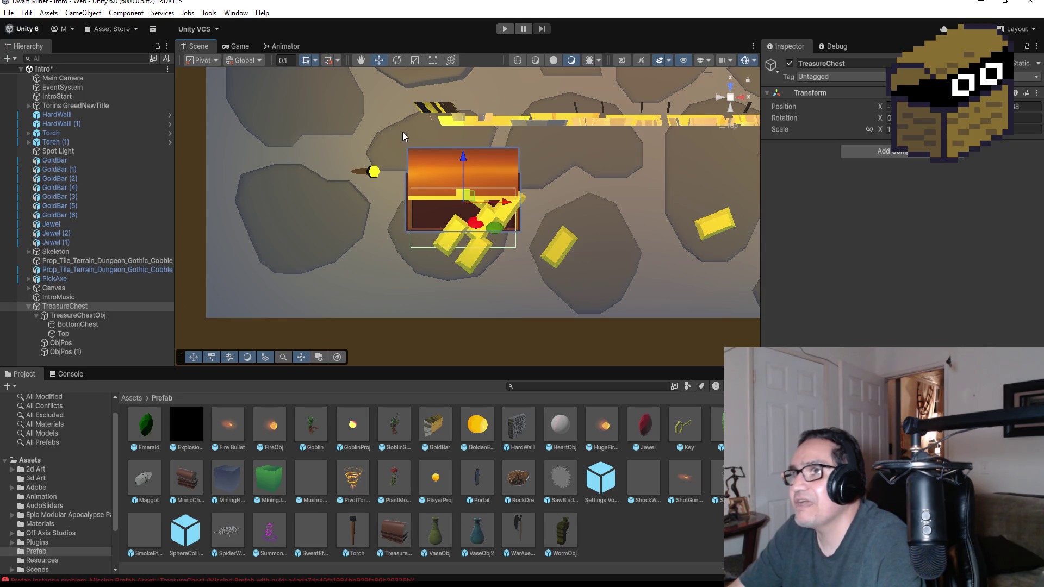
Tilt the chest about 60 degrees and fine-tune its position among the gold bars.
click(397, 61)
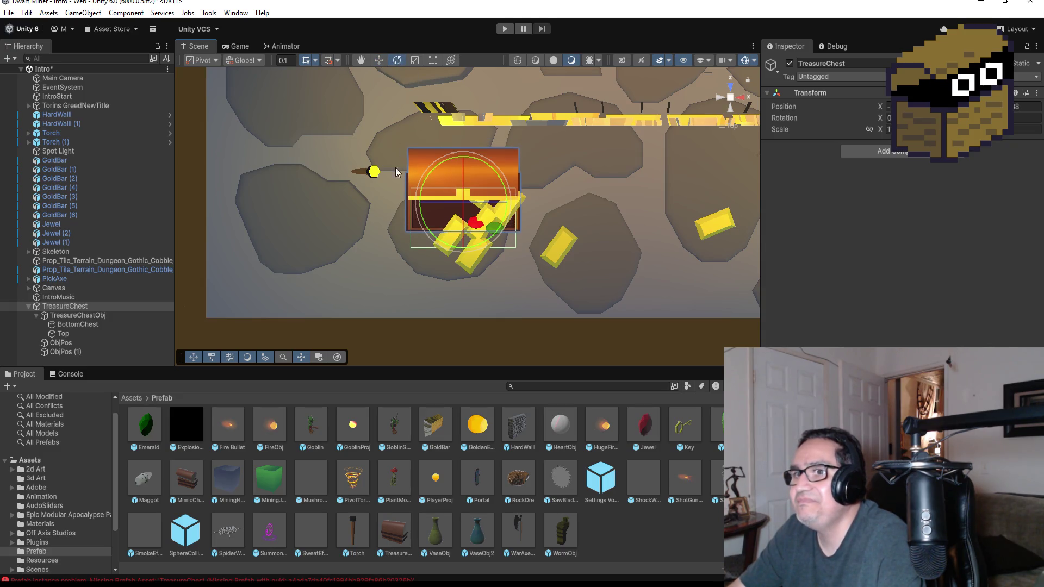
drag(495, 174, 448, 112)
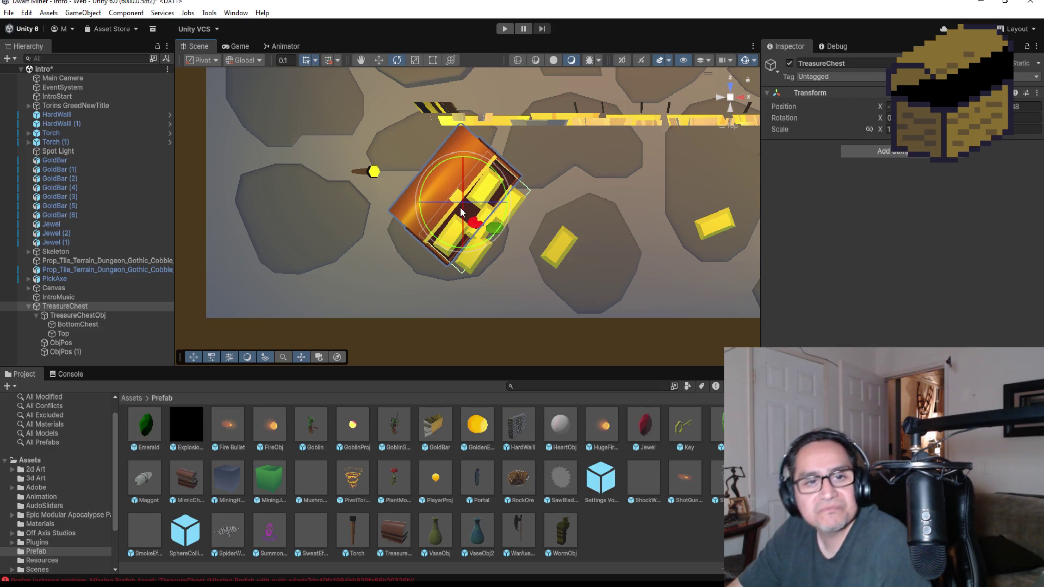
click(377, 60)
drag(464, 163, 515, 207)
drag(470, 169, 472, 178)
mouse_move(579, 220)
alt+mouse_down()
mouse_move(567, 20)
mouse_move(609, 45)
alt+mouse_up()
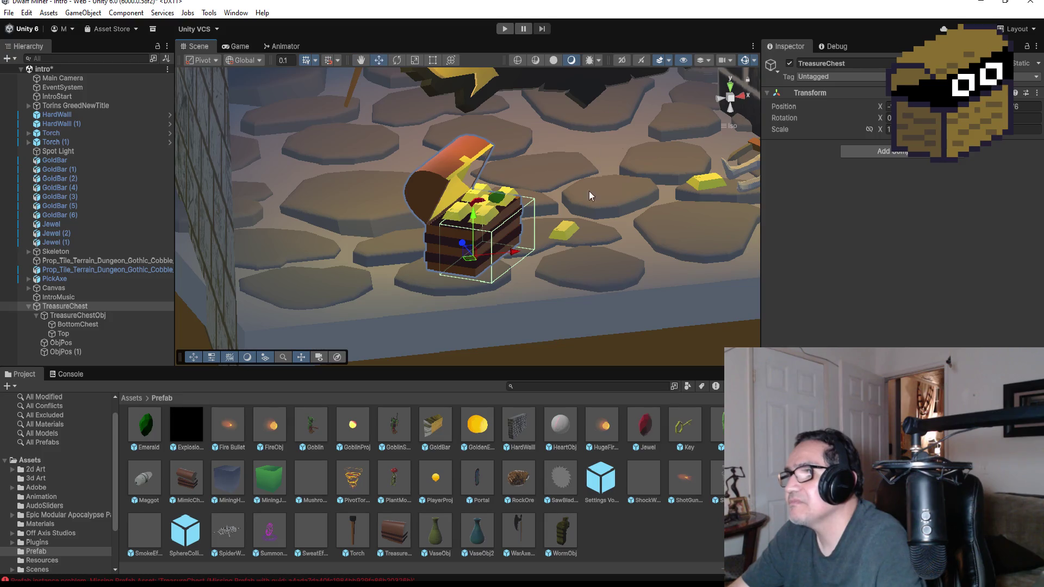
drag(512, 258, 517, 258)
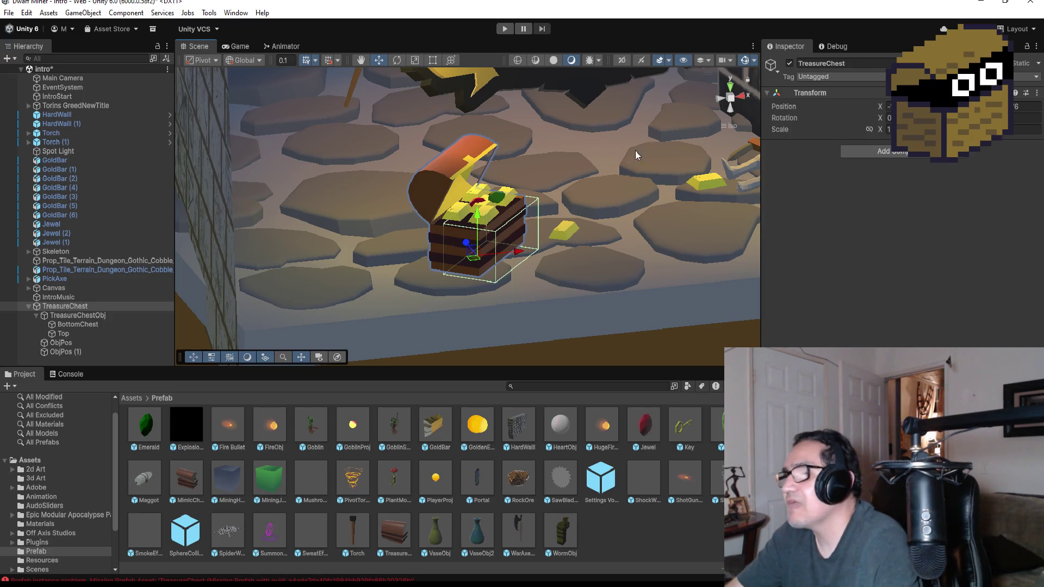
drag(481, 219, 481, 213)
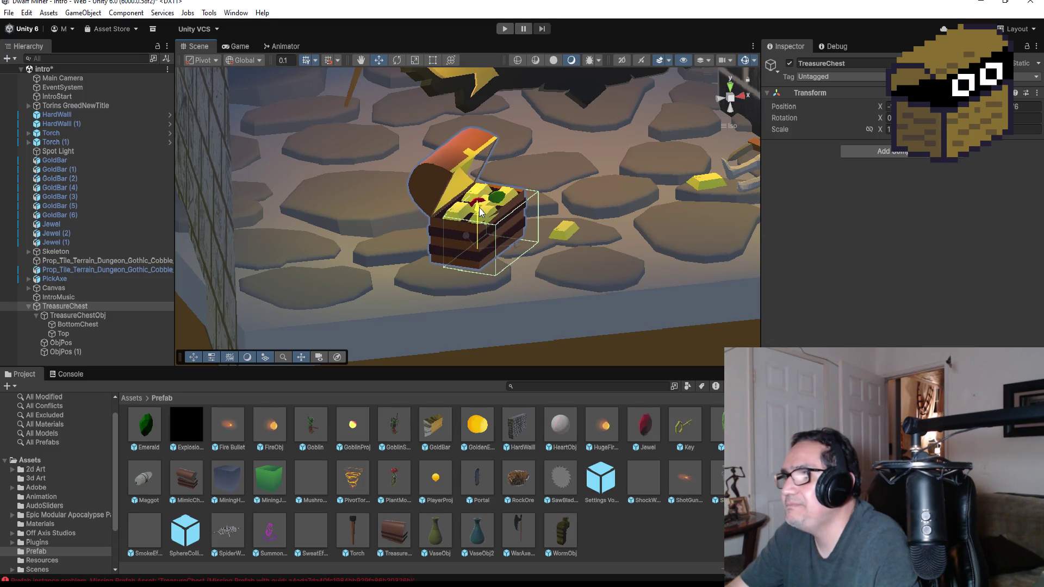
drag(516, 245, 518, 248)
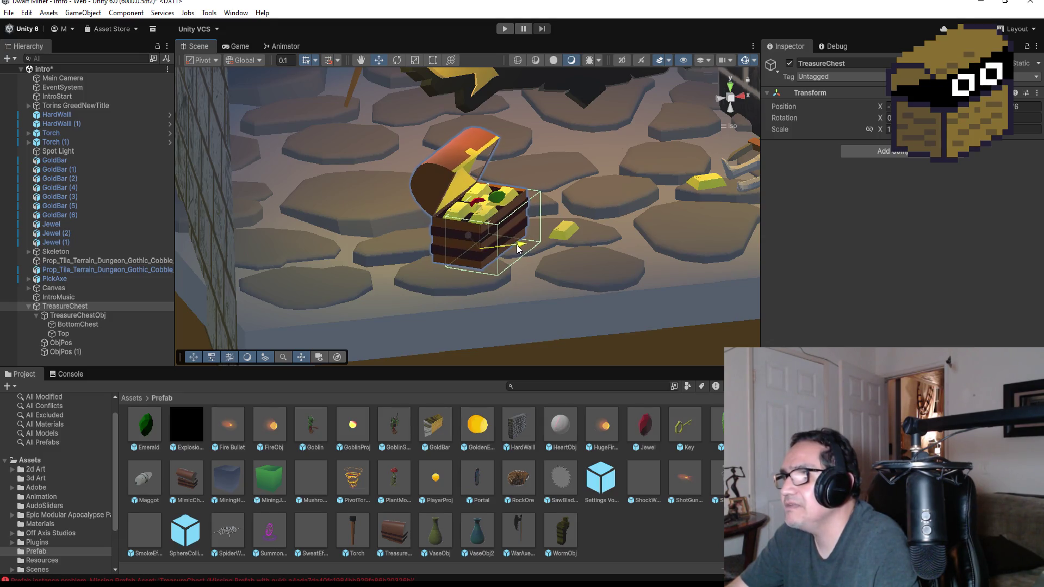
mouse_move(631, 186)
mouse_down()
mouse_move(603, 246)
mouse_move(615, 246)
mouse_up()
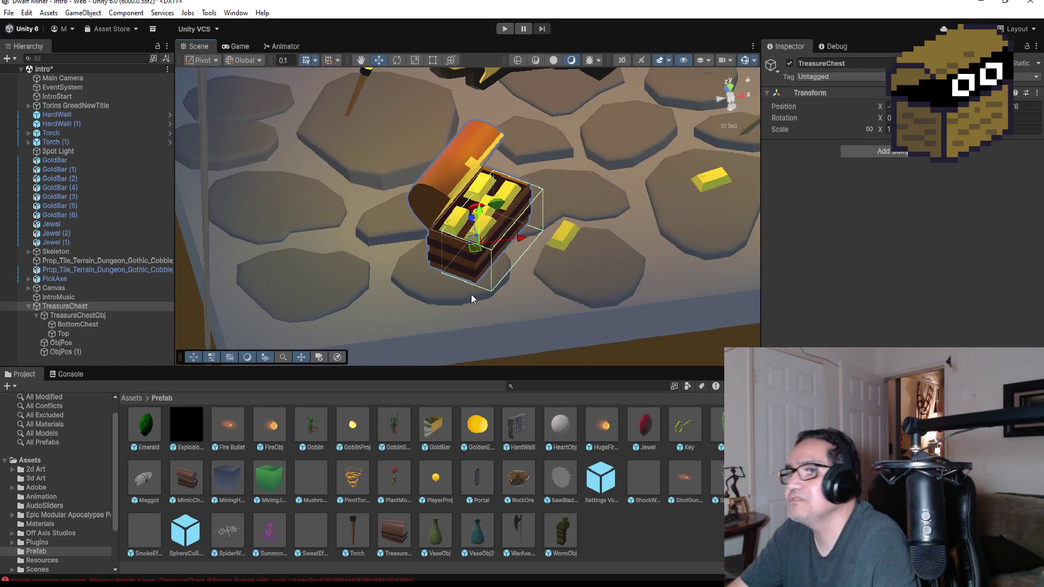
click(504, 30)
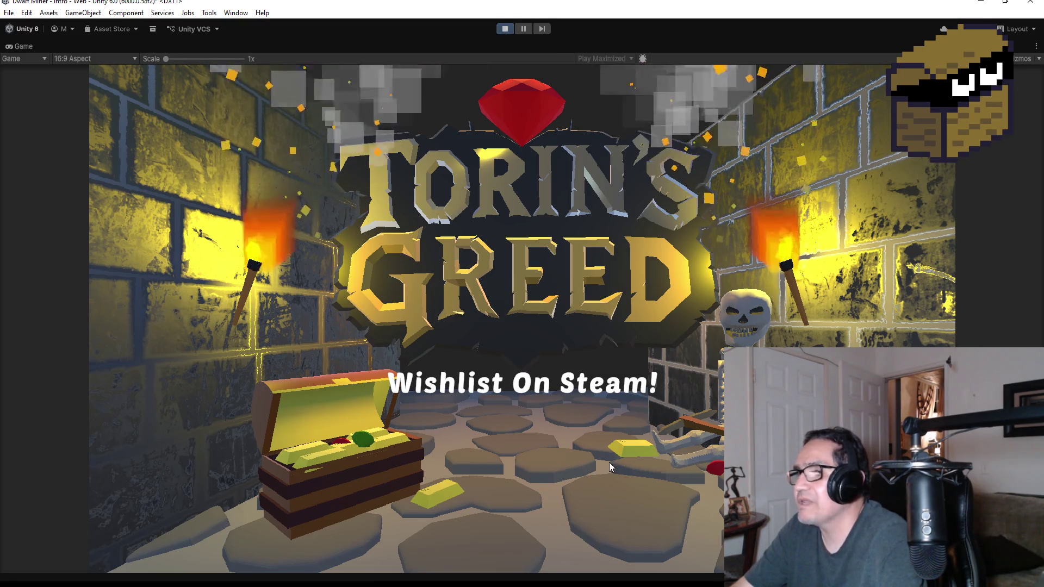
click(505, 29)
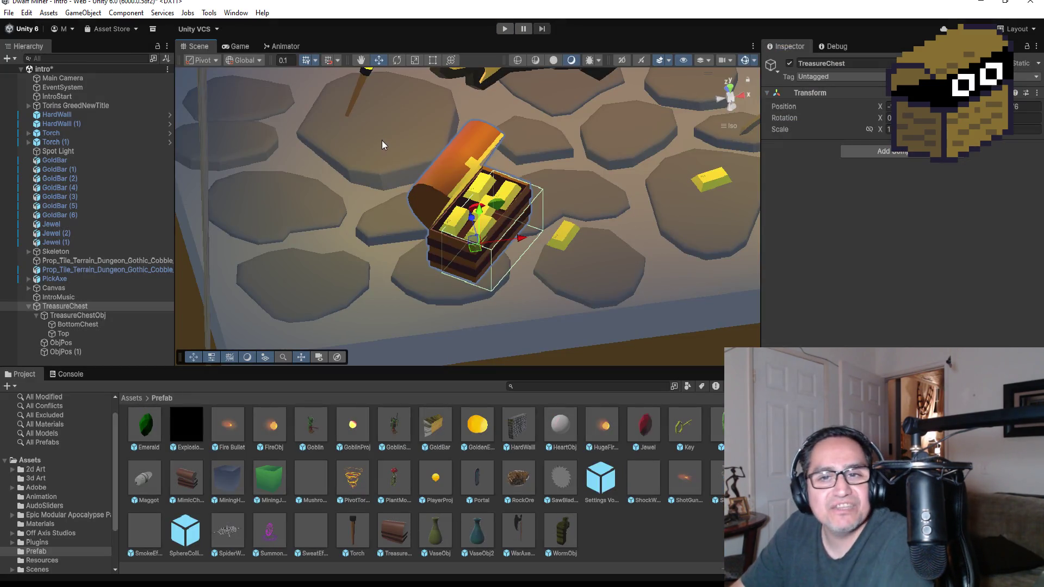
Save the intro scene and collapse the TreasureChest in the Hierarchy.
click(8, 12)
click(24, 77)
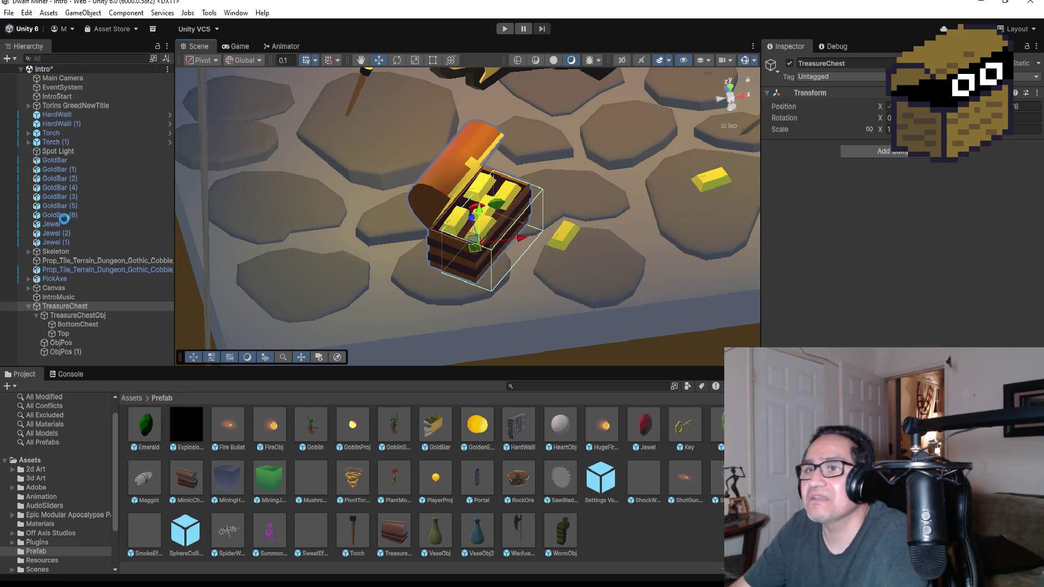
click(29, 306)
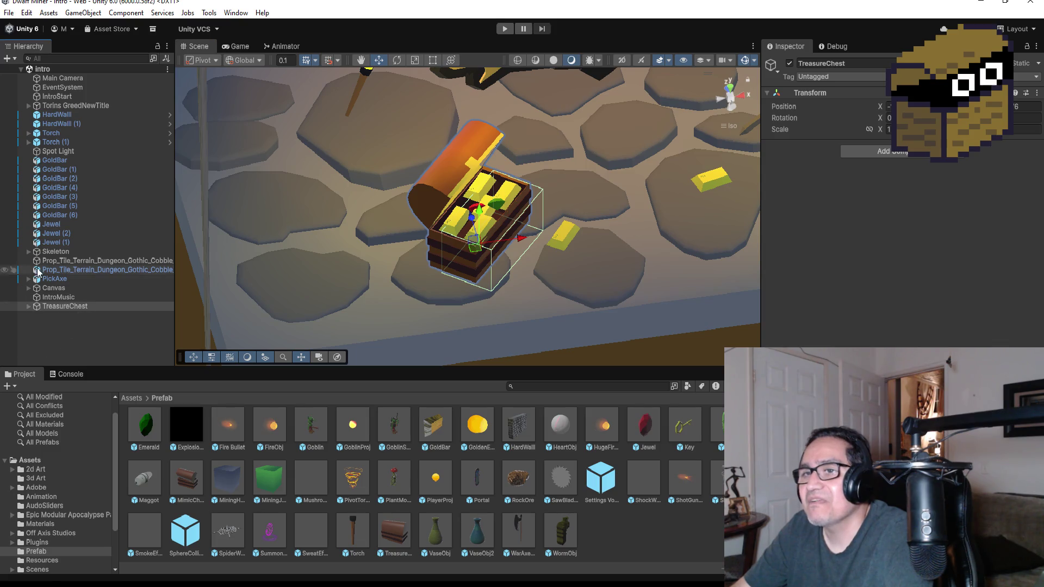
scroll(78, 462, up, 3)
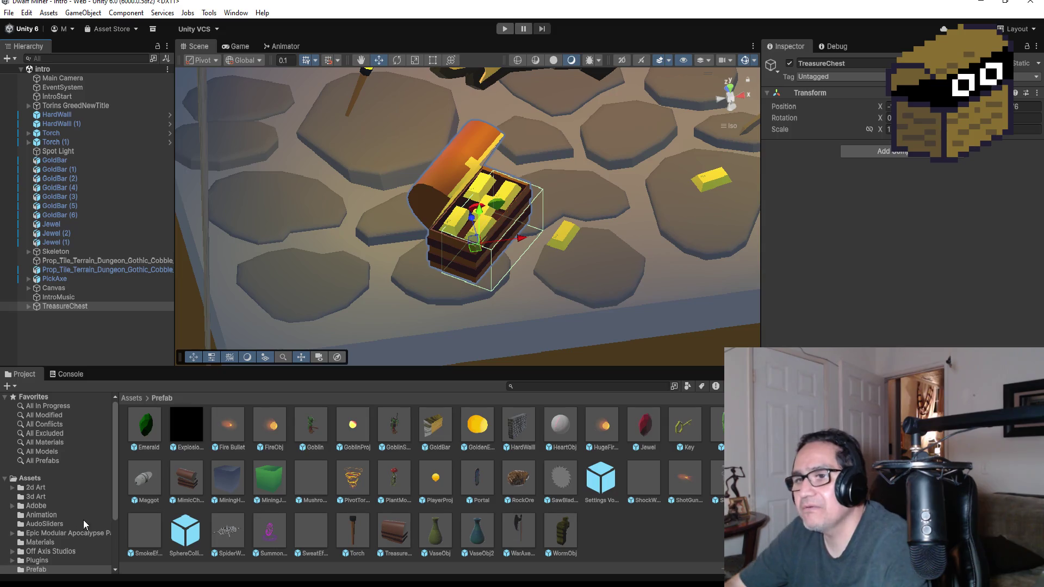
Go to Assets, open the Scenes folder, and select the main scene asset.
click(132, 400)
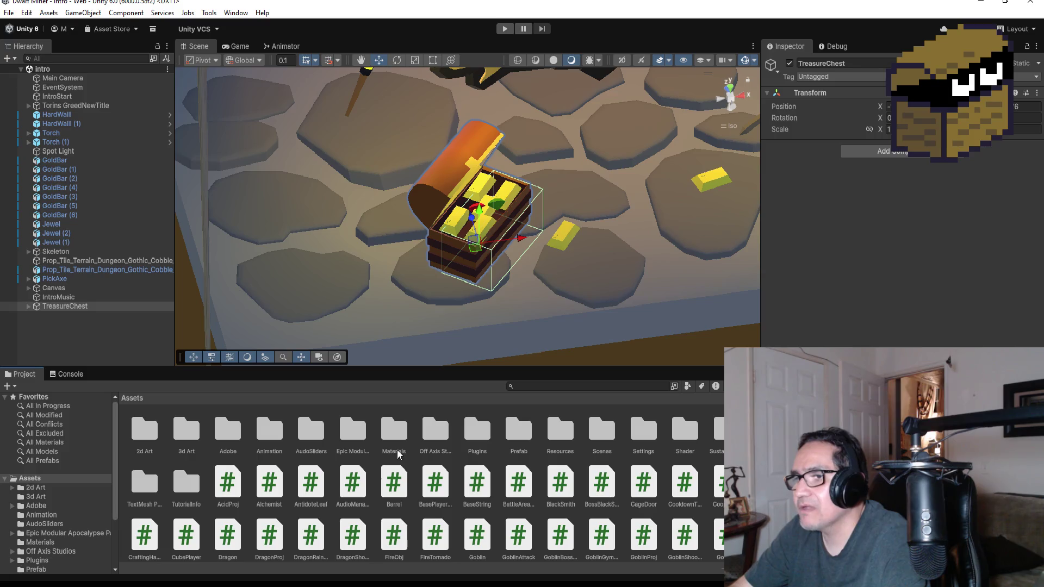
click(513, 435)
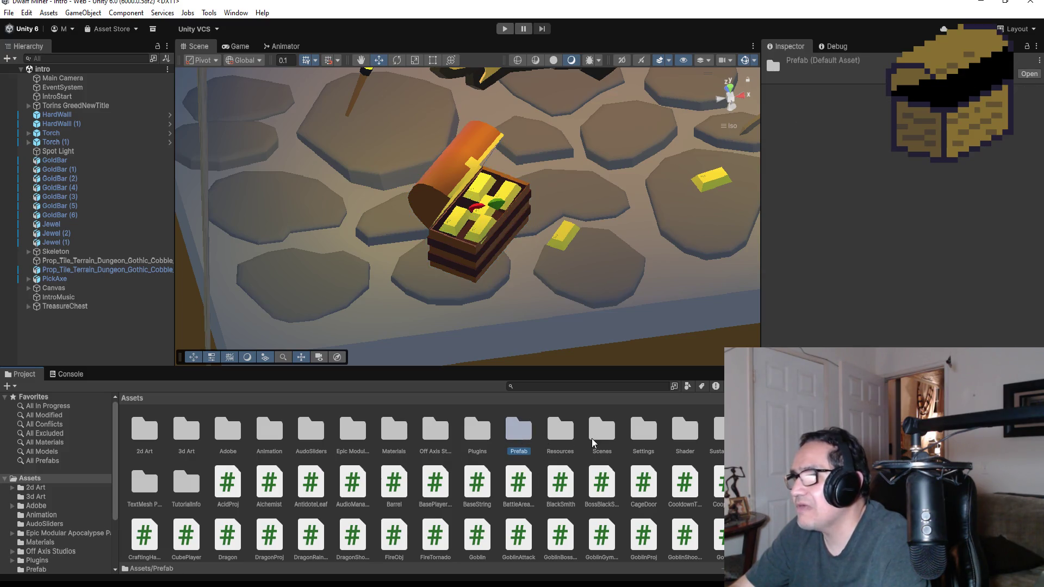
double_click(598, 435)
click(231, 436)
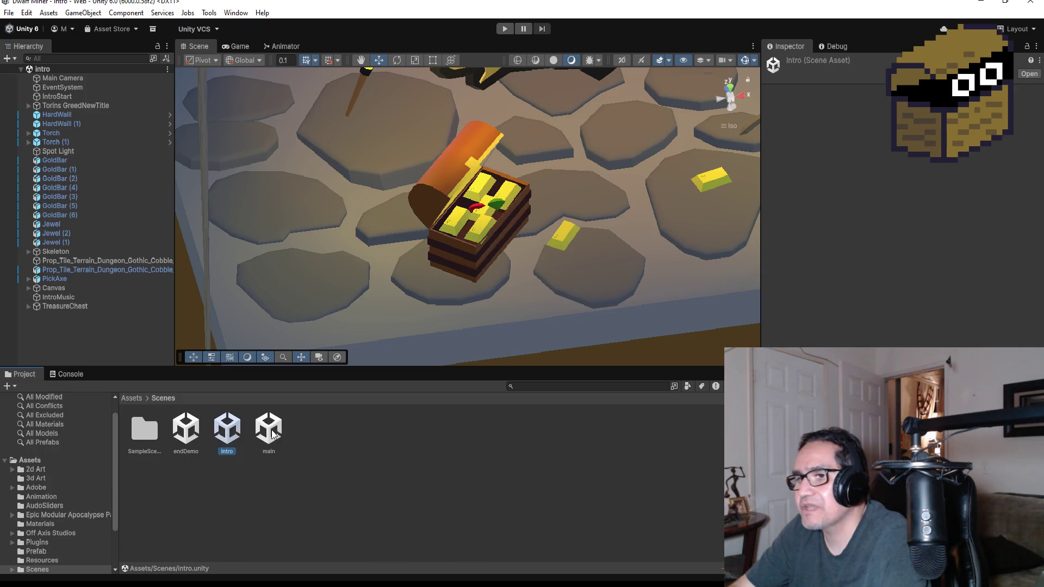
click(273, 432)
Open the main scene, then frame and delete the SkeletonBodyParts object.
double_click(274, 434)
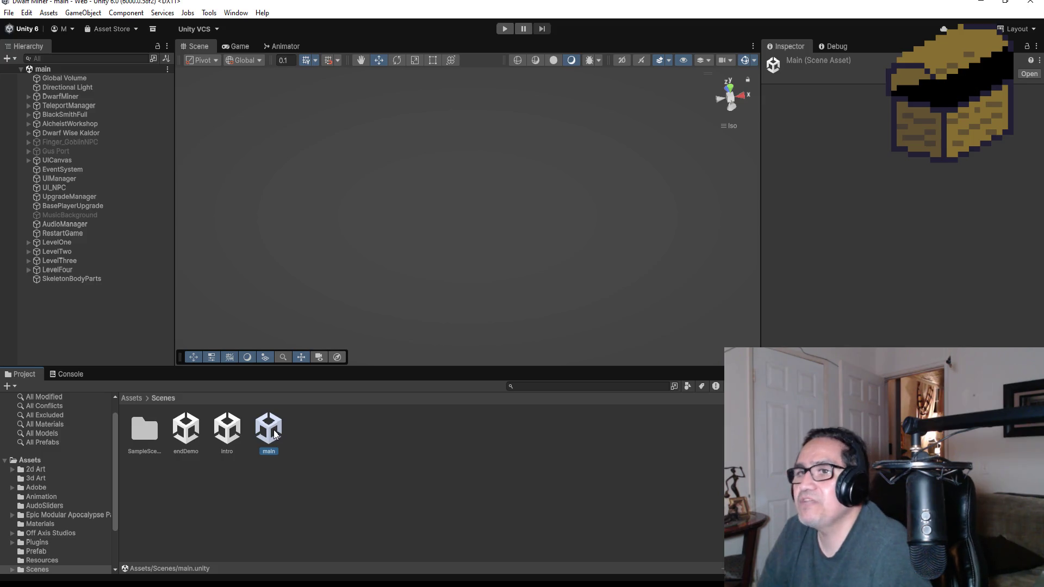
click(67, 280)
double_click(66, 279)
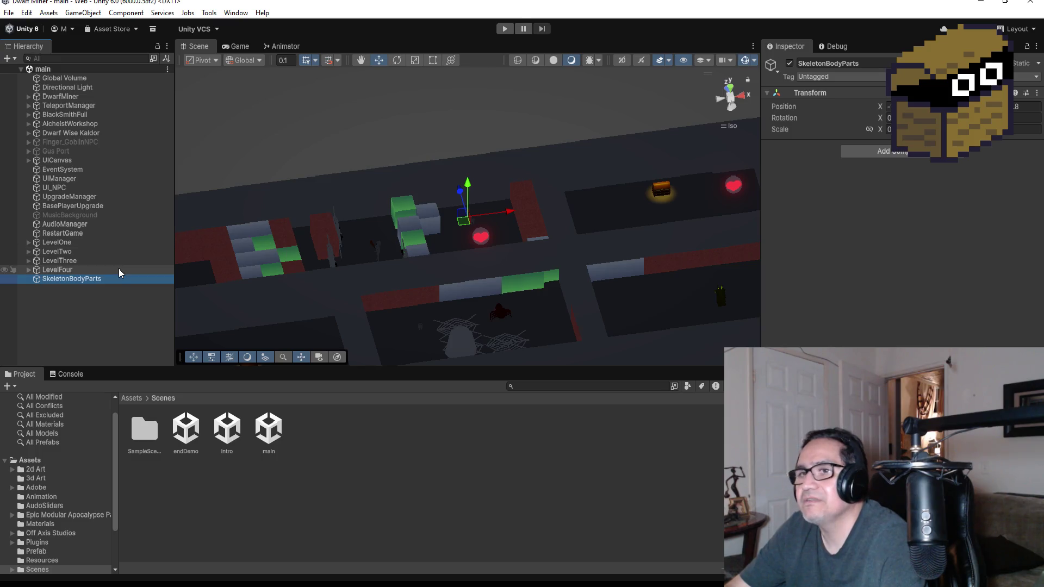
right_click(67, 278)
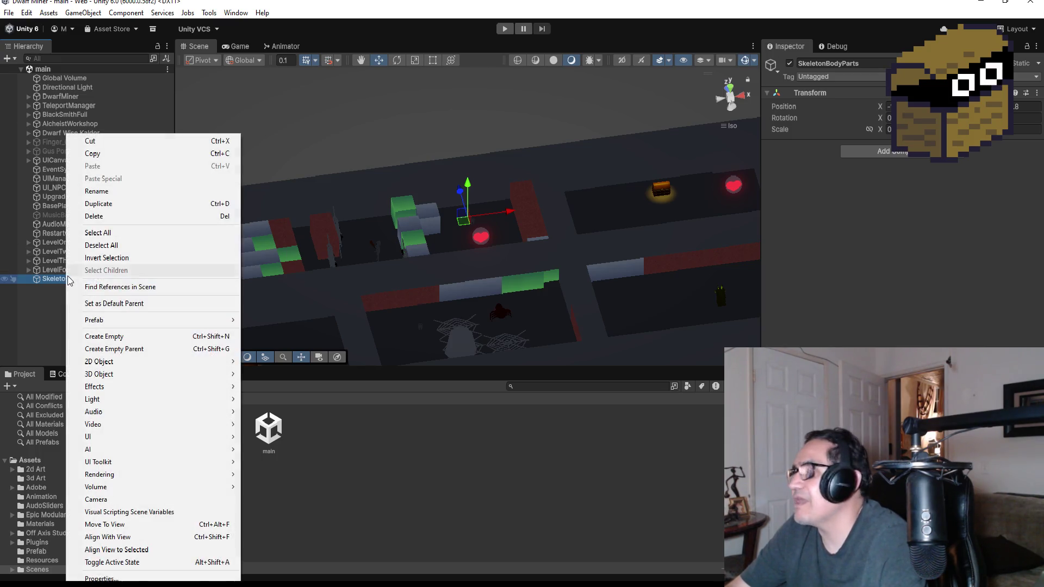
click(107, 217)
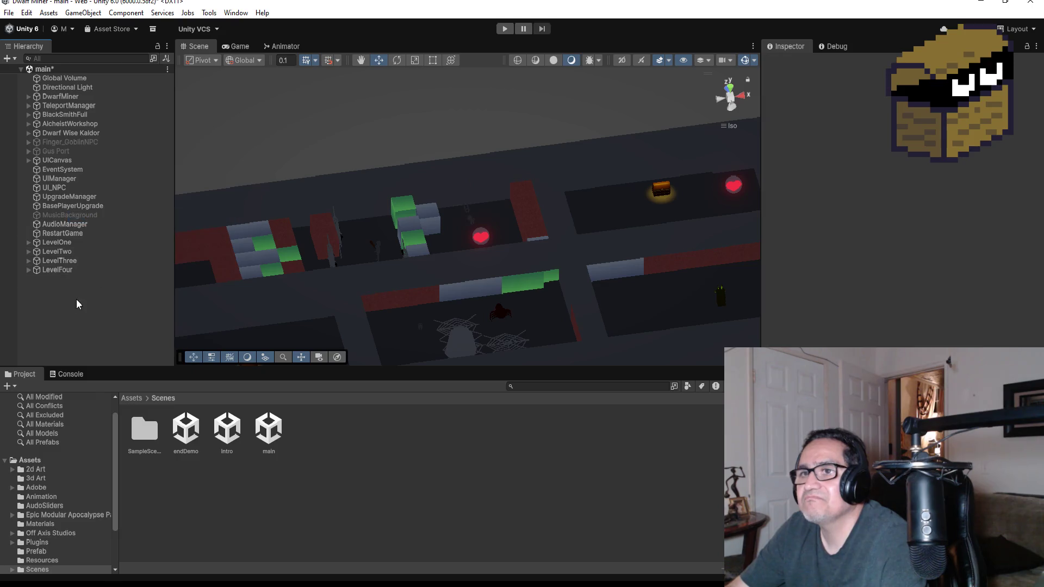
scroll(523, 298, down, 6)
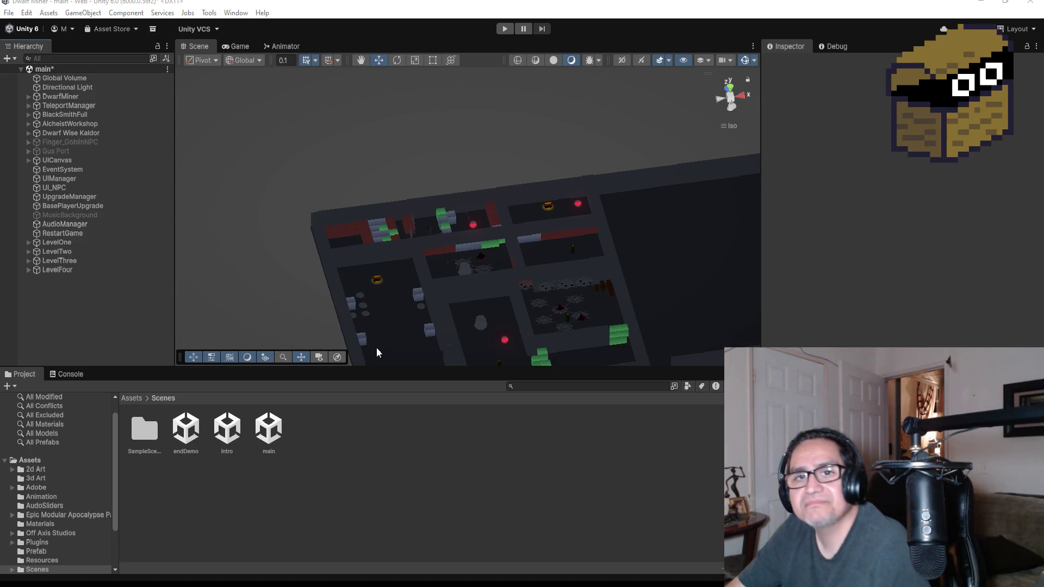
Orbit around LevelFour and inspect a SpiderCocoon and MiningCube (106).
mouse_move(595, 216)
mouse_down()
mouse_move(580, 230)
mouse_move(579, 259)
mouse_move(507, 205)
mouse_move(523, 231)
mouse_move(527, 292)
mouse_move(481, 293)
mouse_move(415, 341)
mouse_move(424, 337)
mouse_up()
scroll(523, 231, down, 5)
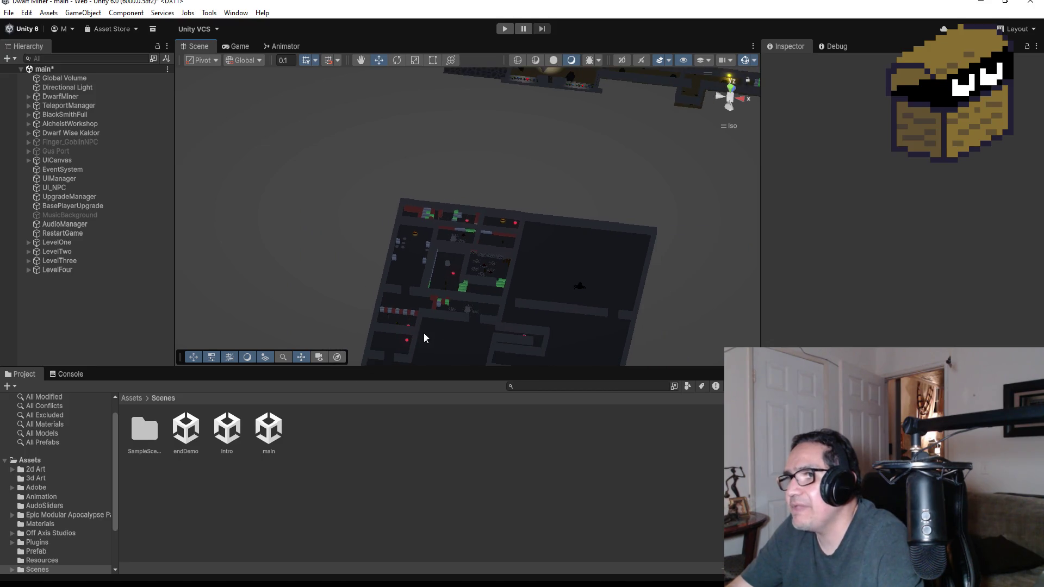
click(468, 309)
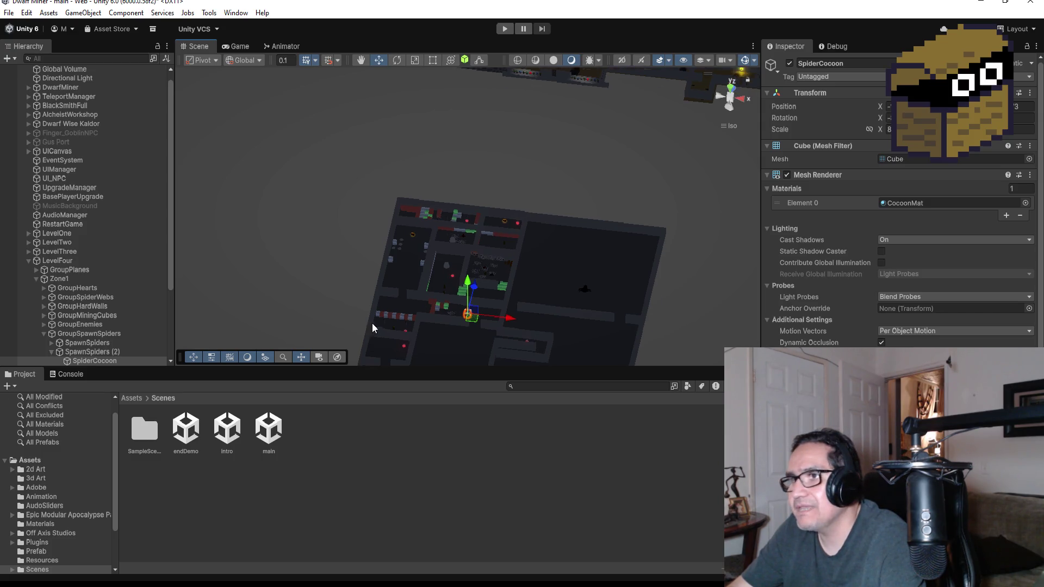
click(402, 320)
scroll(423, 326, up, 2)
Frame the view on MiningCube (106) and return the Project panel to the Assets root.
key(f)
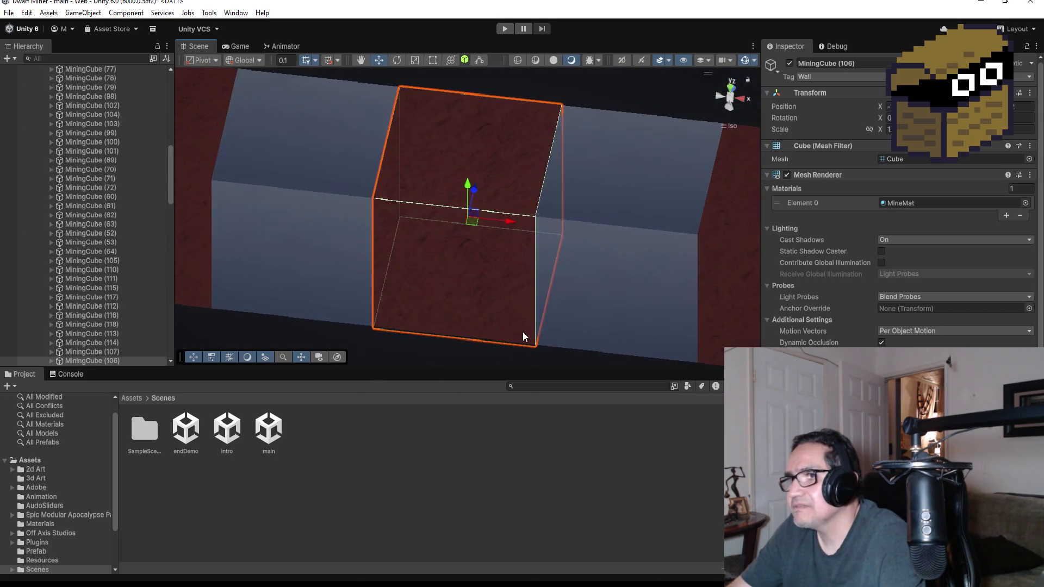
scroll(523, 331, down, 4)
scroll(485, 308, down, 6)
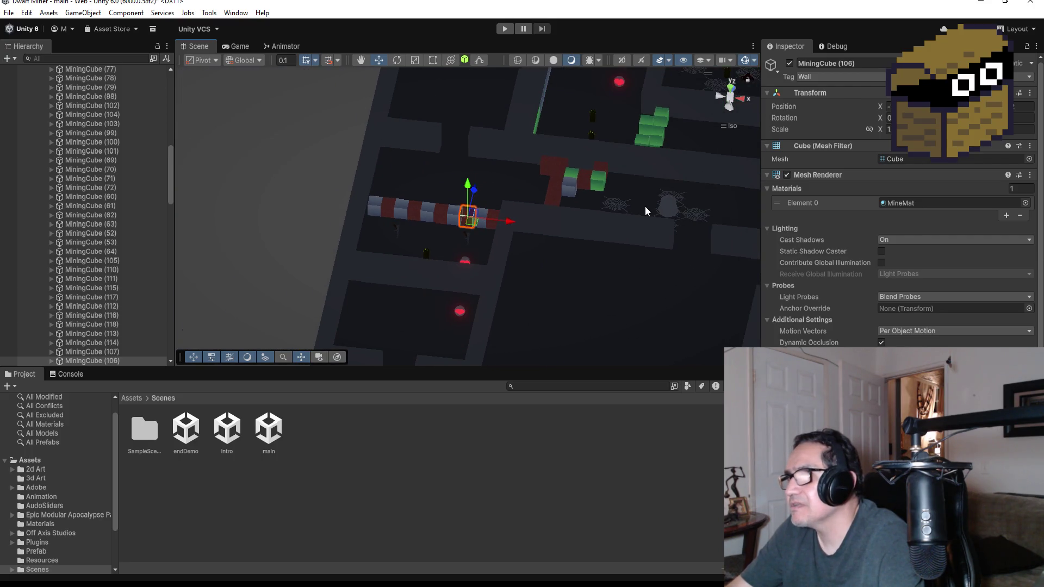
scroll(639, 209, down, 2)
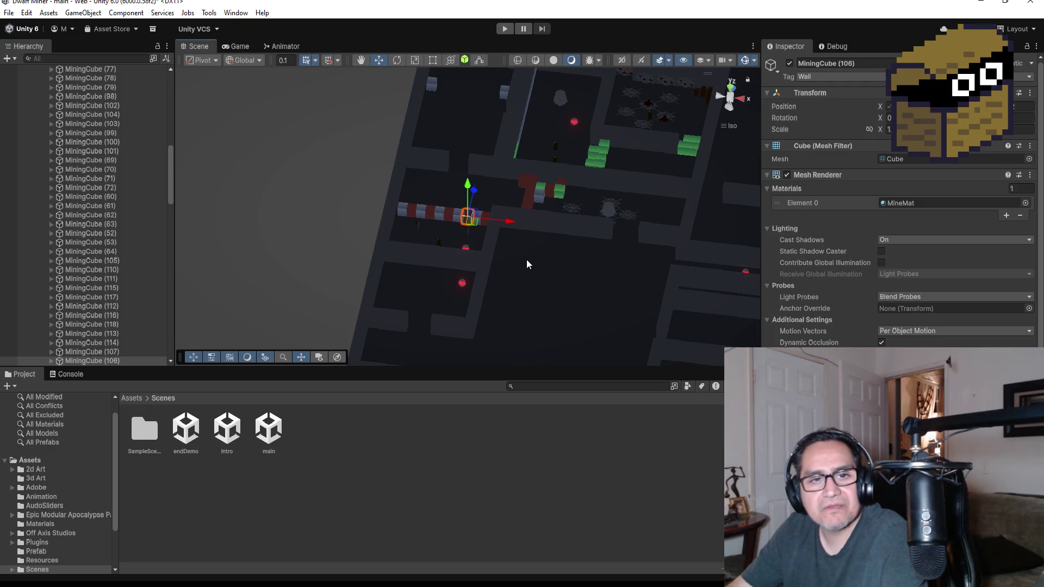
click(30, 460)
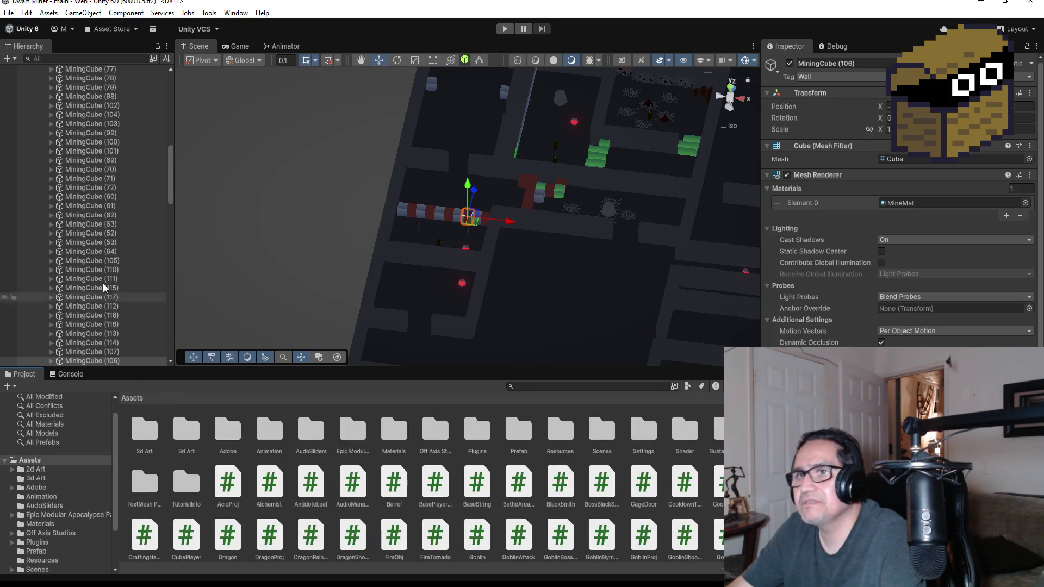
scroll(91, 237, up, 8)
scroll(91, 236, up, 6)
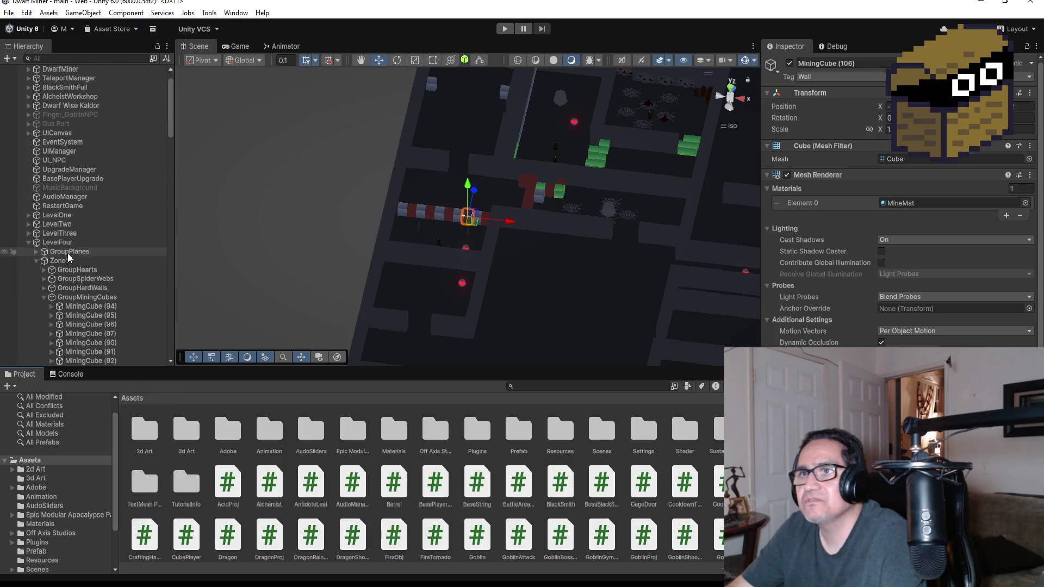
Collapse Zone1 and expand Zone2 to list its hard wall, enemy, heart and spider-web groups.
click(36, 262)
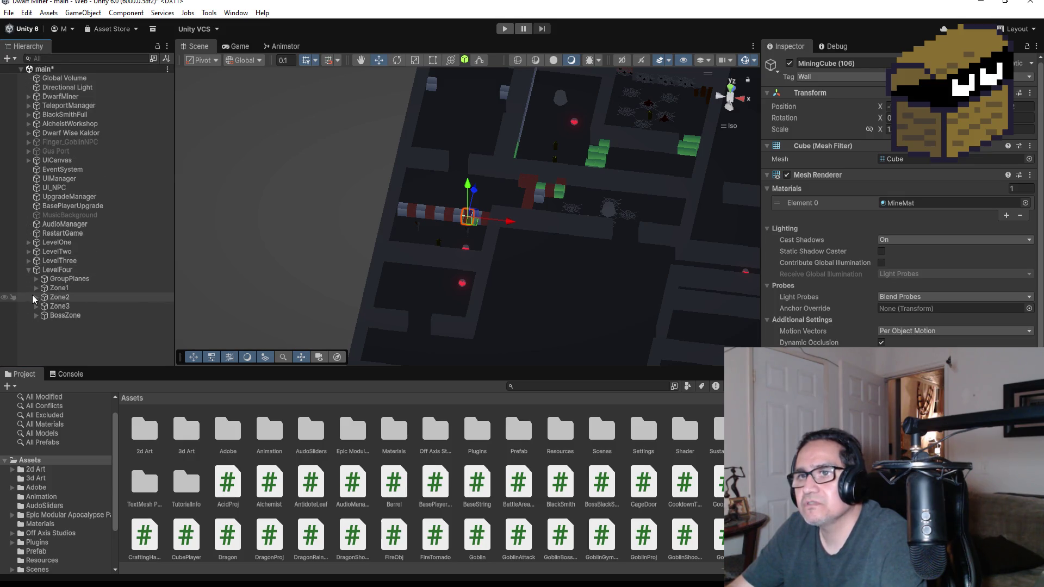
click(45, 297)
click(36, 297)
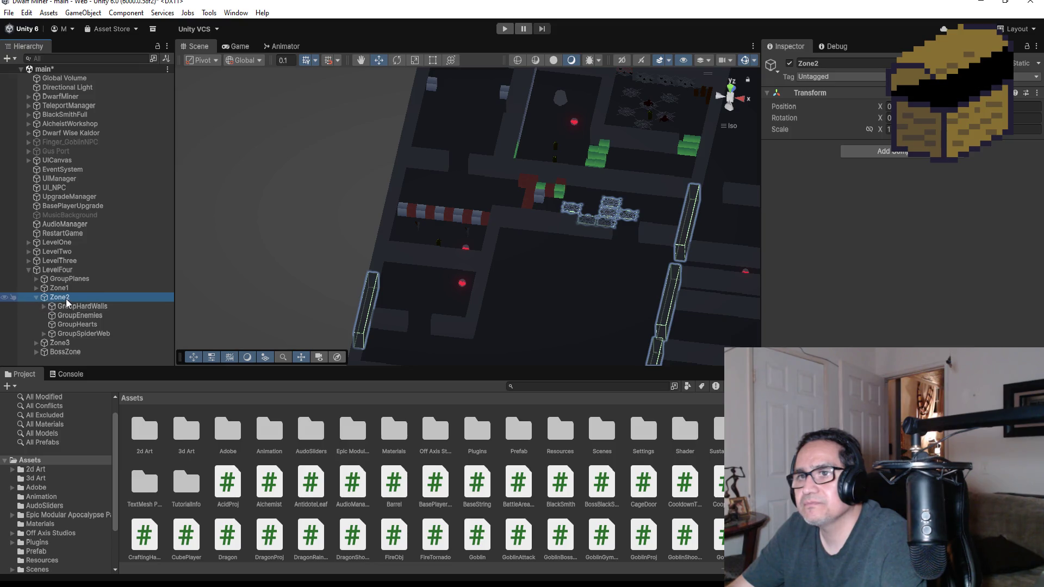
drag(60, 315, 66, 297)
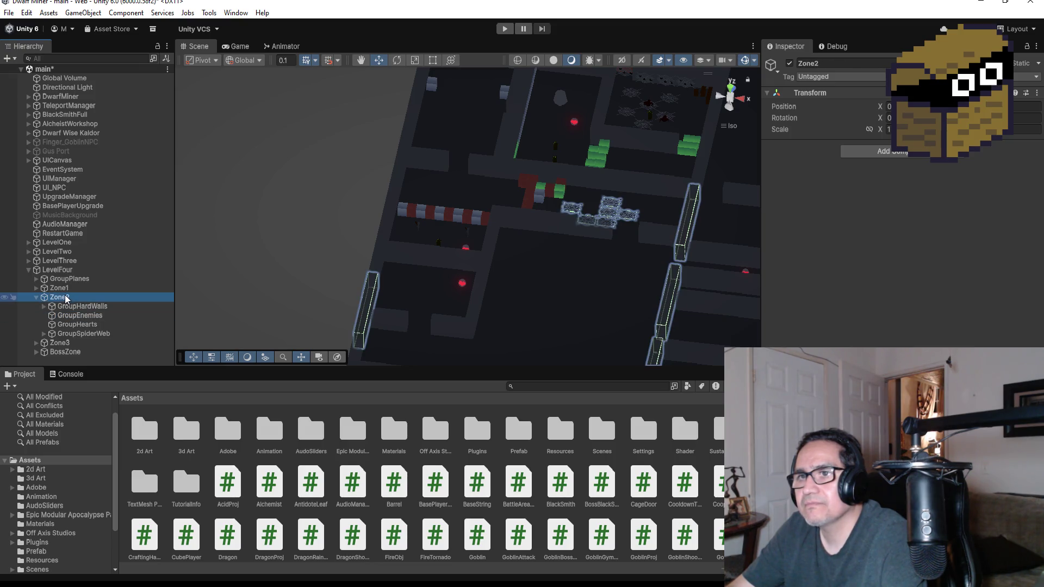
Create an empty child object inside Zone2 and name it GroupMimics.
right_click(66, 297)
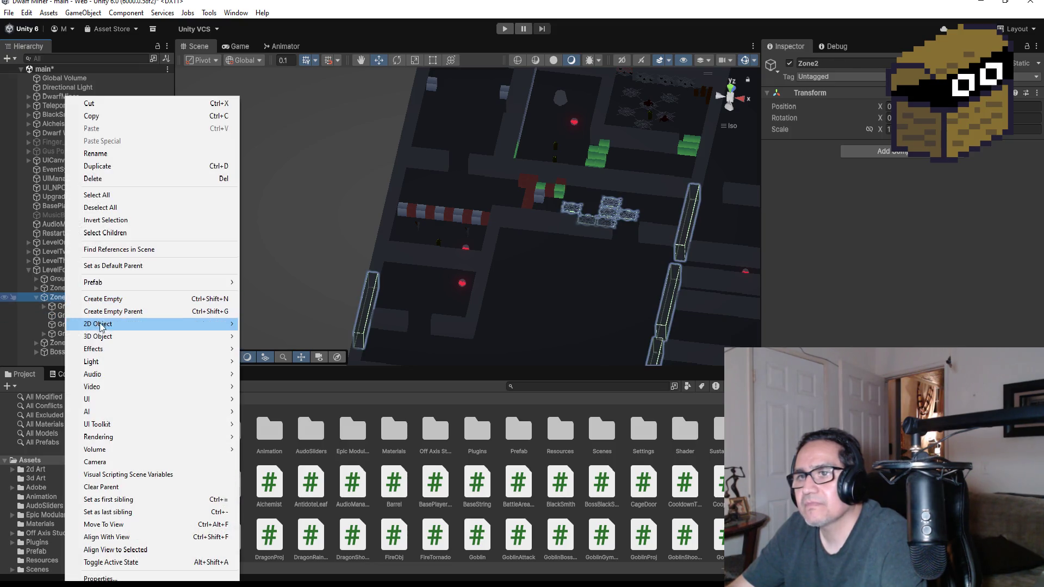
click(128, 299)
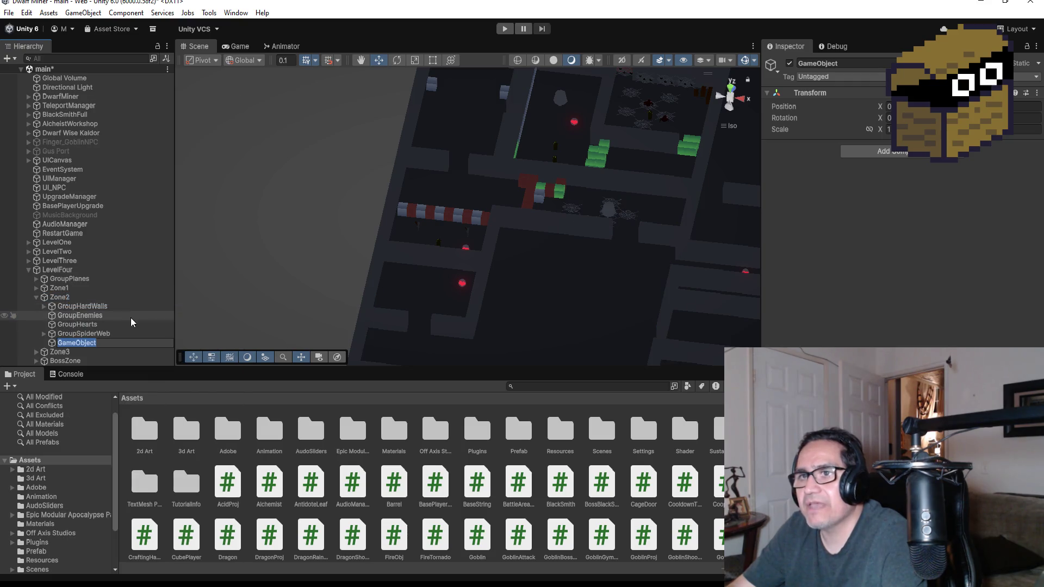
click(864, 63)
text(GroupMimics)
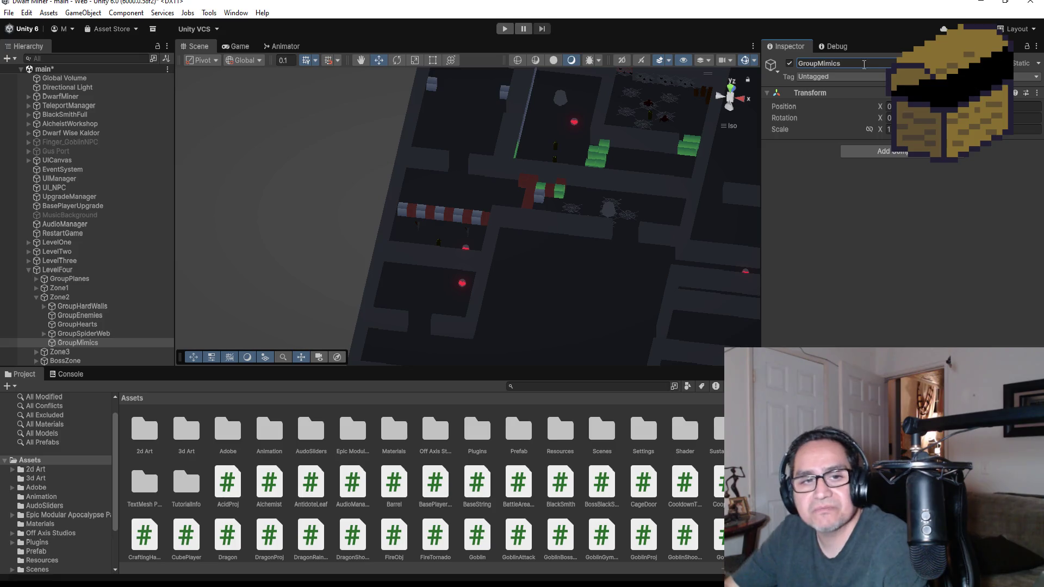
In the Prefab folder, compare the MimicChest and TreasureChest prefabs and pick MimicChest.
scroll(608, 217, up, 3)
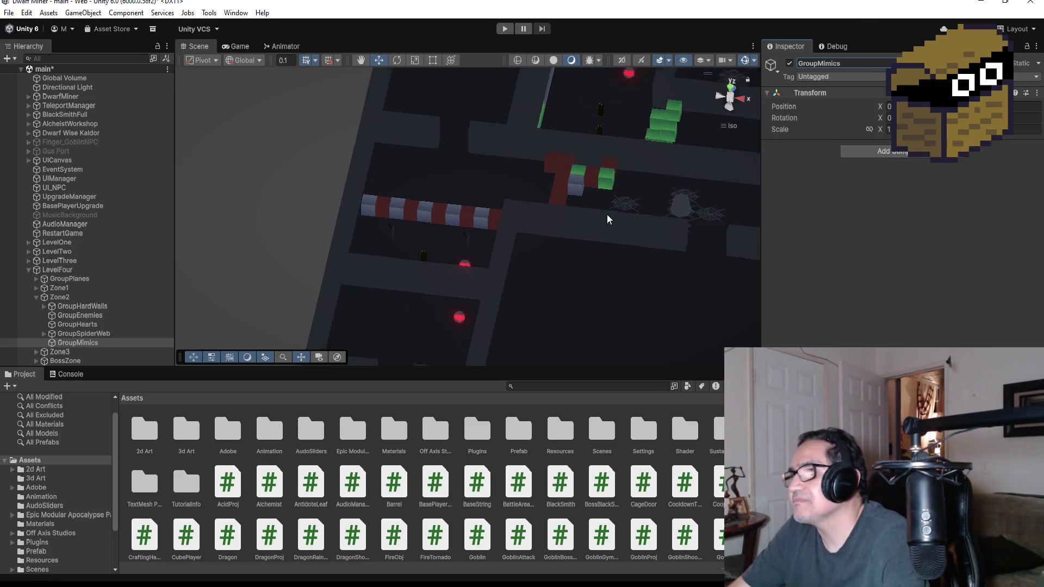
scroll(654, 234, down, 3)
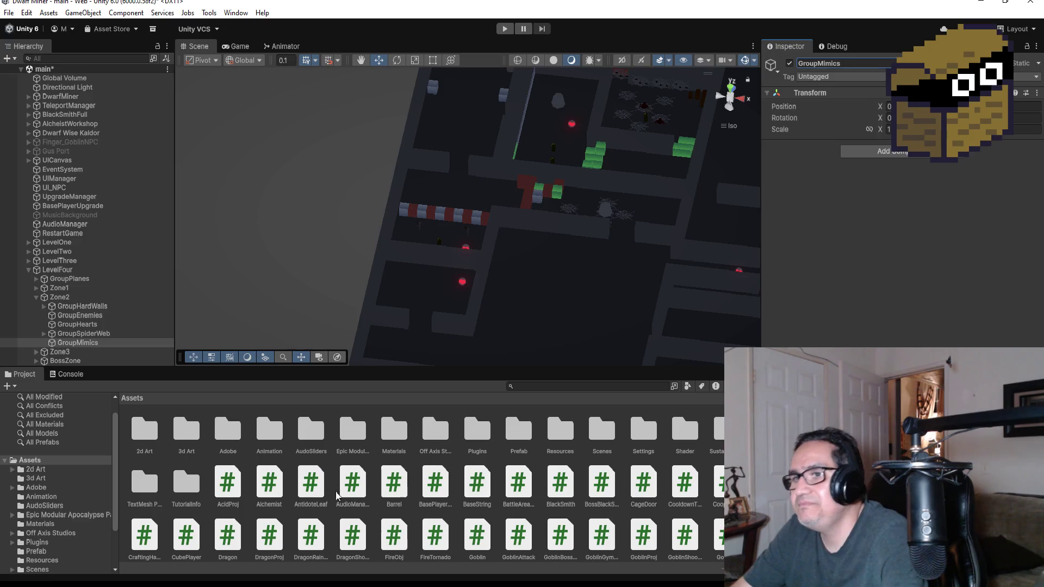
double_click(517, 429)
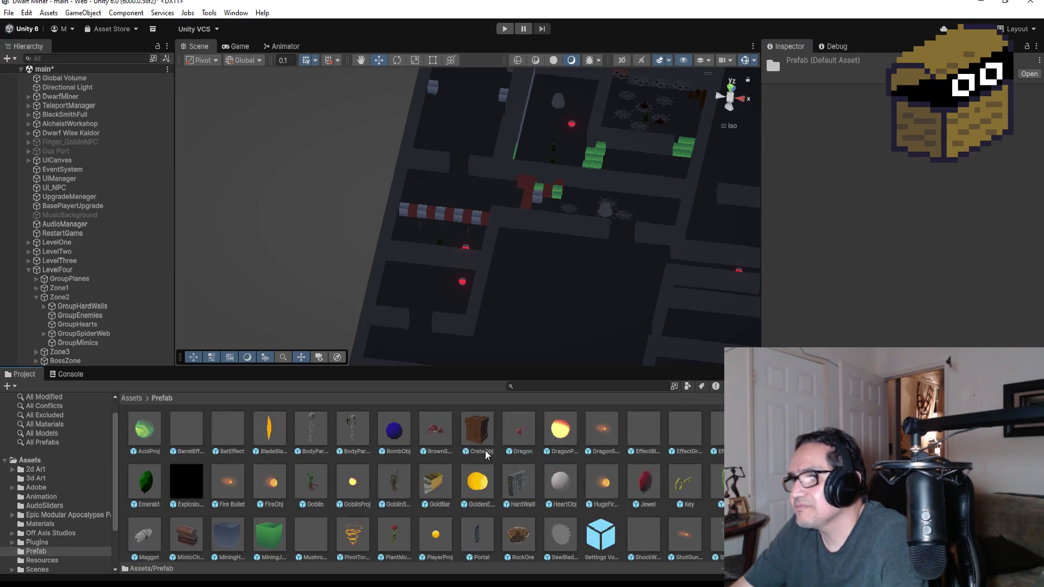
scroll(563, 486, down, 2)
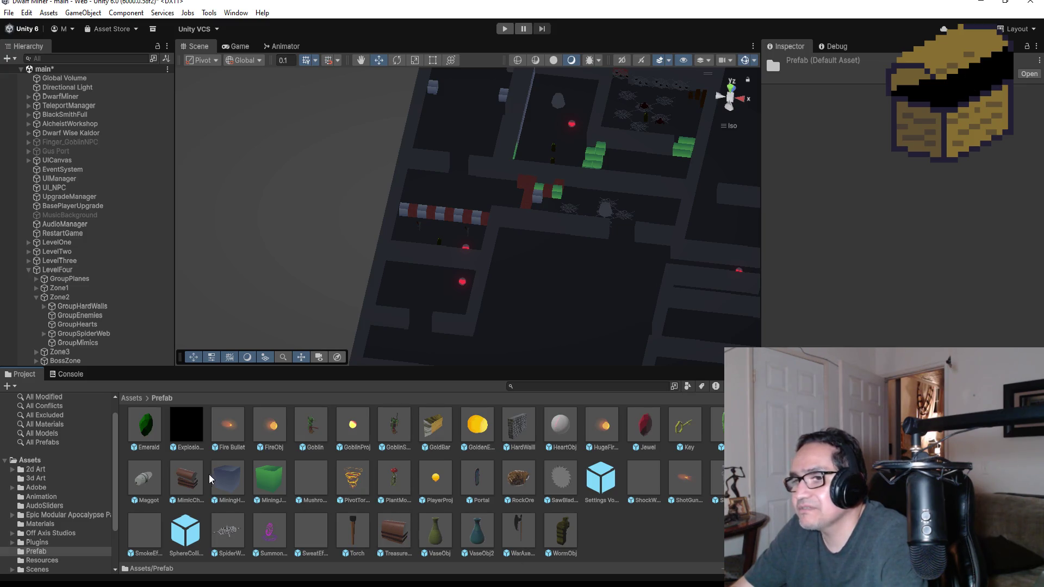
click(188, 477)
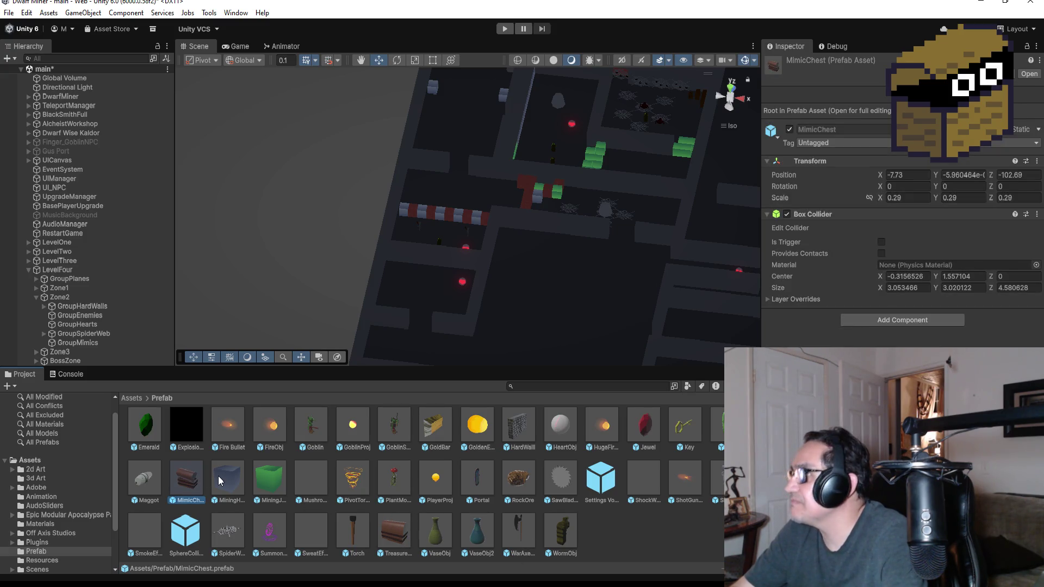
click(396, 529)
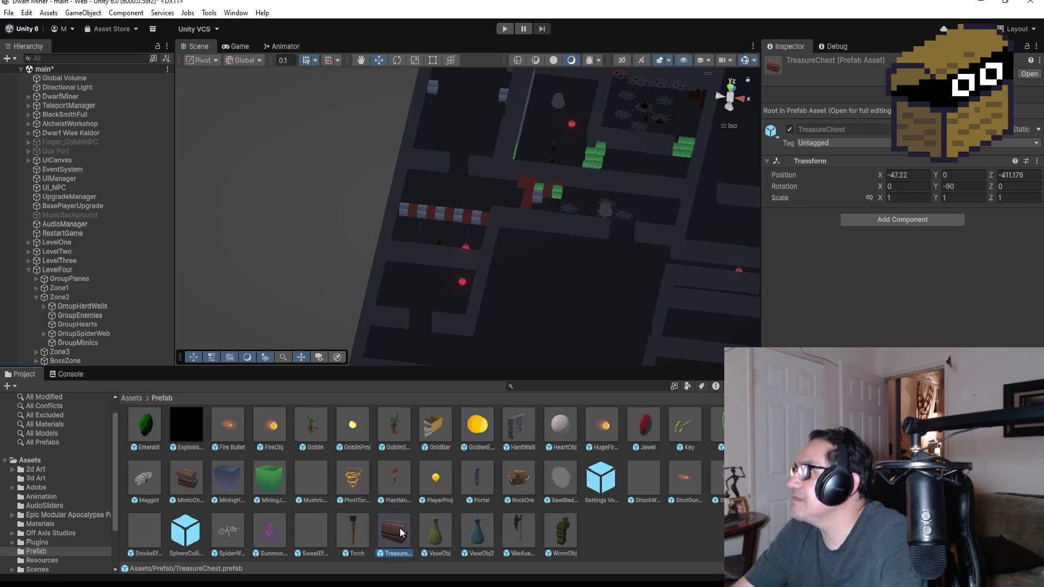
scroll(487, 509, up, 2)
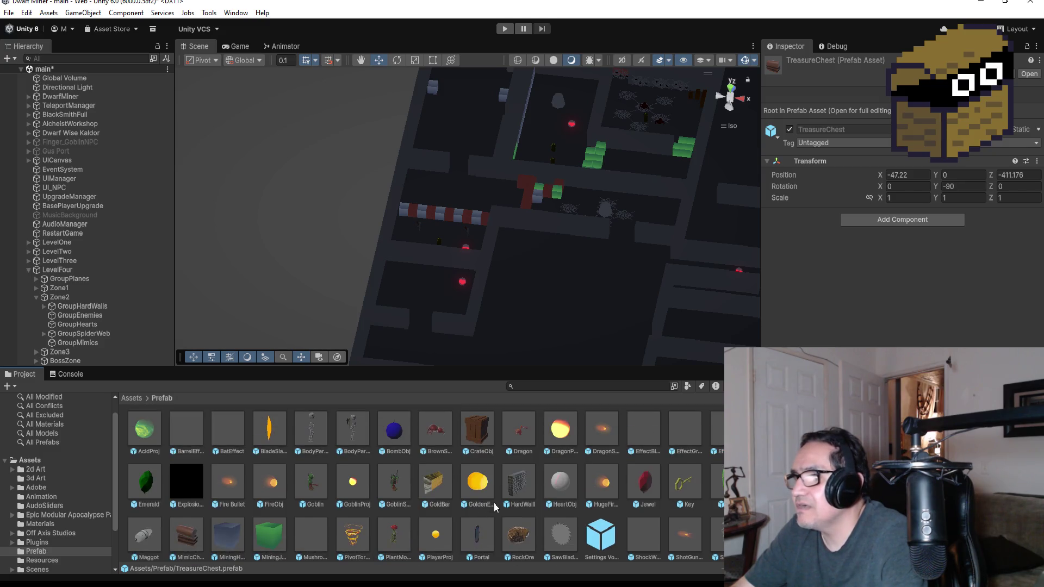
scroll(466, 506, down, 2)
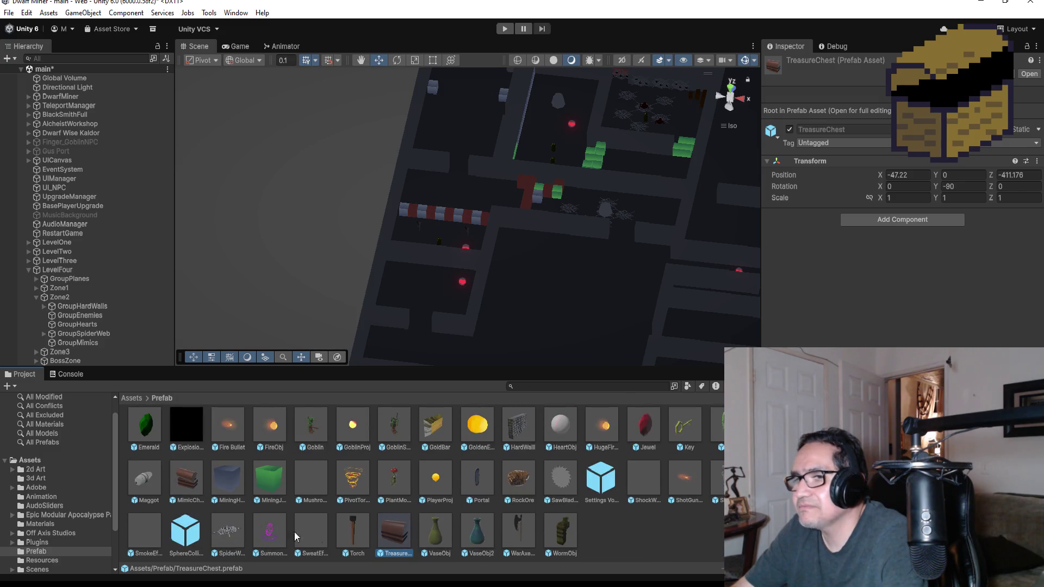
click(187, 478)
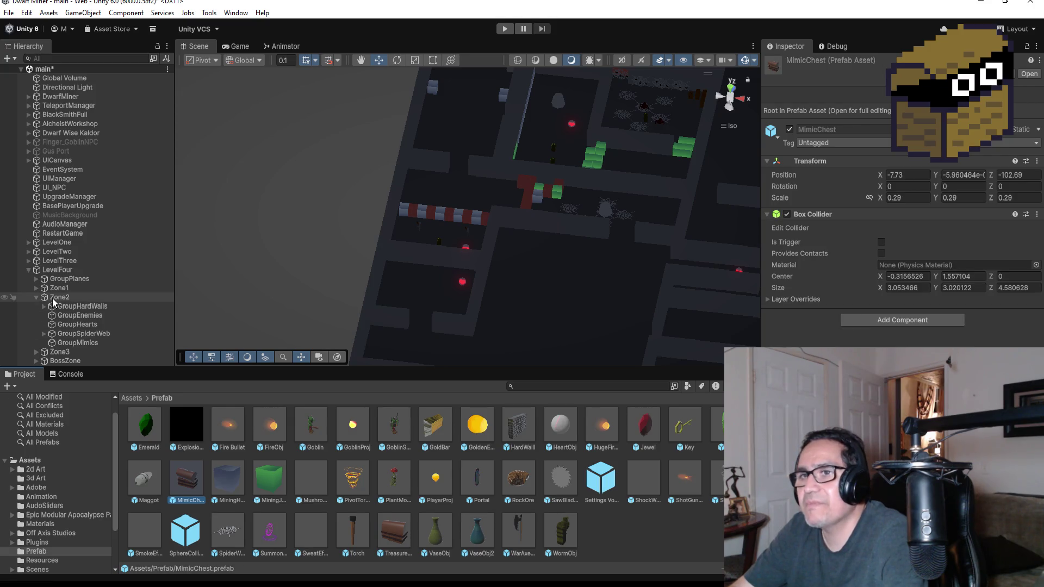
Collapse LevelFour, drop the MimicChest prefab into the Scene view and frame it.
click(33, 271)
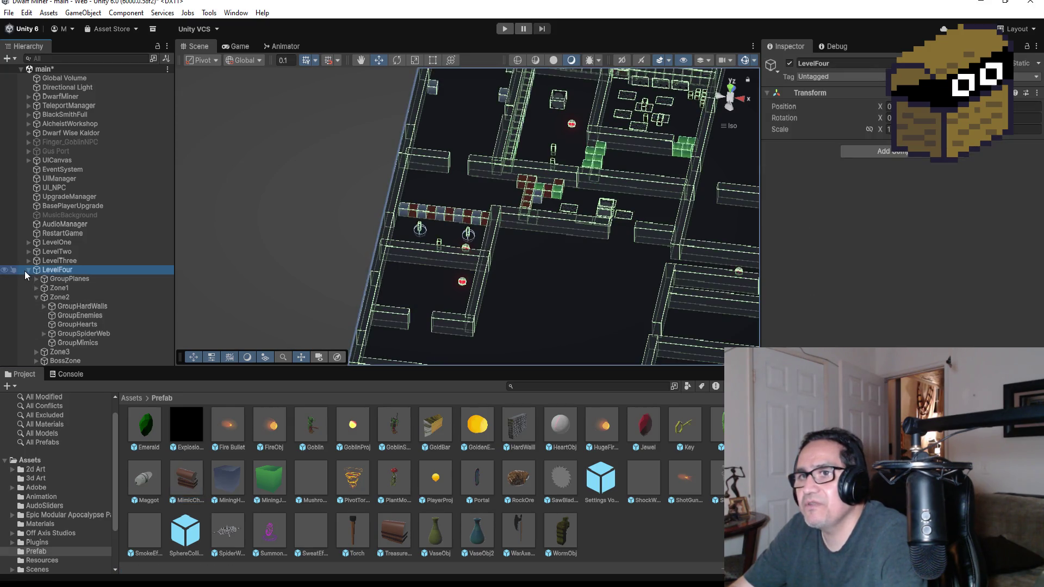
click(27, 270)
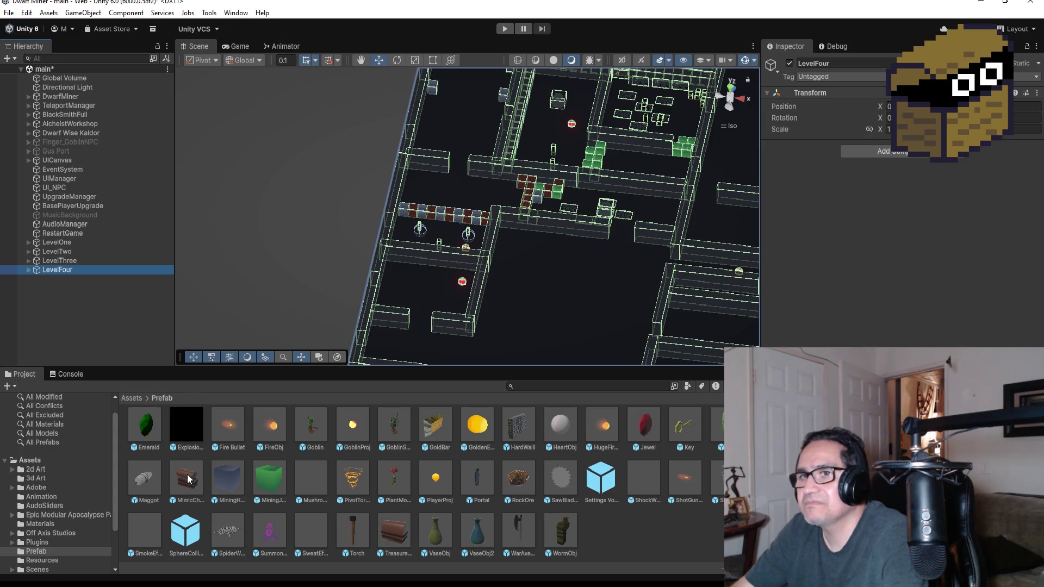
mouse_move(193, 486)
mouse_down()
mouse_move(589, 240)
mouse_move(583, 261)
mouse_move(593, 267)
mouse_move(761, 182)
mouse_up()
key(f)
Delete the stray MimicChest from the scene.
click(77, 278)
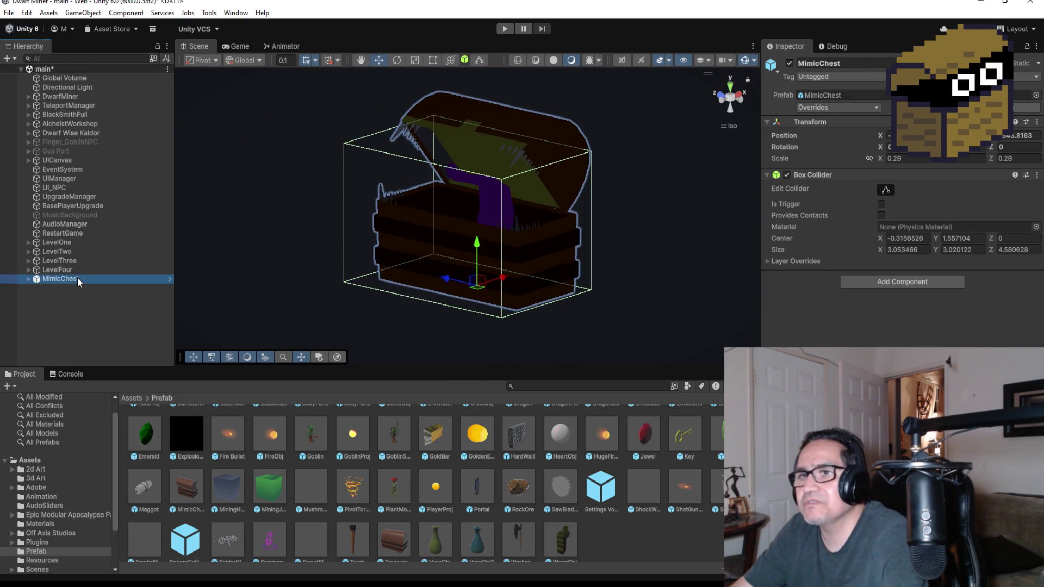
right_click(77, 279)
click(117, 218)
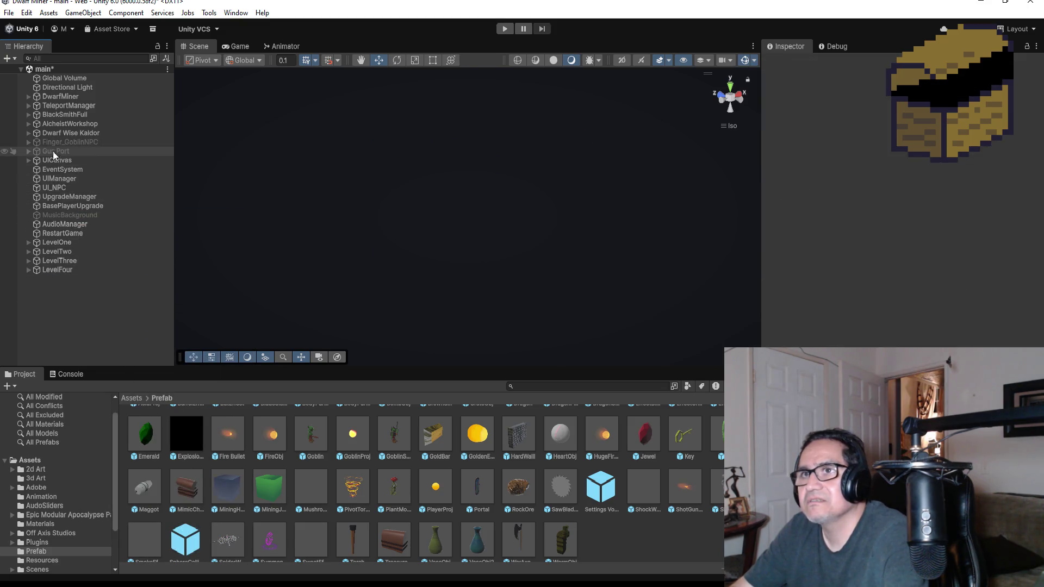
Browse LevelTwo and LevelThree, then expand LevelTwo's GroupMimic showing MimicChest (3) to (5).
click(28, 251)
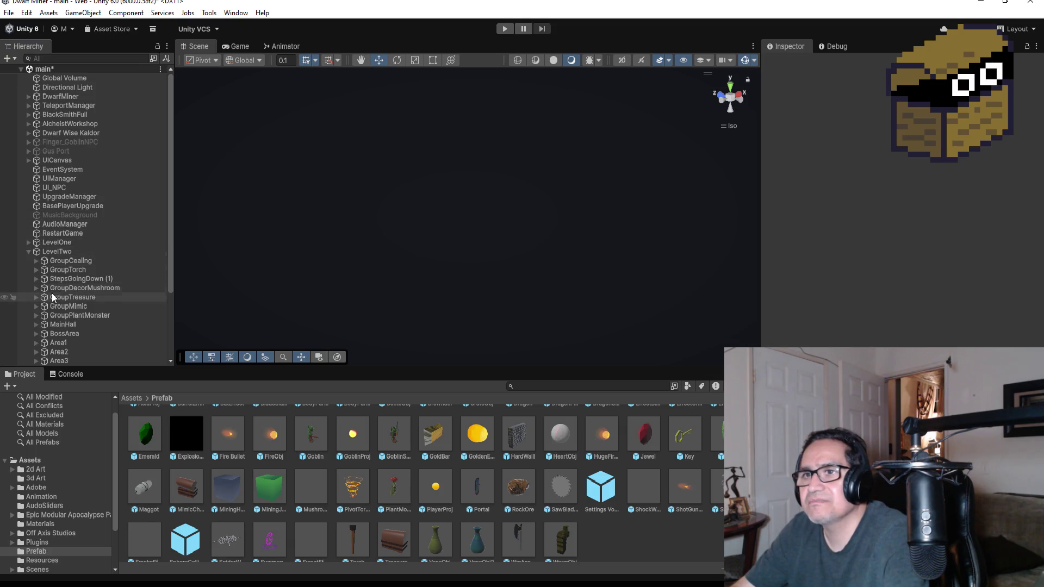
click(28, 252)
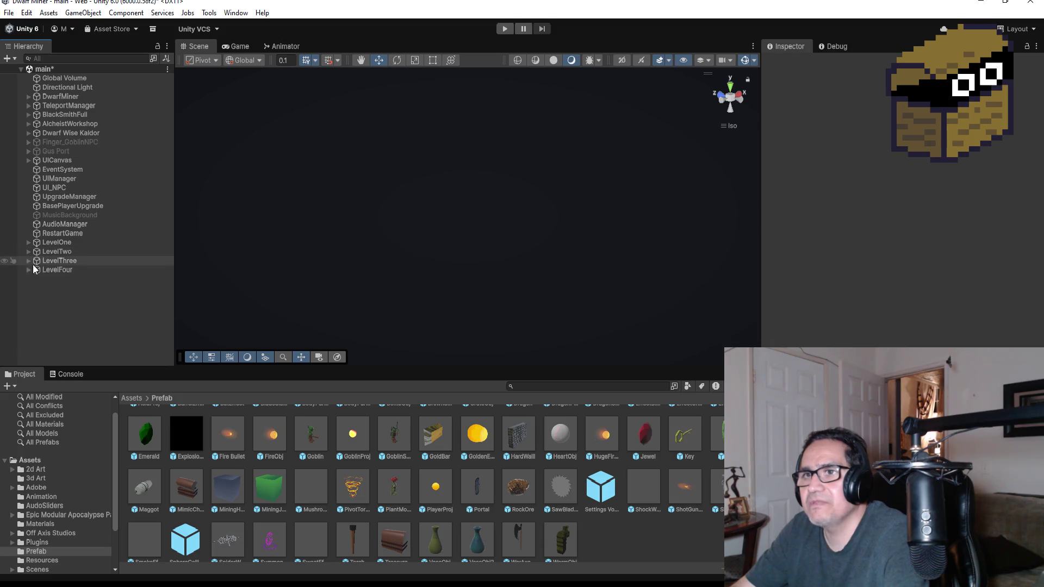
click(28, 260)
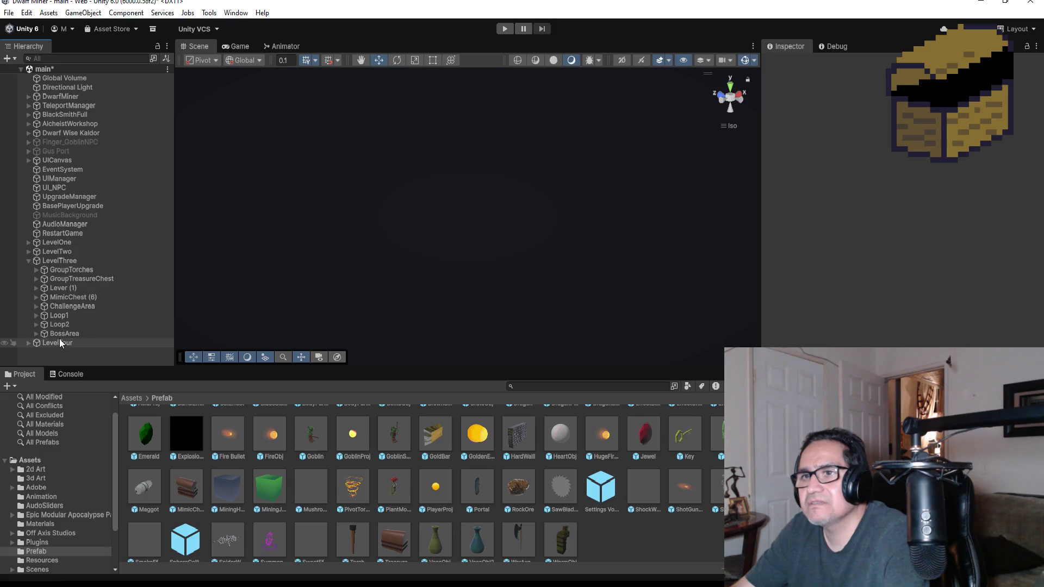
click(37, 316)
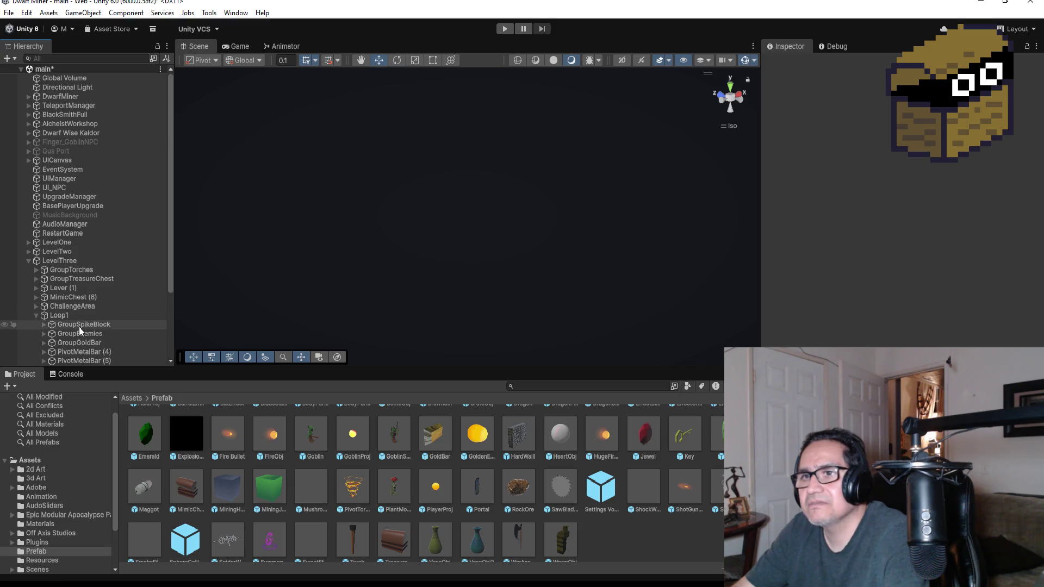
scroll(82, 329, down, 3)
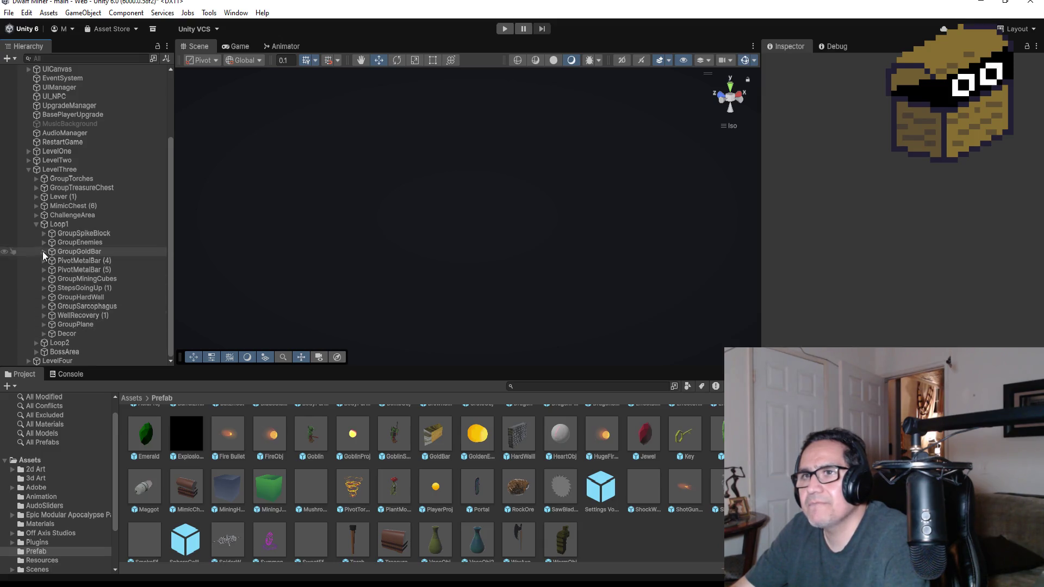
click(36, 224)
click(28, 260)
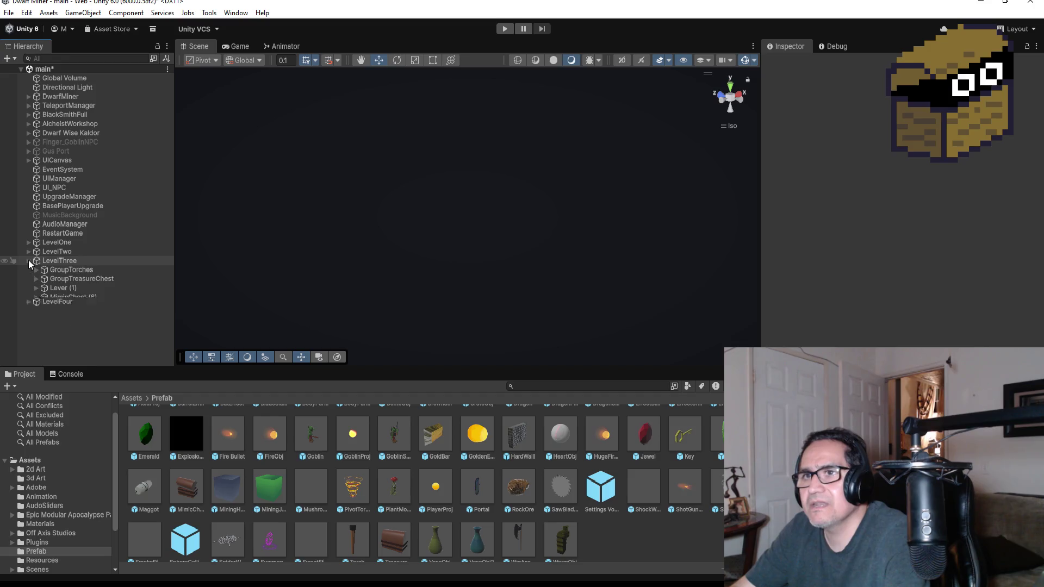
click(28, 251)
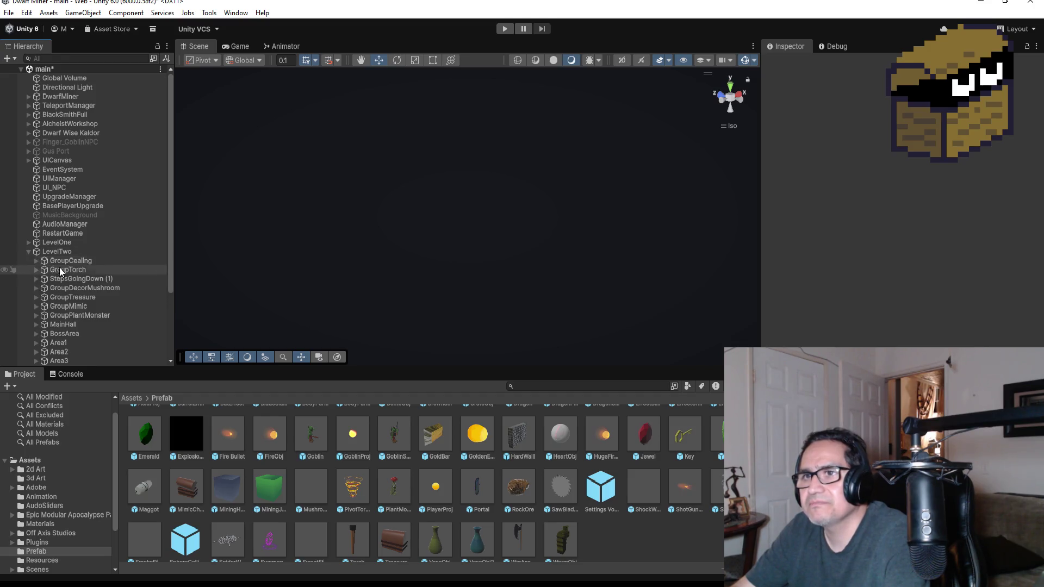
click(37, 306)
Select MimicChest (3) and frame it in a top-down scene view.
click(73, 315)
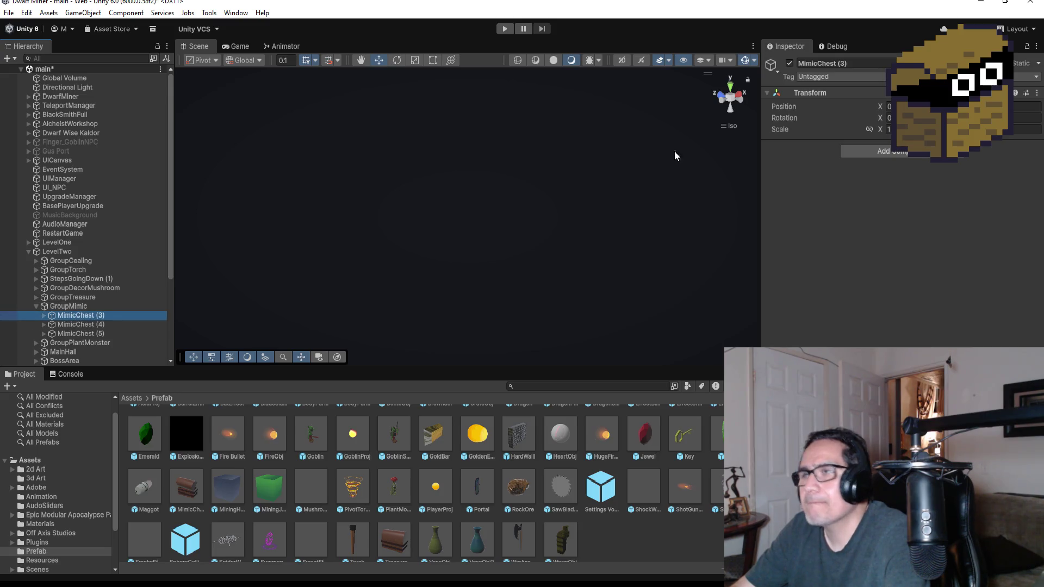
click(730, 89)
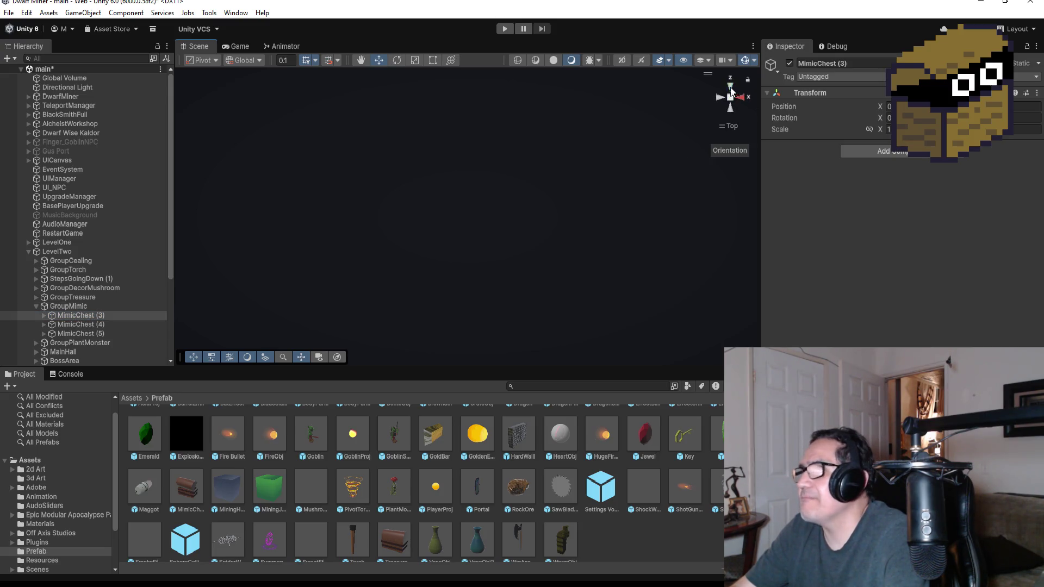
click(731, 89)
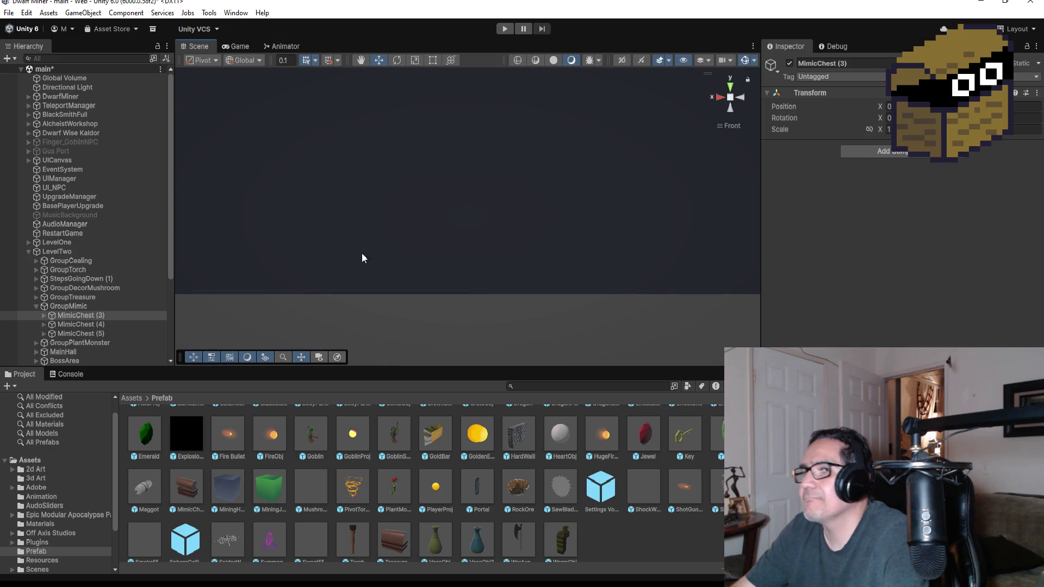
click(728, 91)
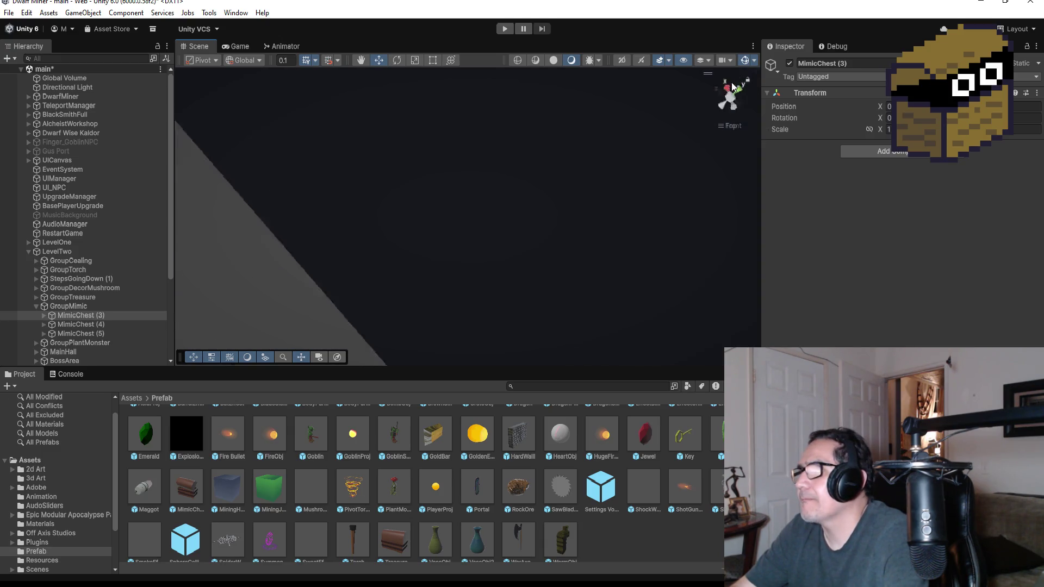
scroll(594, 215, down, 5)
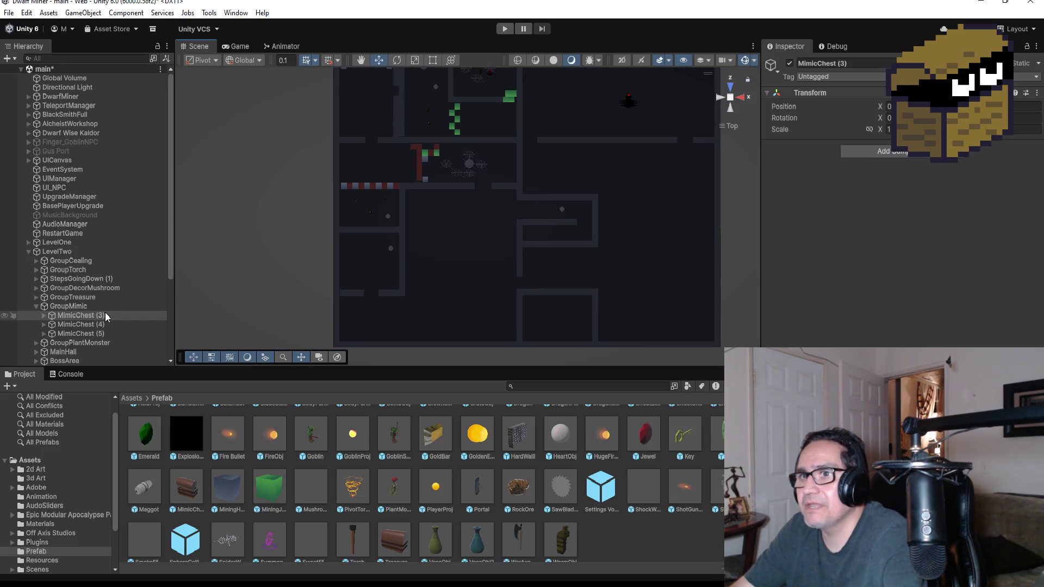
double_click(81, 315)
scroll(627, 235, down, 8)
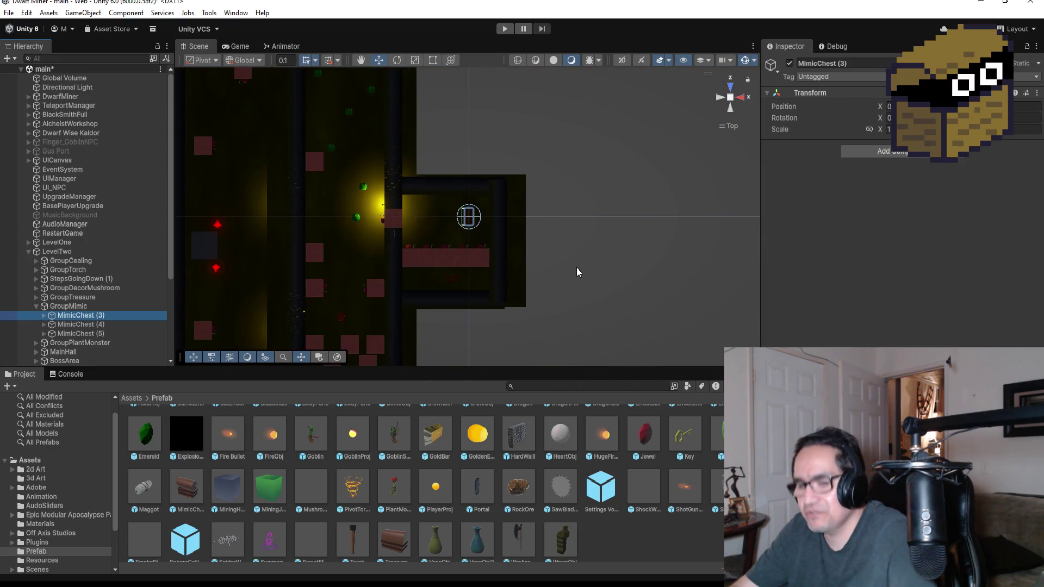
Duplicate MimicChest (3) and move the copy MimicChest (6) into LevelFour.
key(ctrl+d)
scroll(115, 272, down, 5)
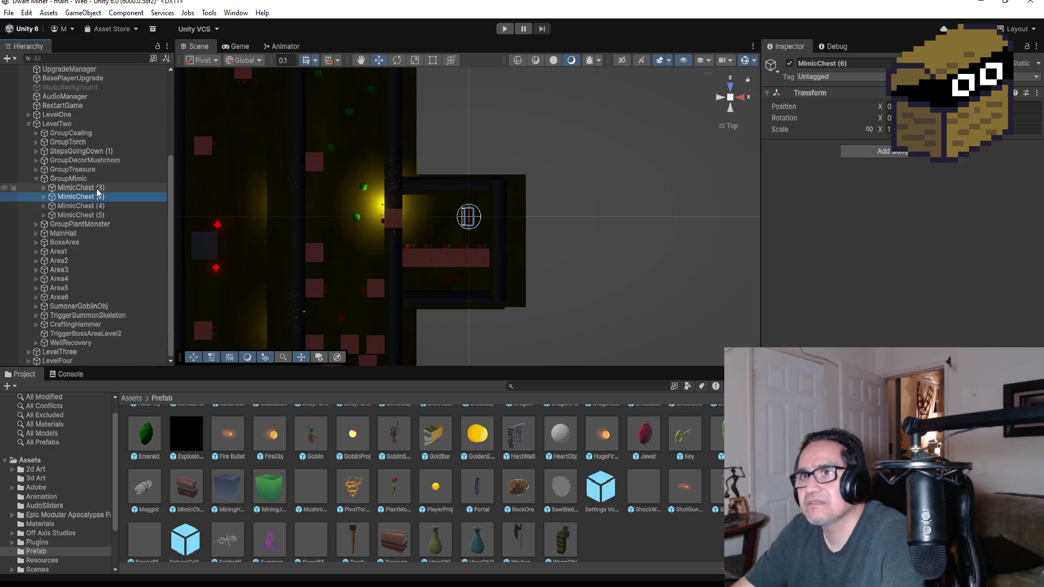
mouse_move(82, 197)
mouse_down()
mouse_move(86, 274)
mouse_move(68, 369)
mouse_move(73, 355)
mouse_move(71, 364)
mouse_move(80, 361)
mouse_up()
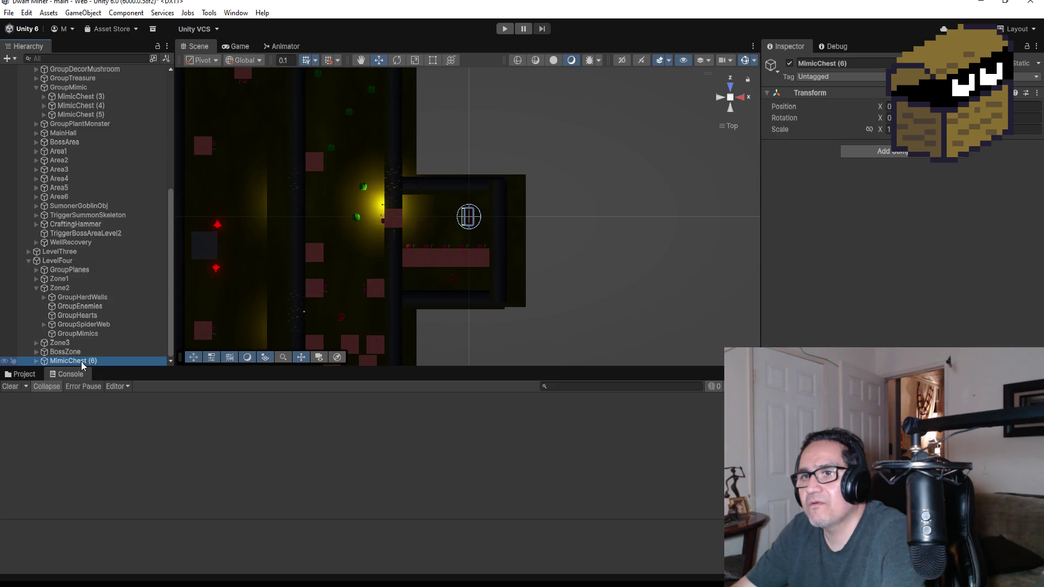
Select MimicChest (6)'s MimicChestObj and HitPos and drag them down into LevelFour.
click(34, 361)
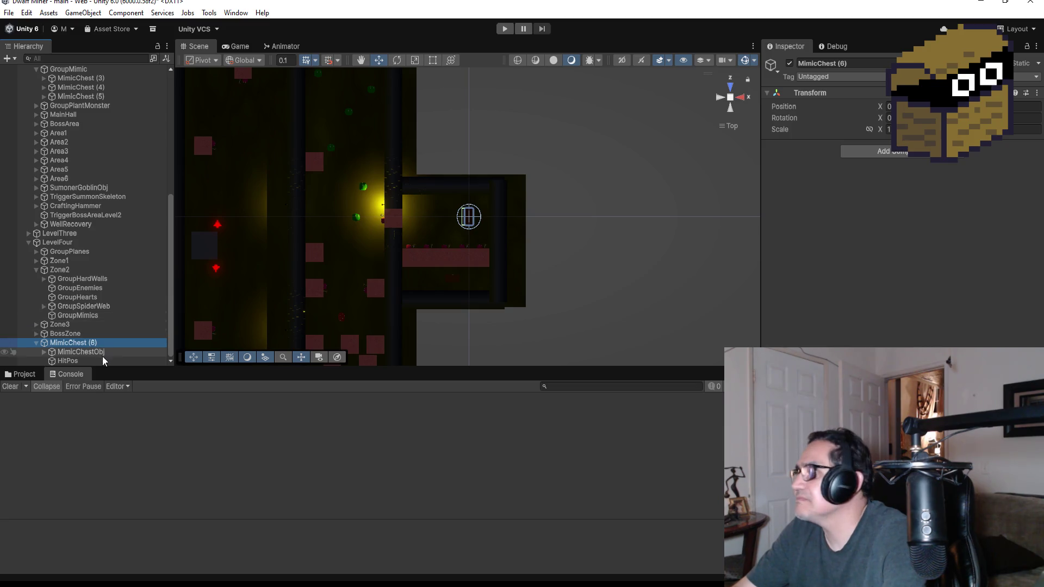
click(82, 352)
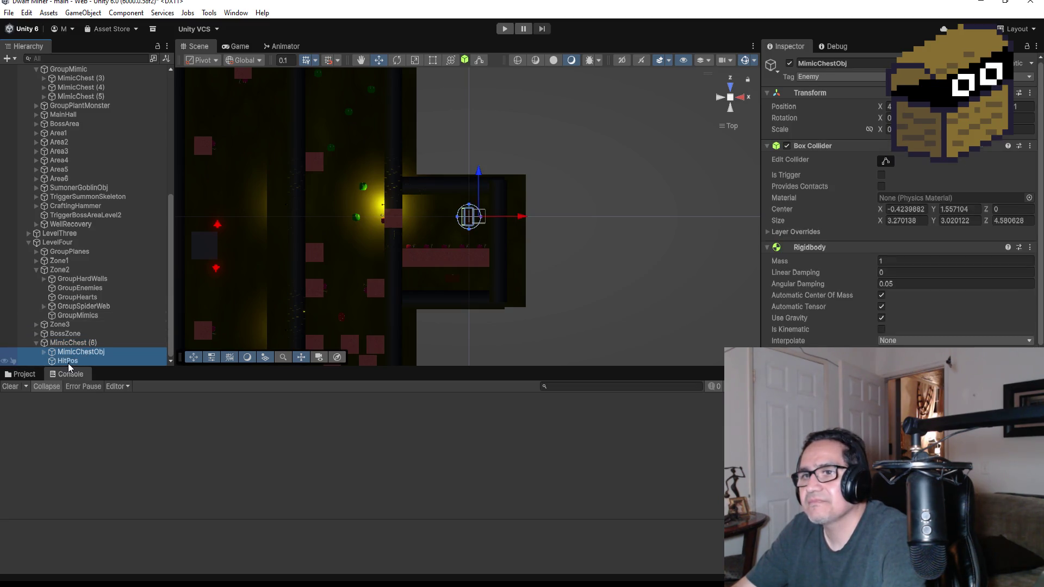
ctrl+click(68, 361)
scroll(494, 226, down, 8)
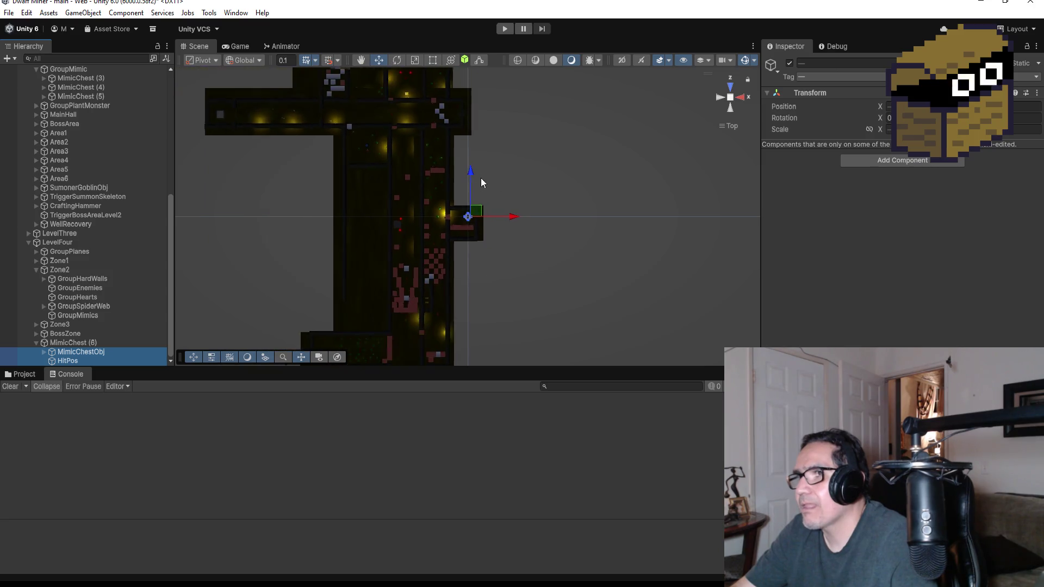
scroll(467, 187, down, 10)
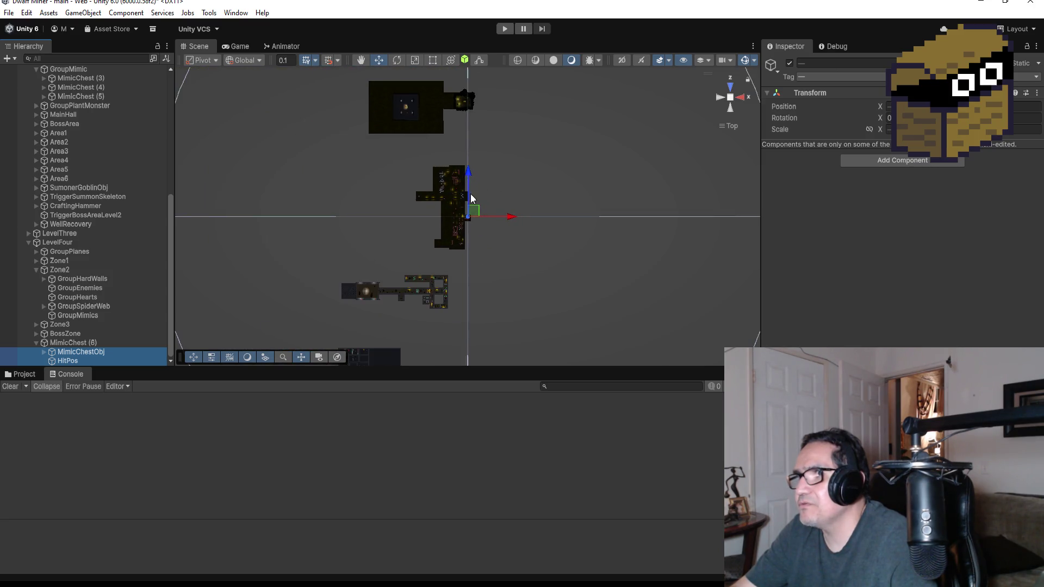
mouse_move(467, 173)
mouse_down()
mouse_move(436, 298)
mouse_move(477, 321)
mouse_move(448, 322)
mouse_up()
scroll(480, 322, down, 2)
drag(412, 284, 415, 268)
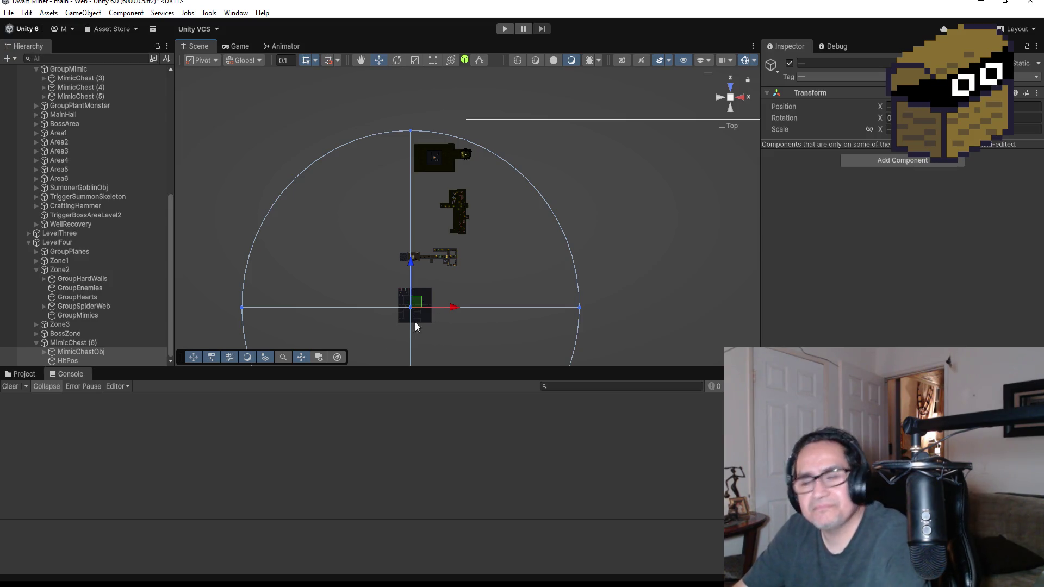
Place the chest and HitPos together in the room just below the red column.
double_click(101, 351)
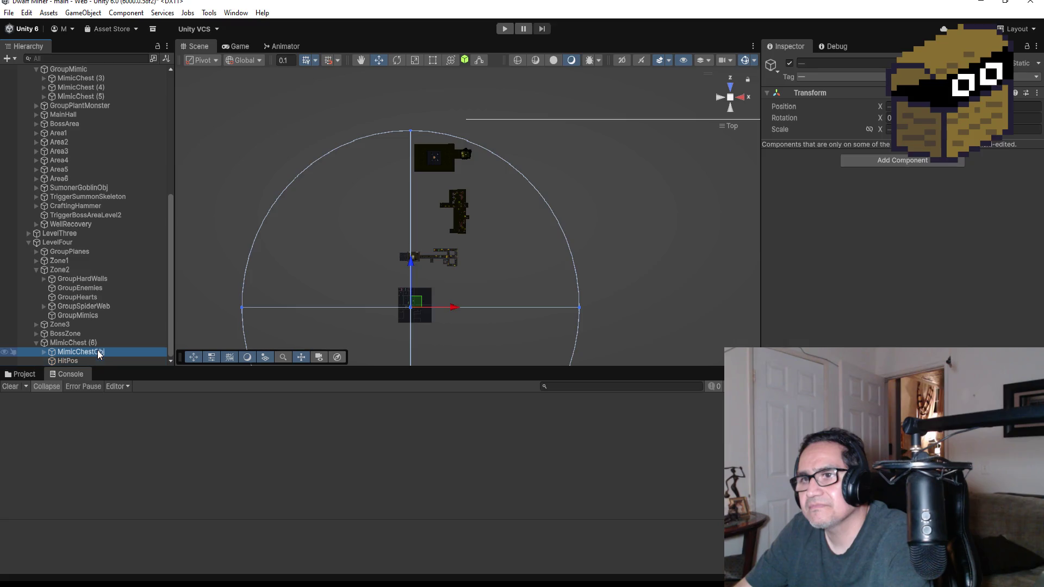
scroll(532, 267, down, 10)
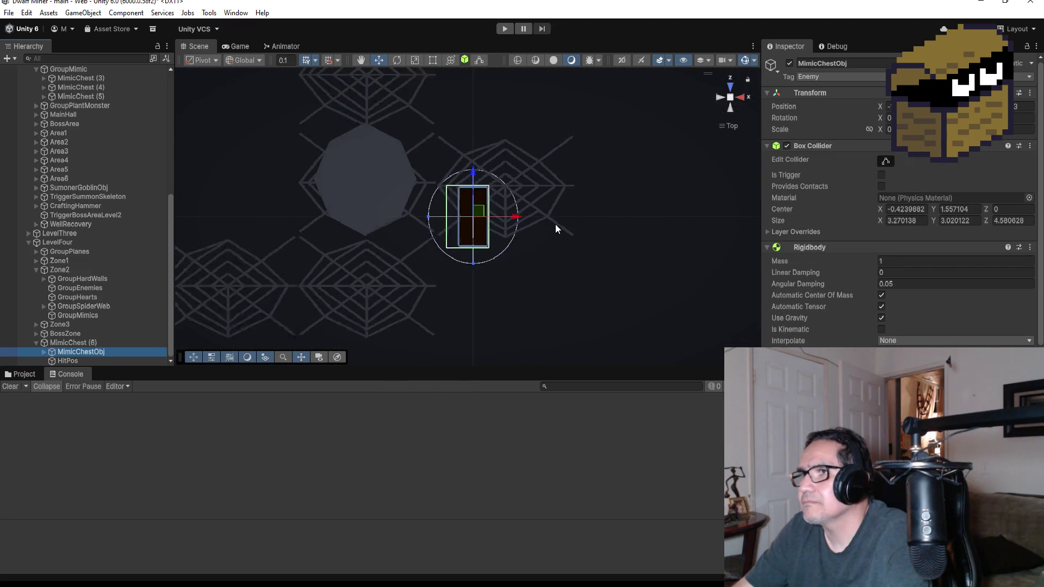
scroll(519, 225, down, 3)
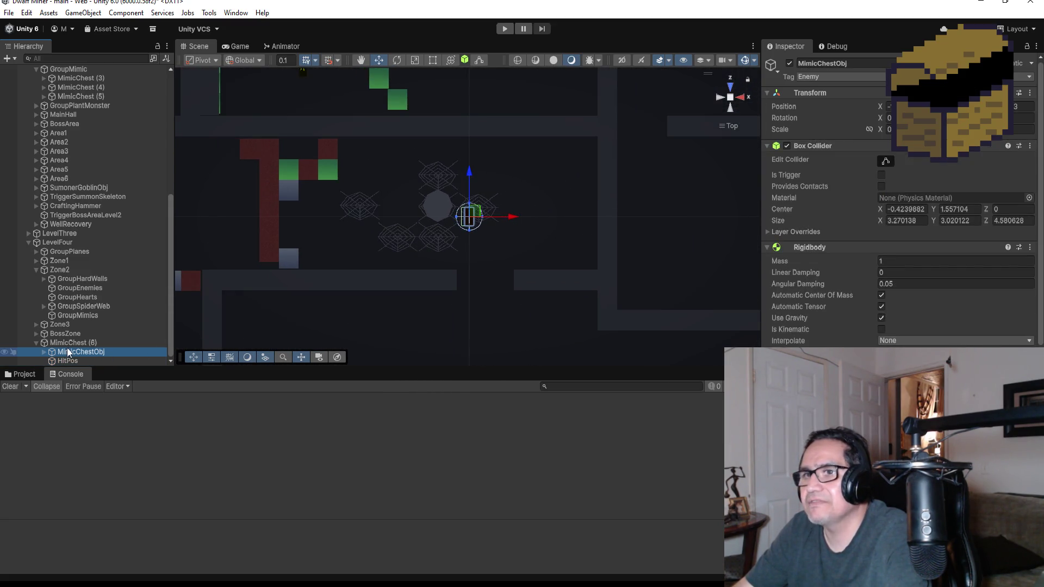
ctrl+click(106, 361)
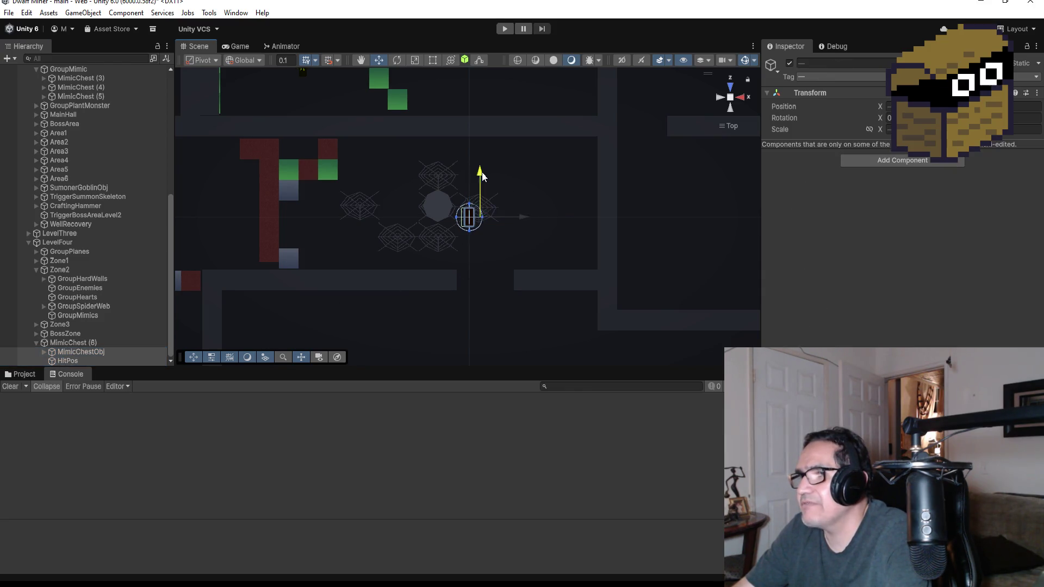
mouse_move(480, 170)
mouse_down()
mouse_move(501, 305)
mouse_move(416, 276)
mouse_up()
scroll(501, 306, down, 2)
scroll(501, 307, down, 2)
drag(374, 235, 375, 229)
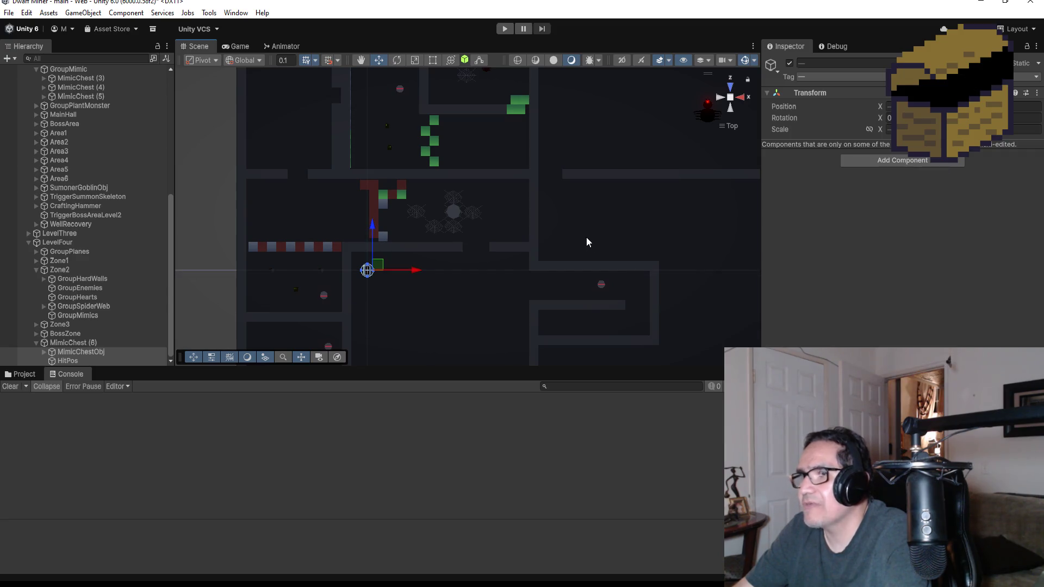
Rotate MimicChestObj 90 degrees so it stands tall and nudge it slightly up.
click(67, 351)
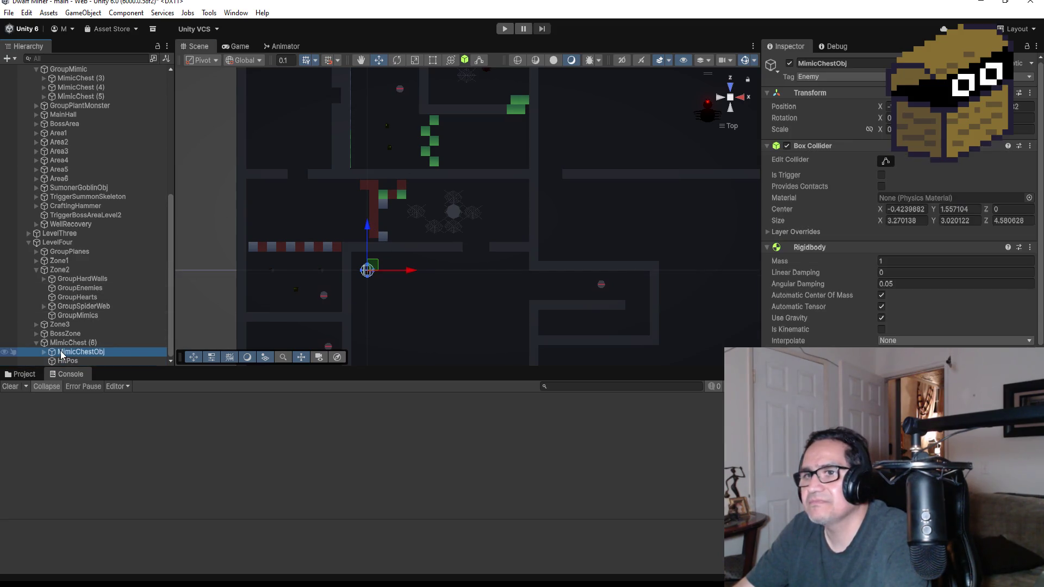
click(69, 344)
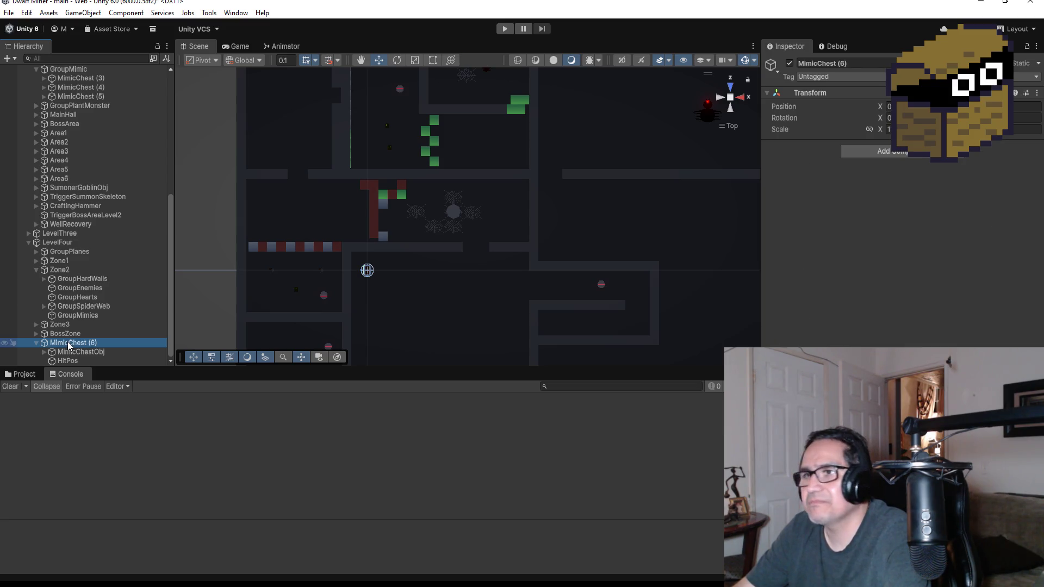
click(70, 352)
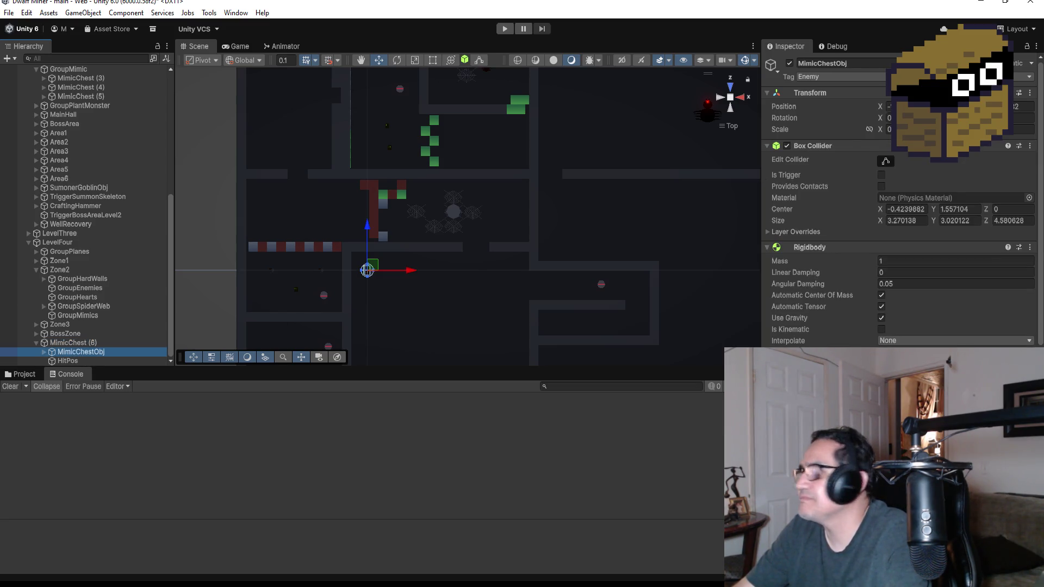
click(889, 118)
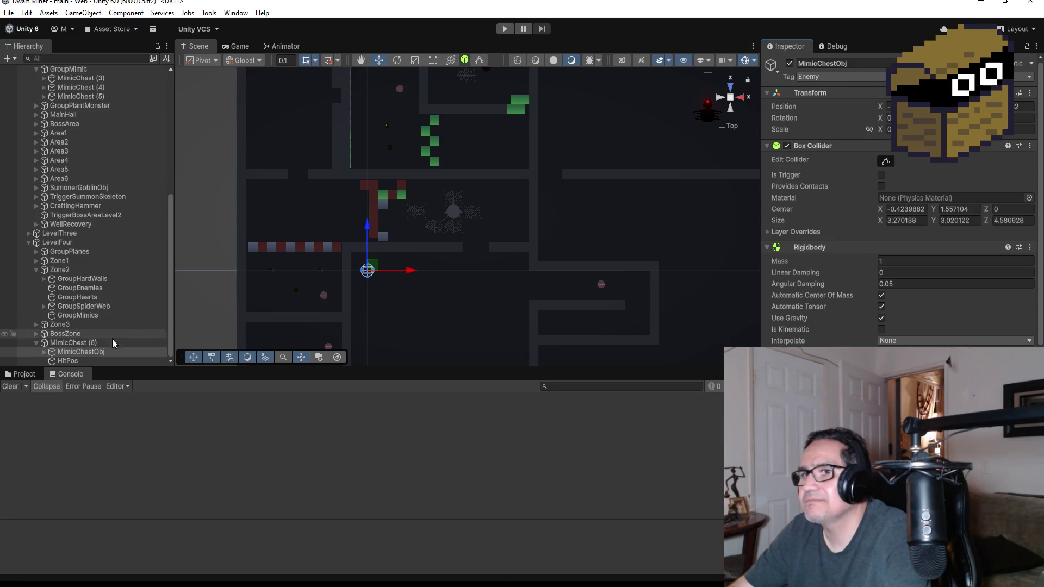
click(103, 352)
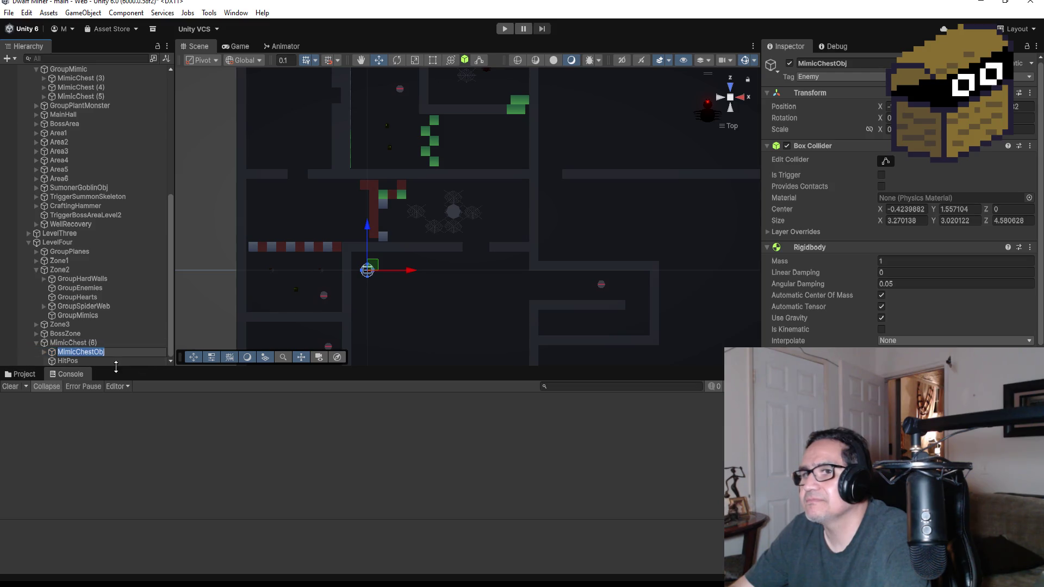
click(116, 360)
double_click(111, 351)
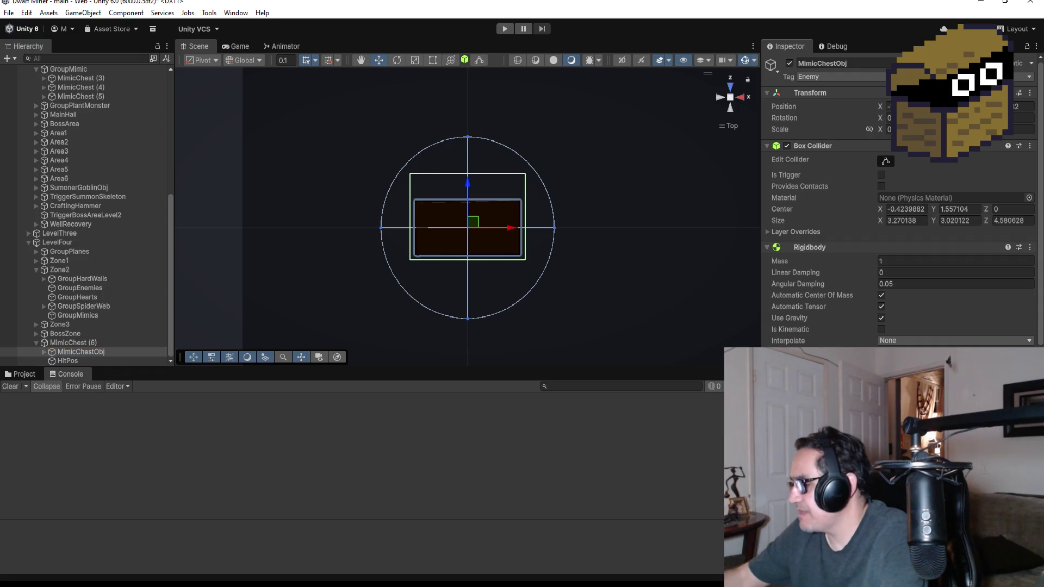
key(Return)
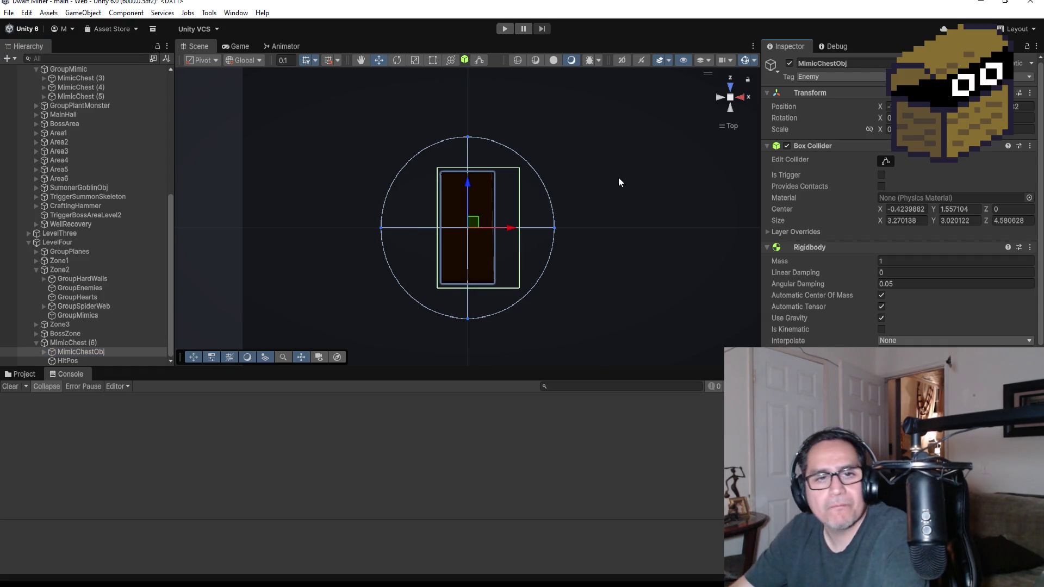
scroll(520, 170, down, 5)
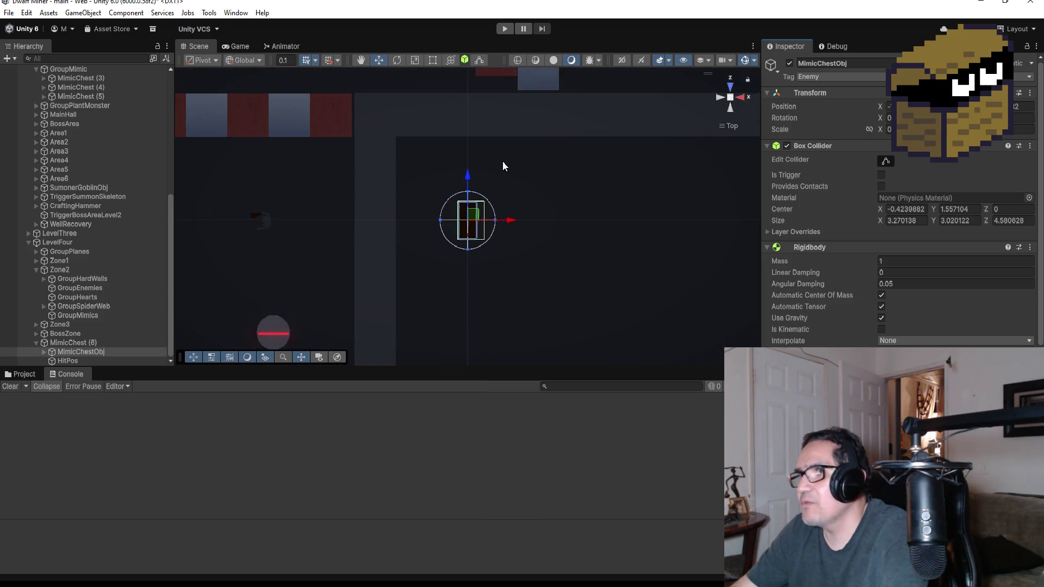
drag(468, 178, 468, 176)
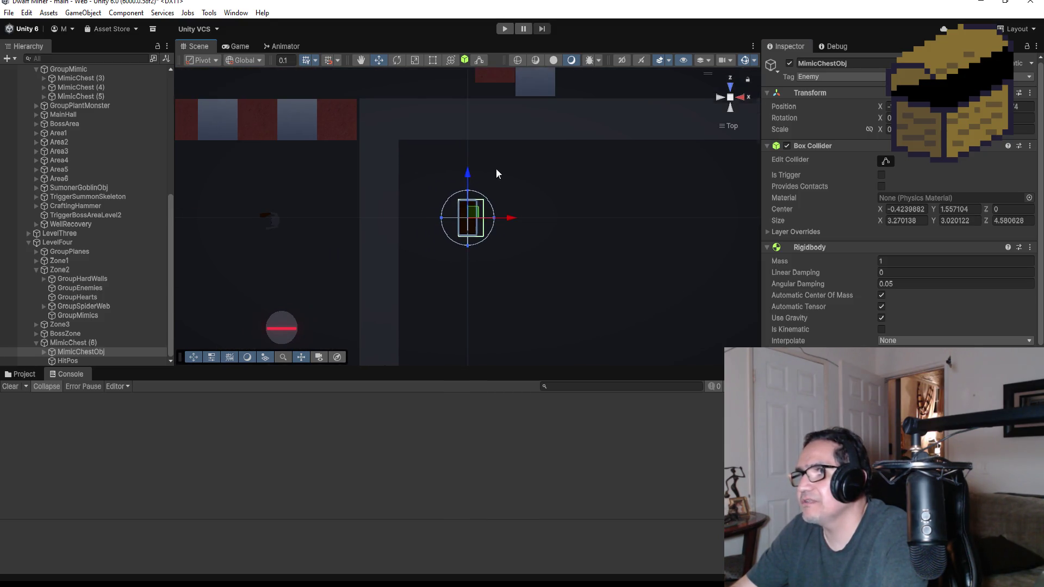
scroll(552, 217, down, 3)
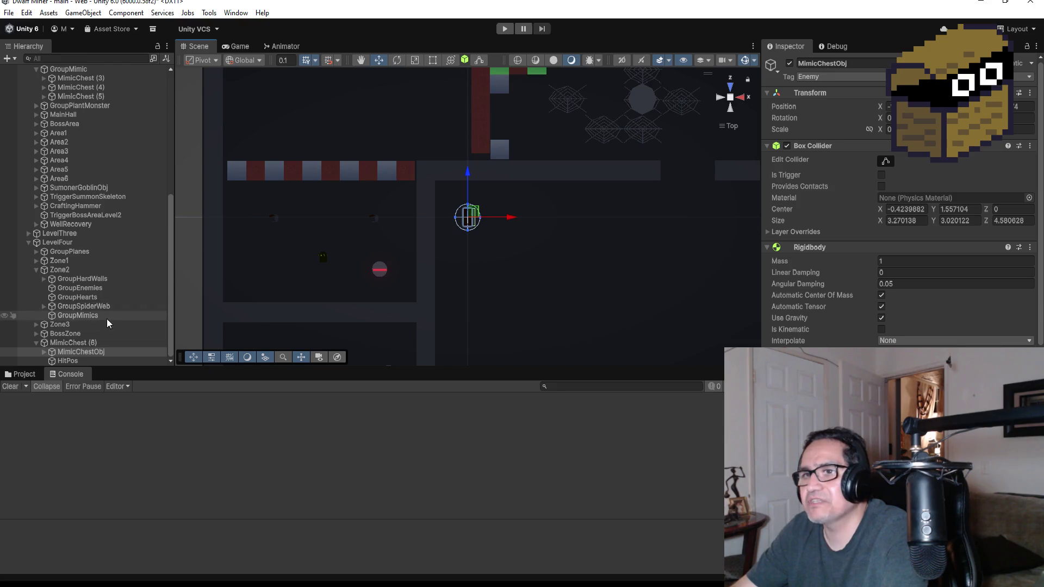
Move MimicChest (6) into Zone2's GroupMimics.
click(36, 270)
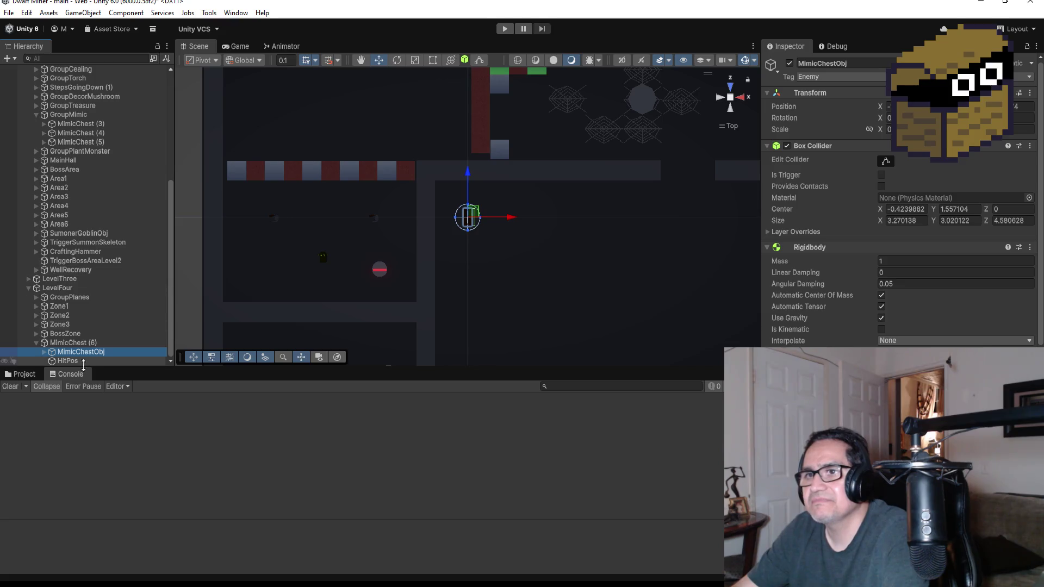
click(34, 342)
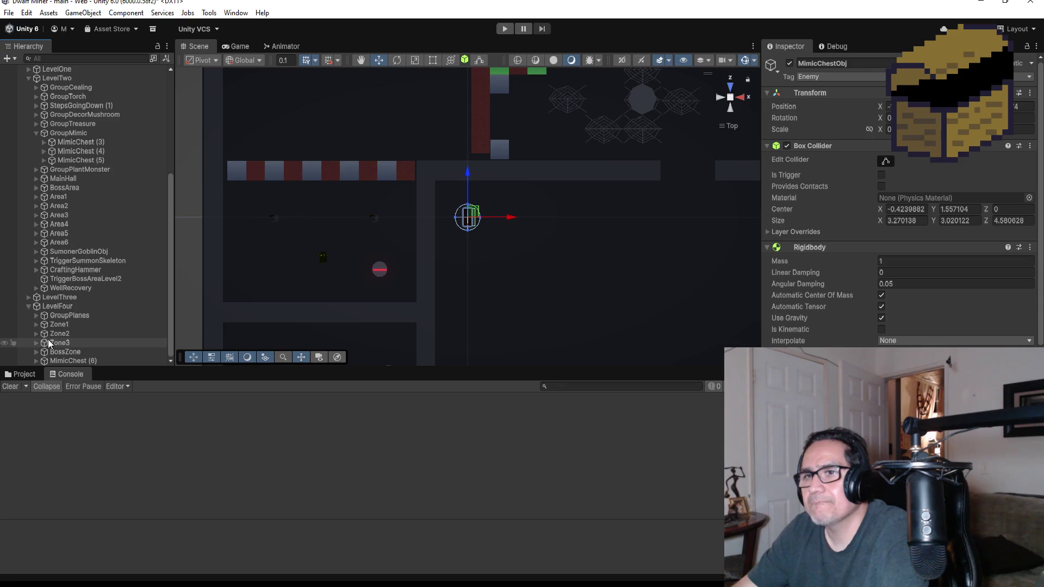
click(36, 333)
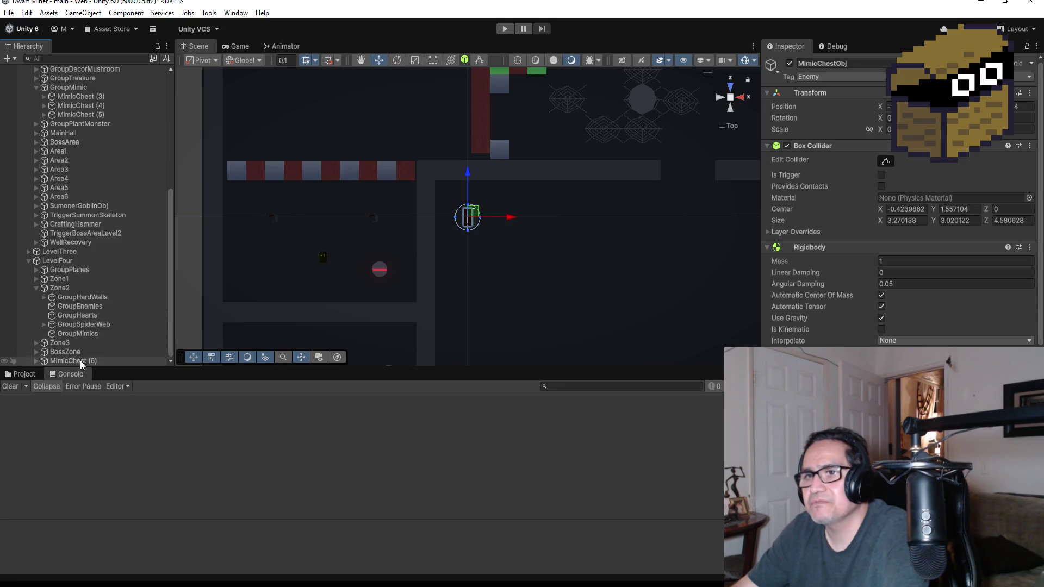
mouse_move(81, 362)
mouse_down()
mouse_move(87, 339)
mouse_move(114, 333)
mouse_up()
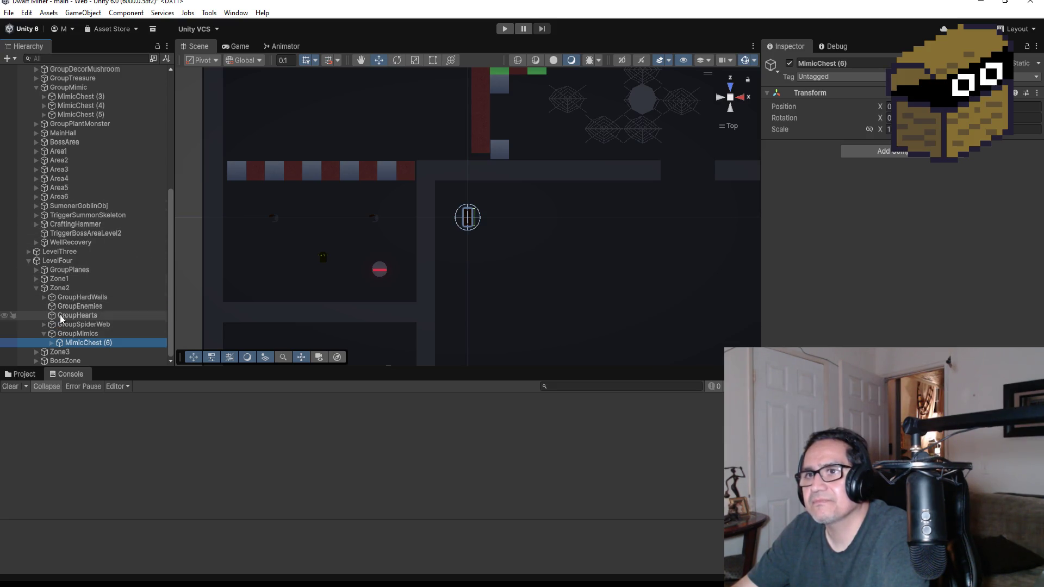
Expand Zone1 and look over its GroupSawTraps and GroupDecorObj groups.
click(36, 279)
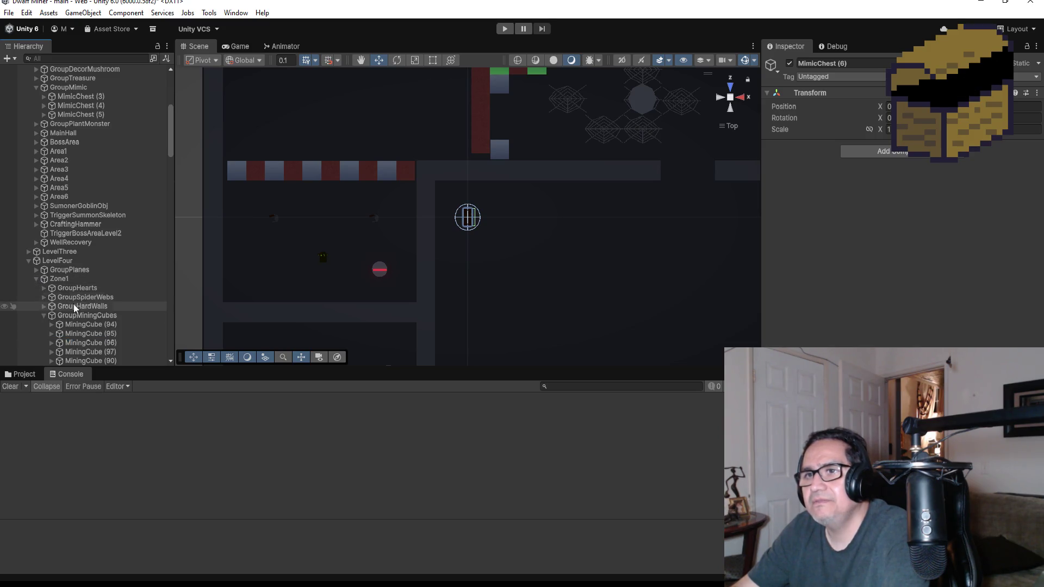
click(44, 316)
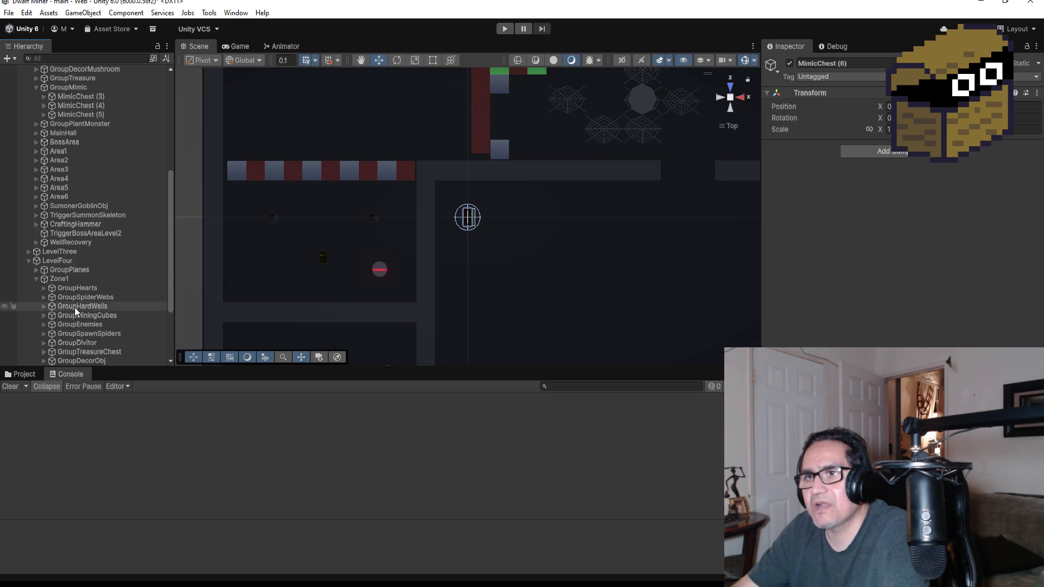
scroll(80, 311, down, 4)
click(82, 270)
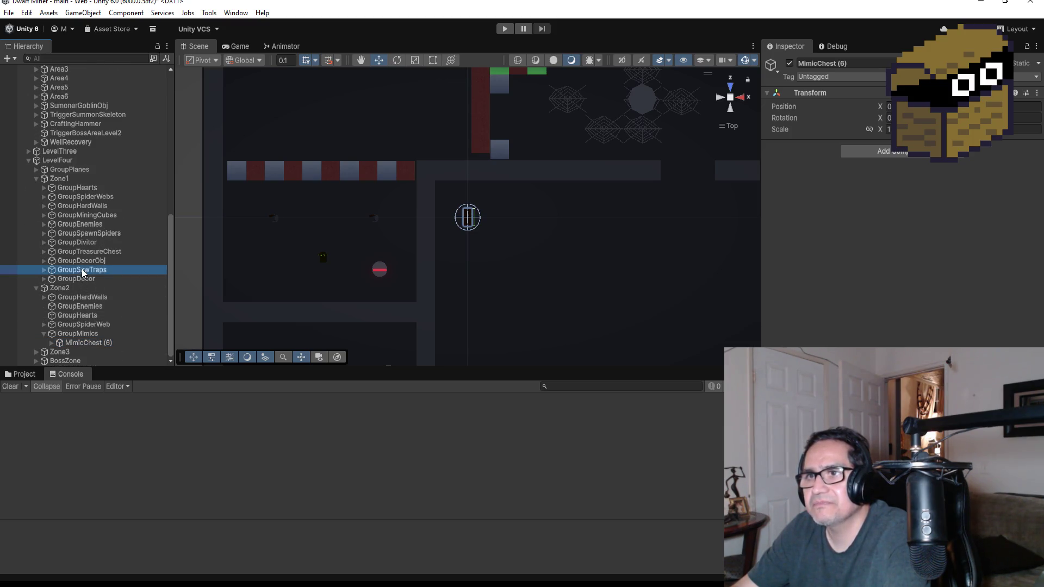
click(76, 261)
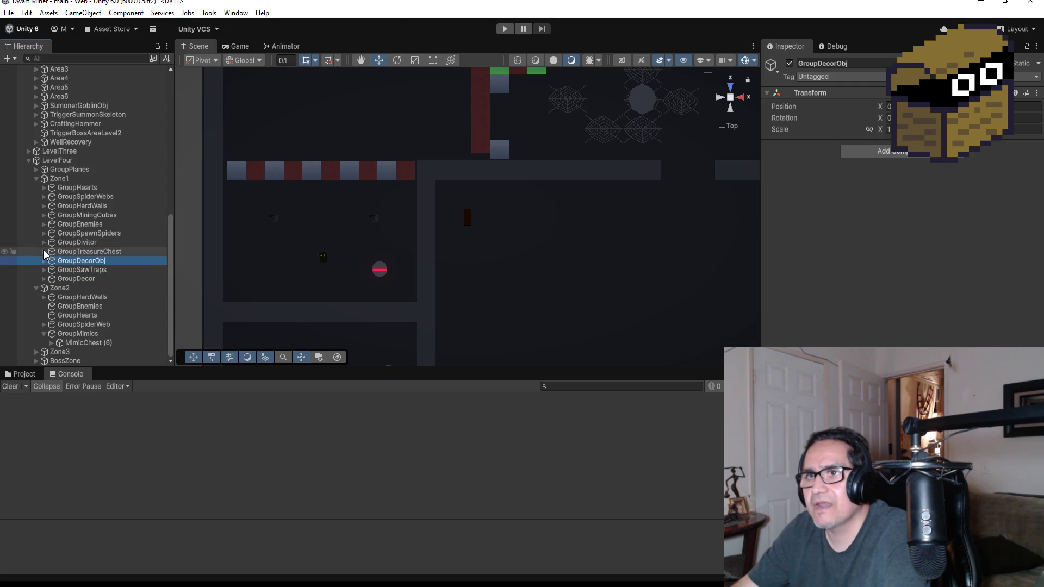
Duplicate the first TreasureChest's Spot Light to create Spot Light (1).
click(43, 251)
click(55, 261)
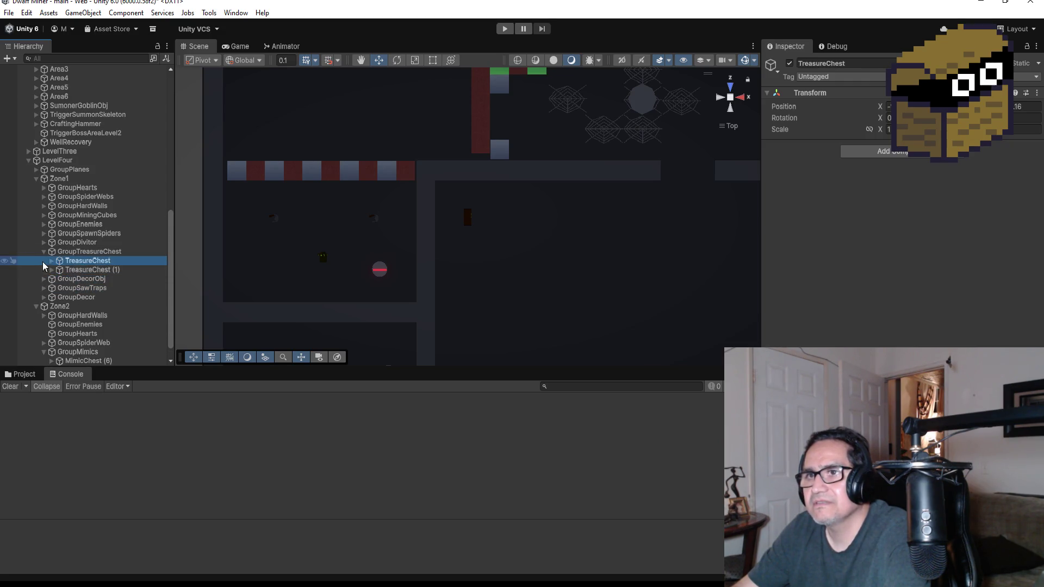
click(50, 261)
click(99, 297)
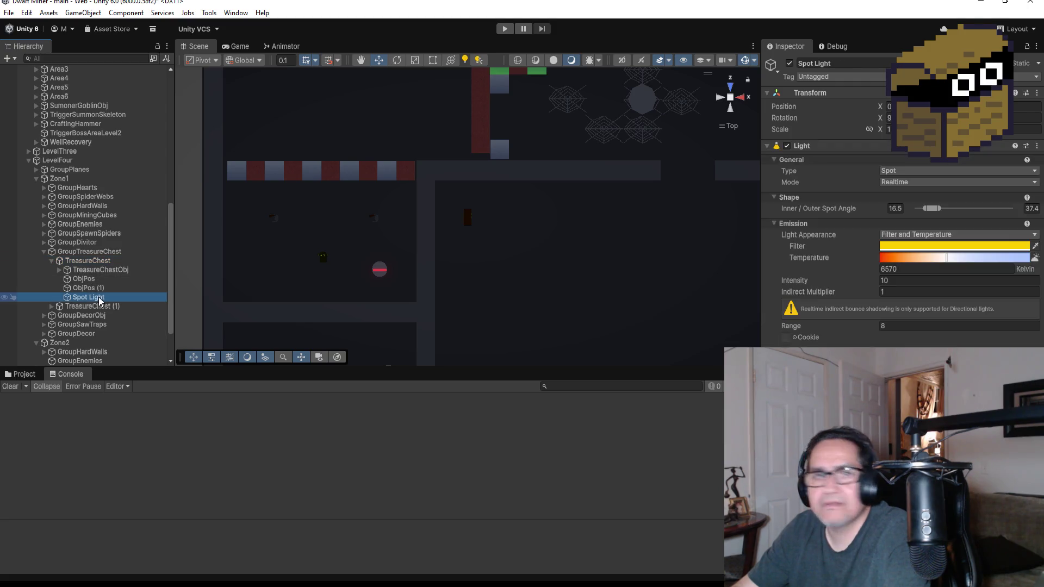
key(ctrl+d)
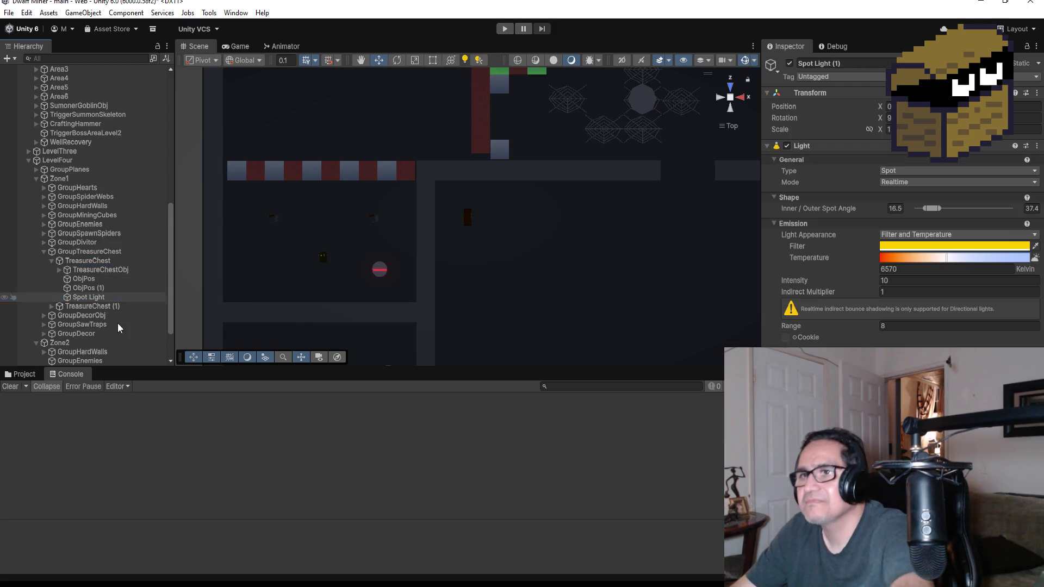
scroll(117, 321, down, 3)
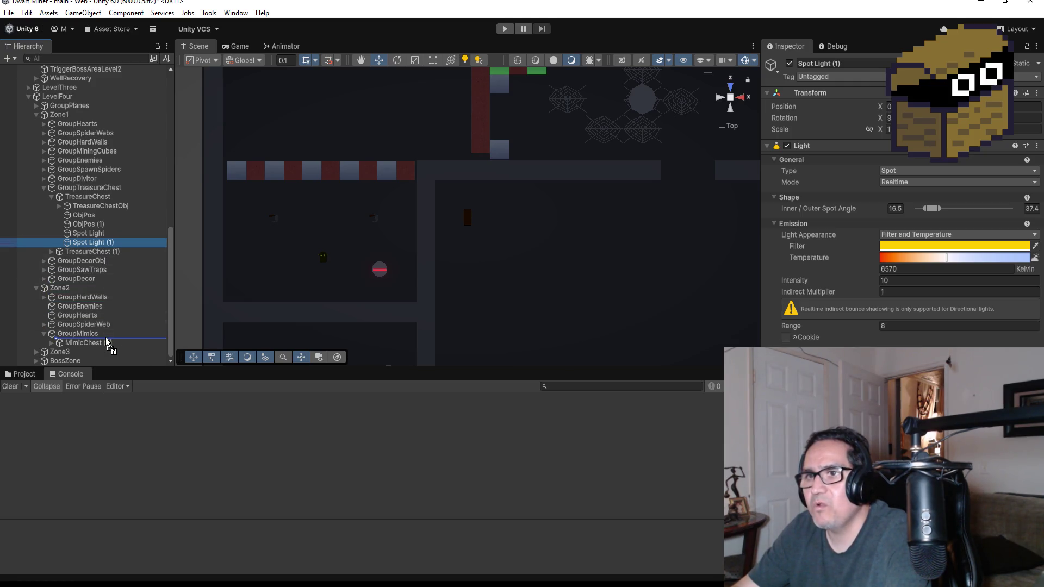
Move Spot Light (1) under Zone2's GroupMimics and bring it down into the level.
drag(107, 343, 107, 343)
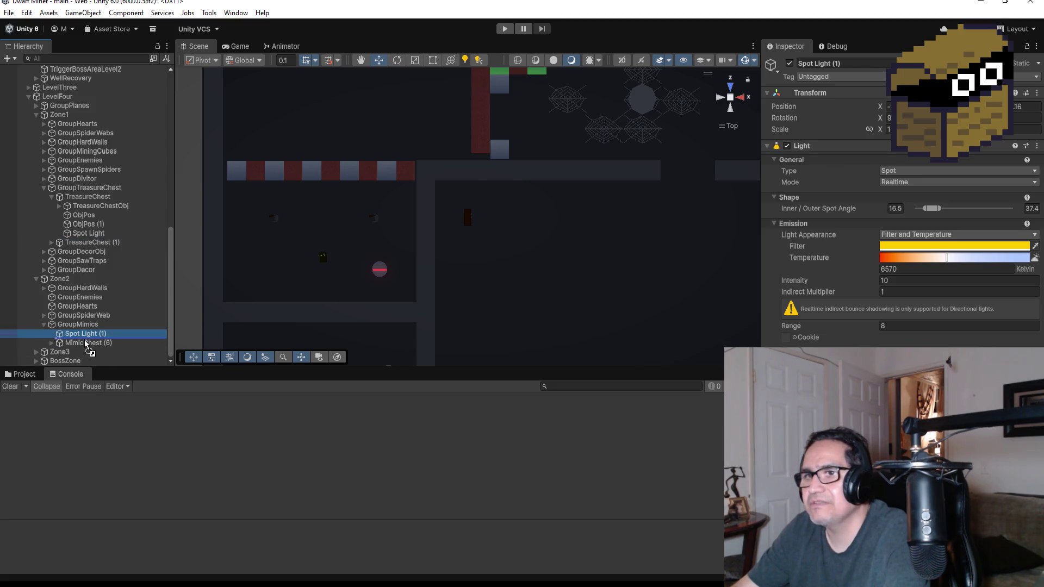
drag(85, 338, 531, 174)
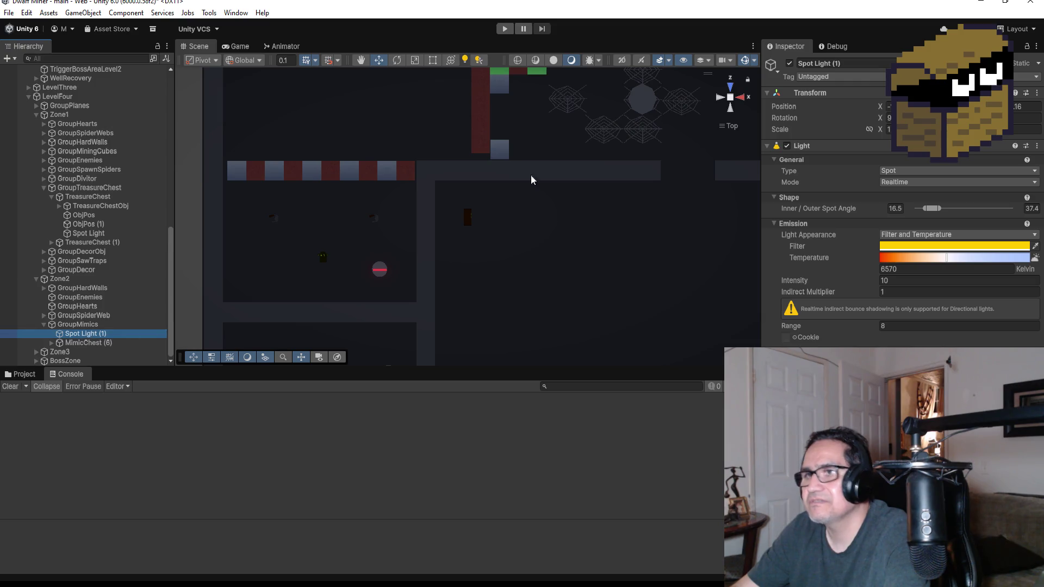
scroll(530, 174, down, 10)
scroll(511, 179, down, 5)
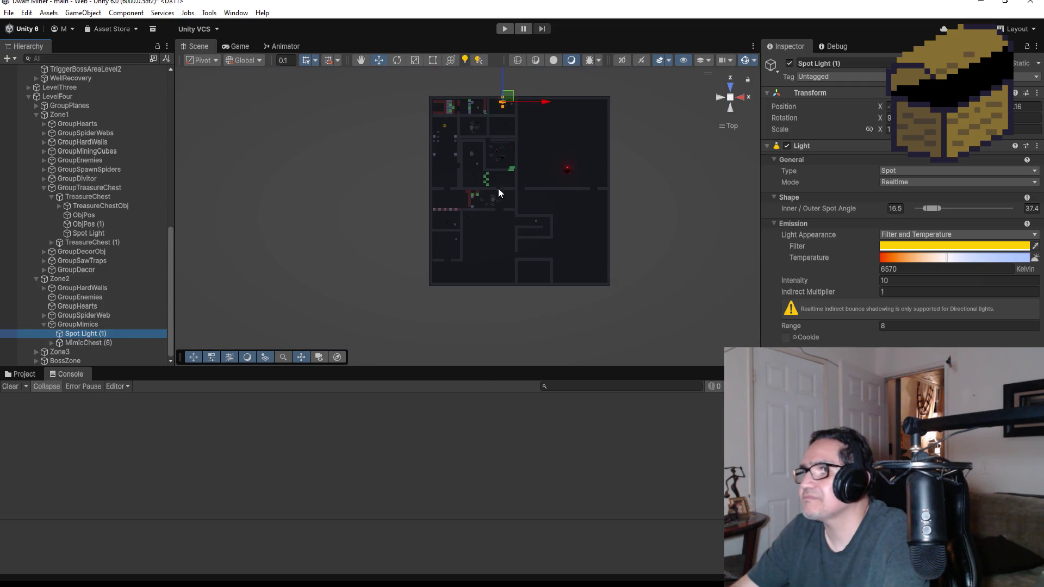
scroll(503, 168, down, 3)
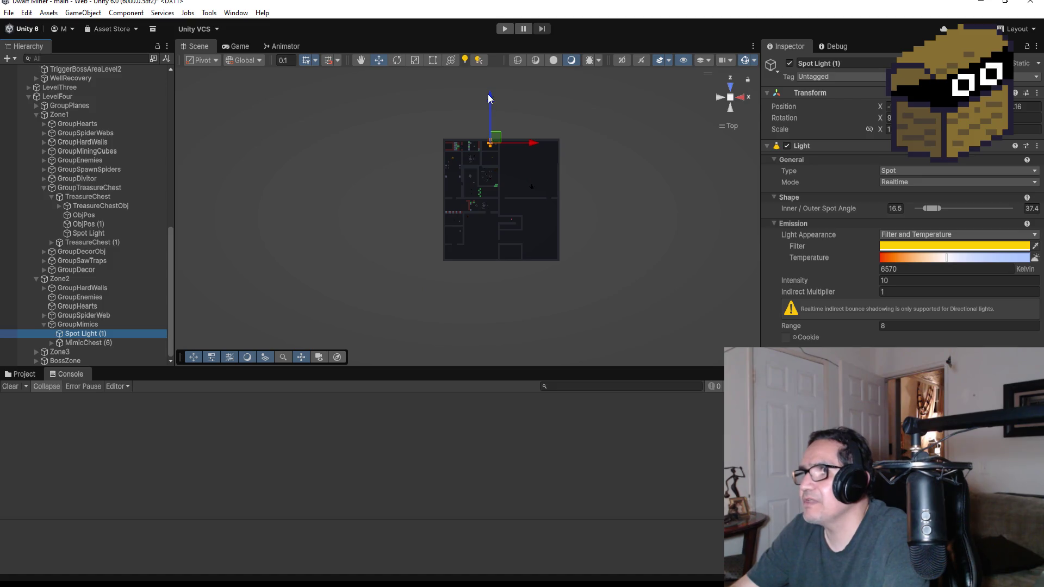
drag(488, 93, 488, 166)
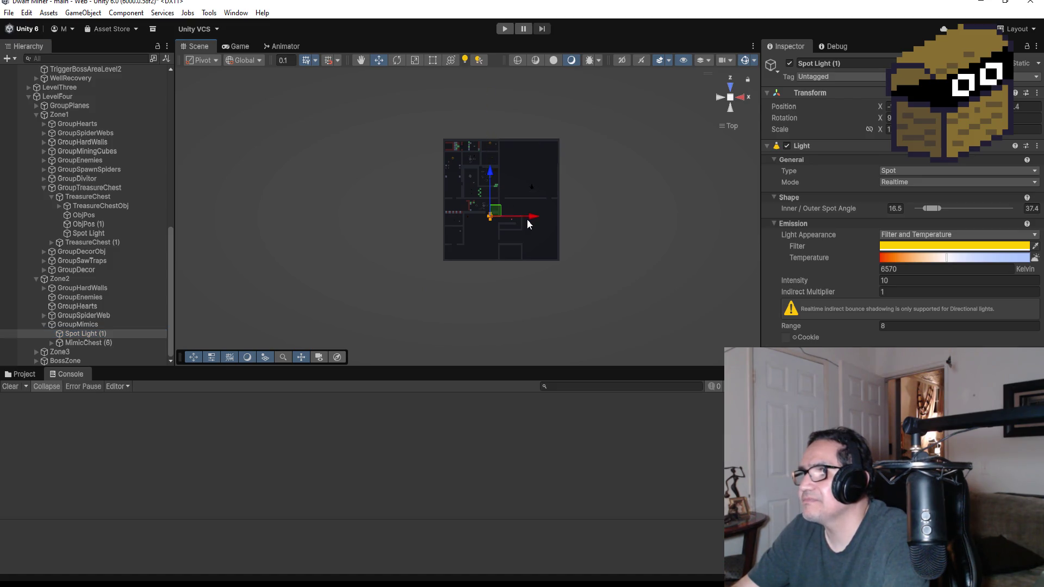
Position the light over the mimic chest and parent it under MimicChest (6).
scroll(530, 220, up, 5)
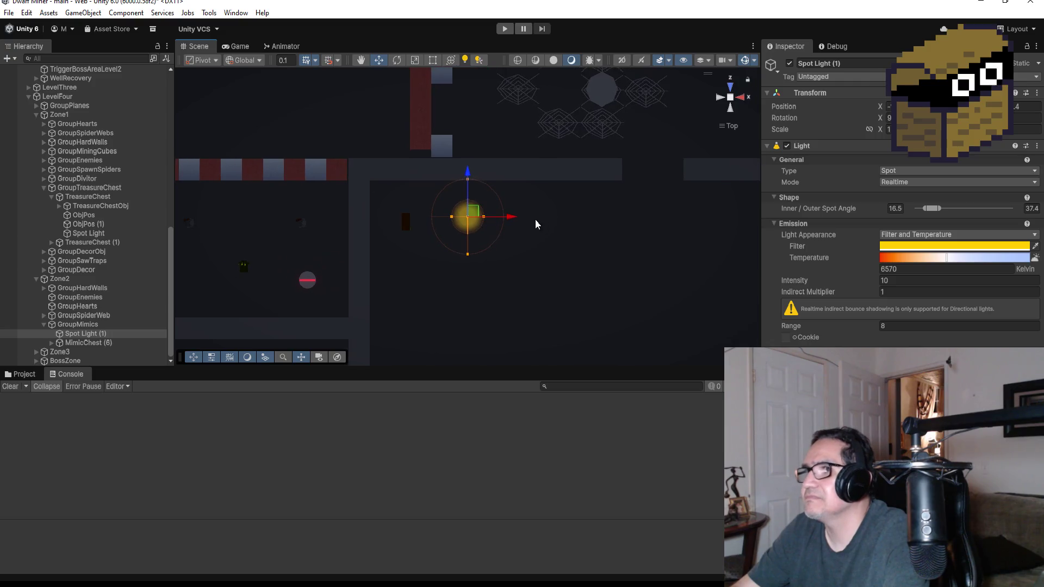
drag(508, 219, 449, 221)
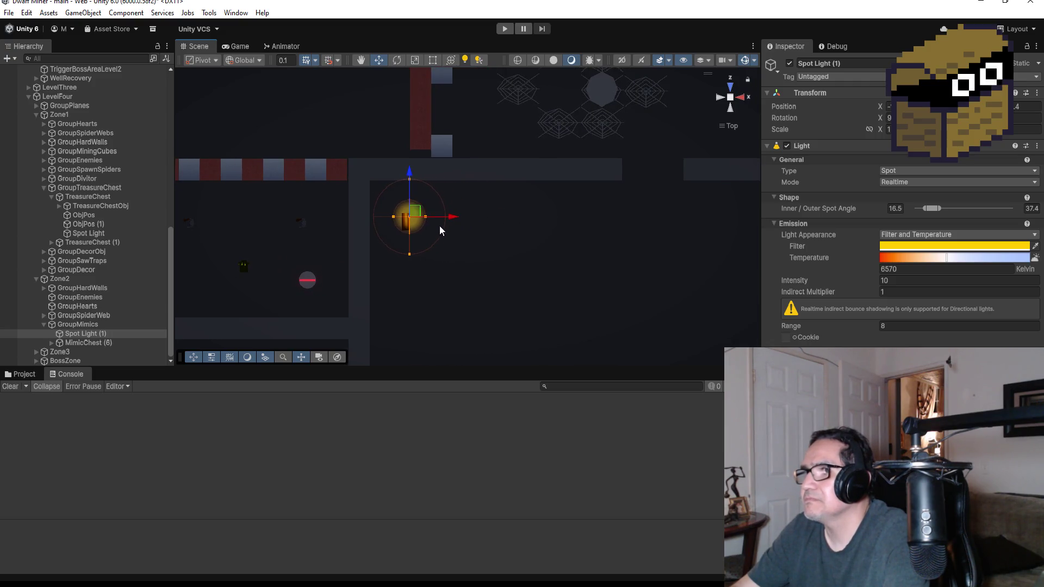
drag(411, 175, 411, 179)
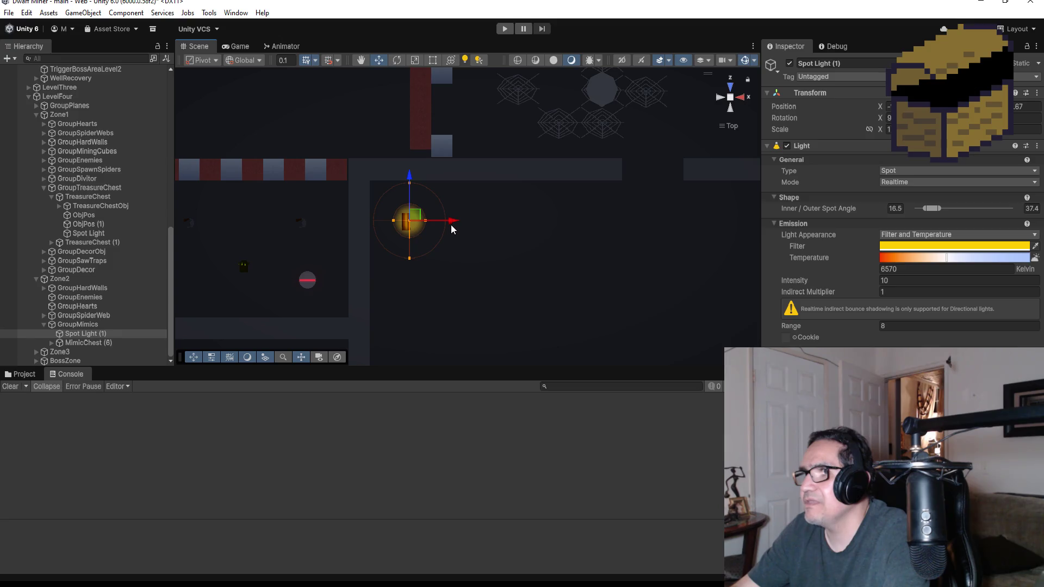
drag(452, 221, 450, 228)
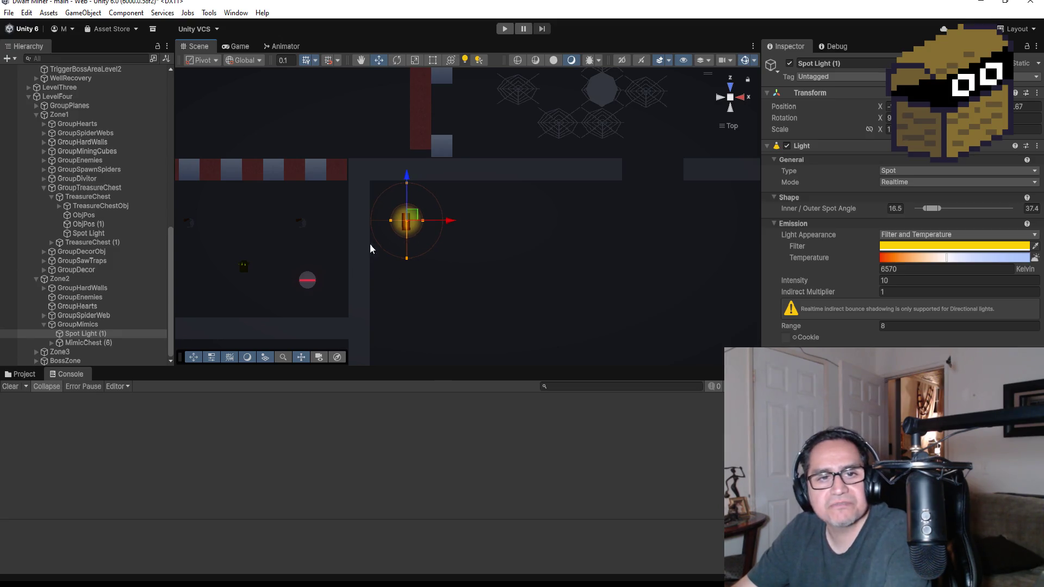
drag(80, 334, 86, 344)
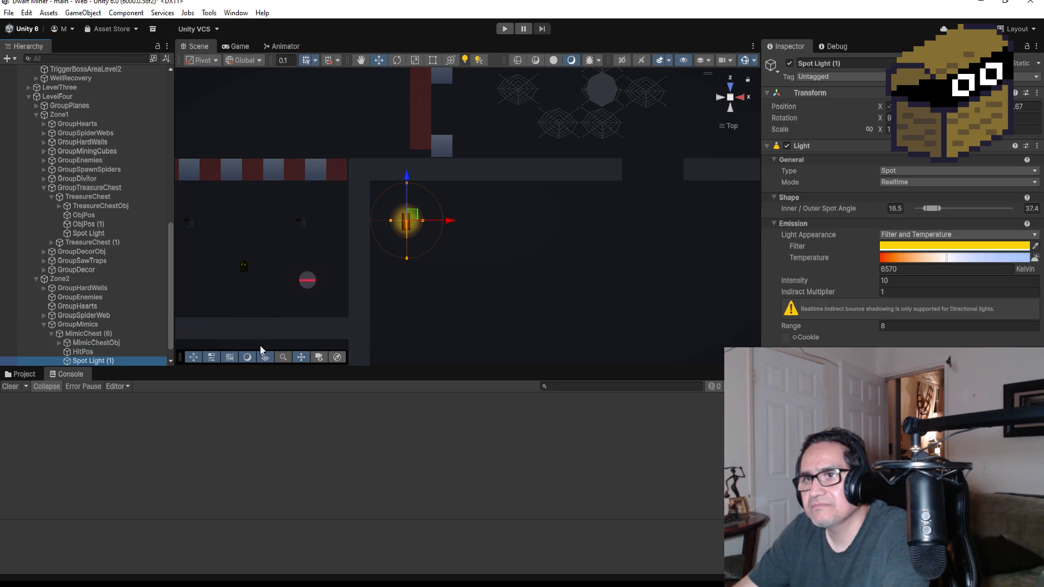
Collapse MimicChest (6), TreasureChest and GroupTreasureChest, then expand Zone1's GroupEnemies with its spiders, skeletons and worms.
click(51, 335)
scroll(467, 240, down, 5)
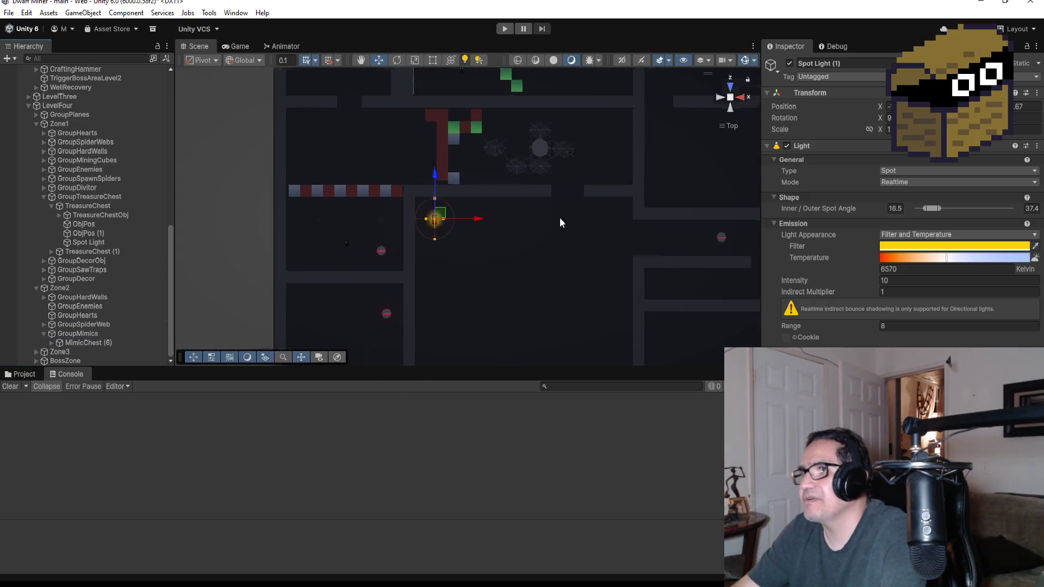
scroll(577, 147, up, 3)
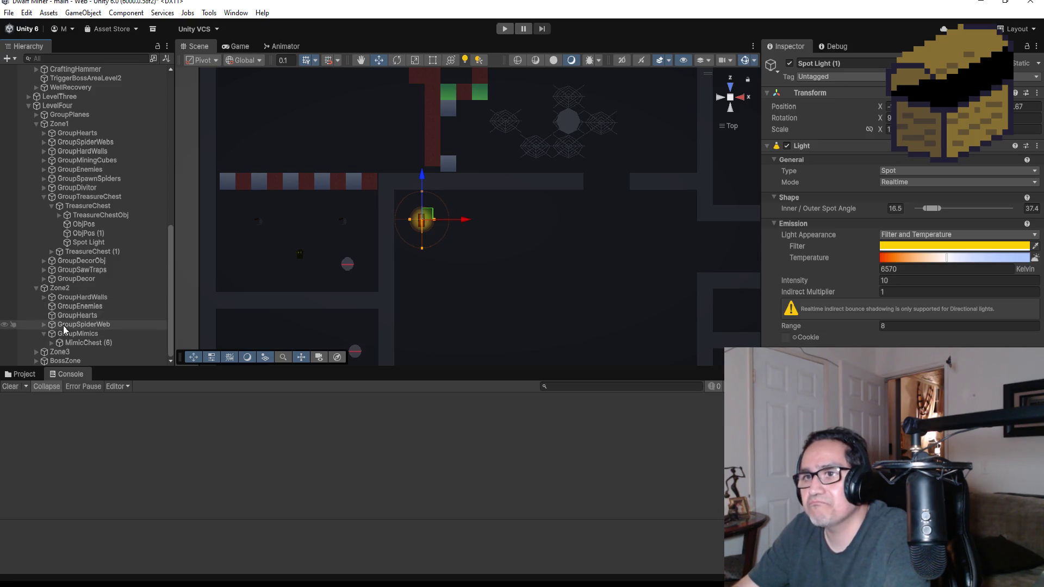
click(51, 205)
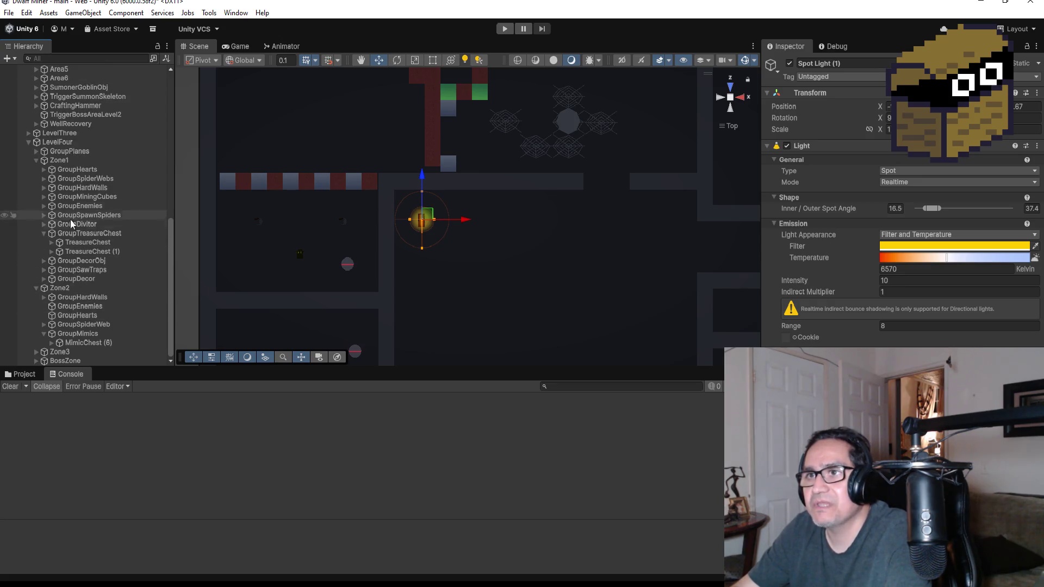
click(44, 234)
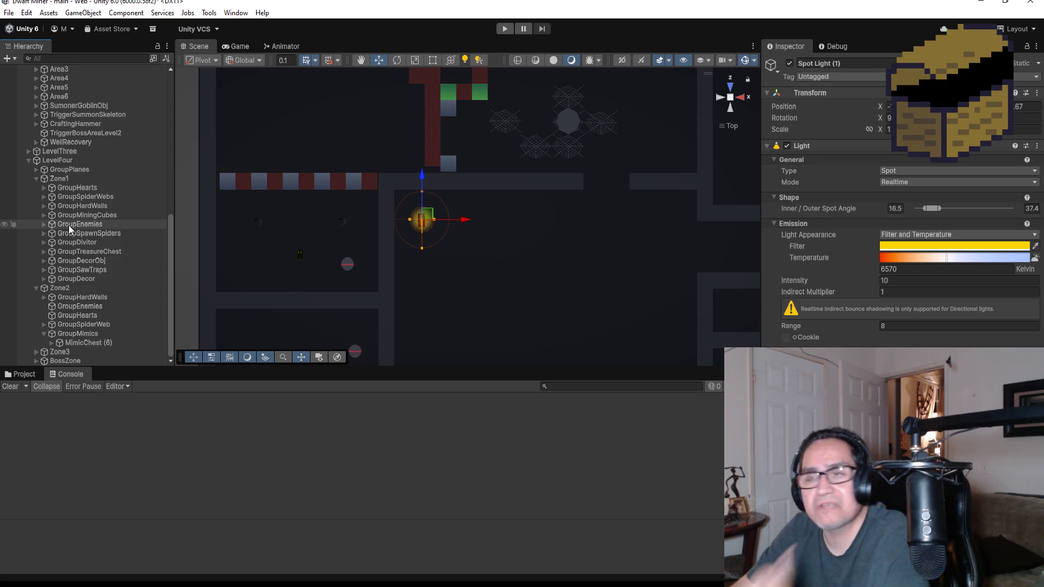
click(68, 207)
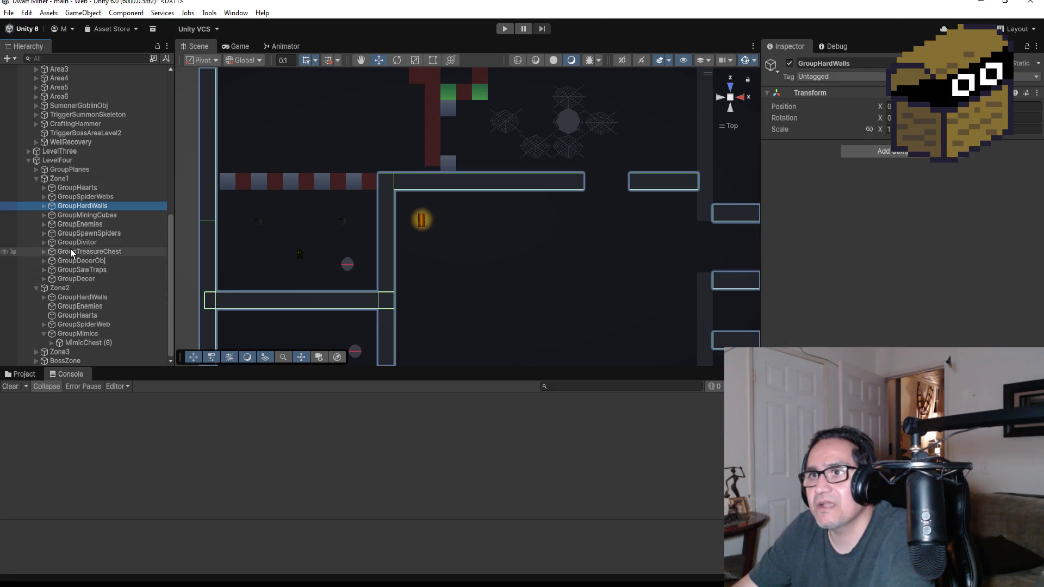
click(44, 224)
scroll(106, 289, down, 4)
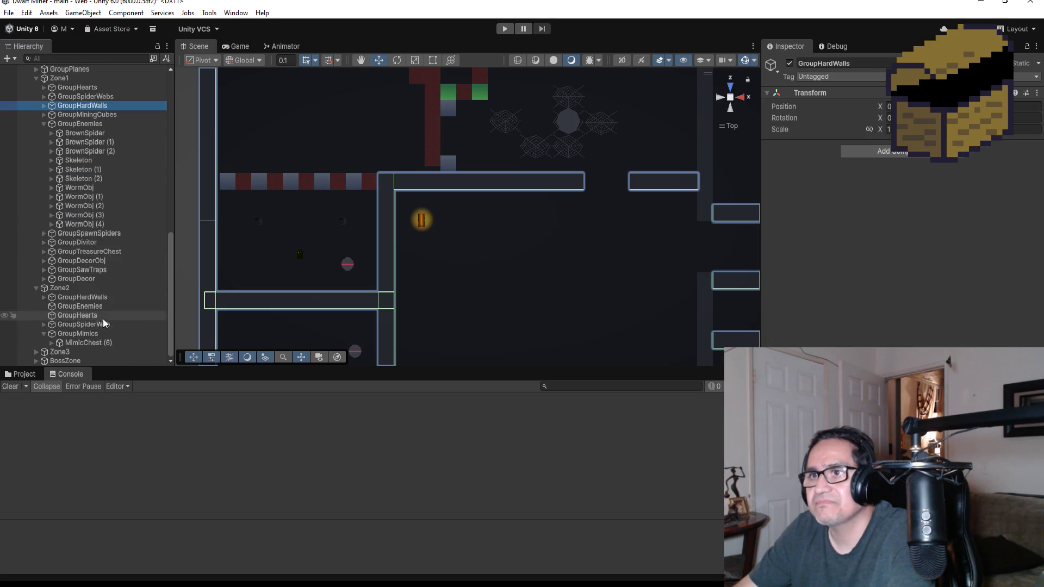
Duplicate WormObj (4) and move the copy, WormObj (5), into Zone2's GroupEnemies.
click(88, 223)
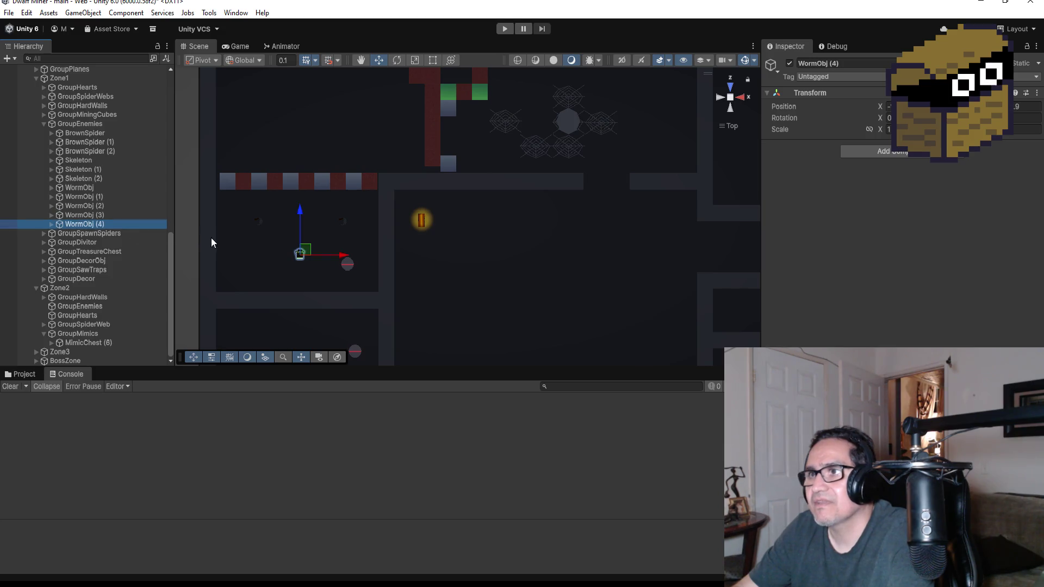
key(ctrl+d)
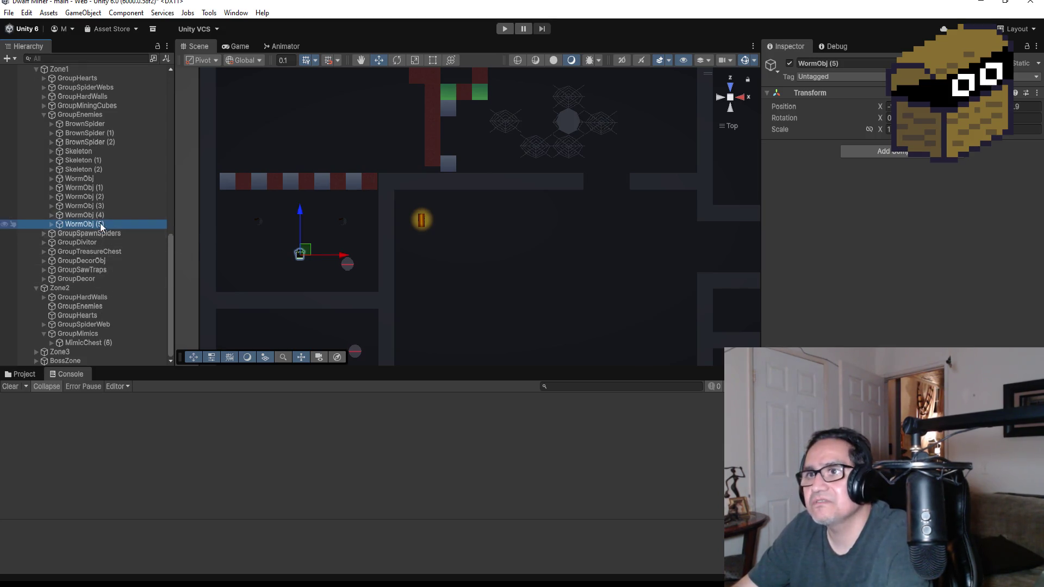
mouse_move(99, 224)
mouse_down()
mouse_move(99, 358)
mouse_move(97, 308)
mouse_up()
Position WormObj (5) in the open room, just right of the spider-web cluster.
scroll(454, 264, down, 2)
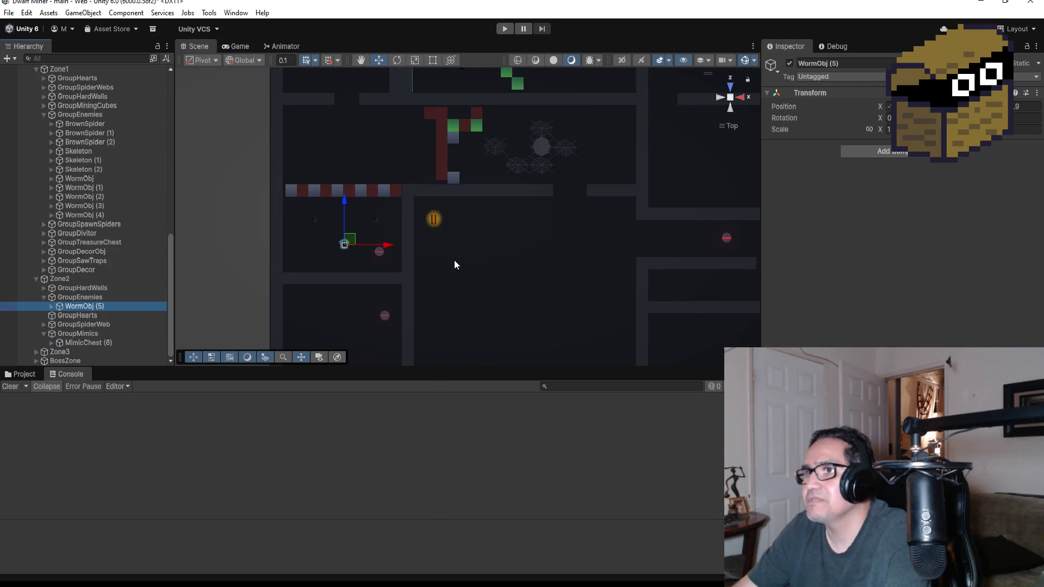
drag(383, 249, 607, 245)
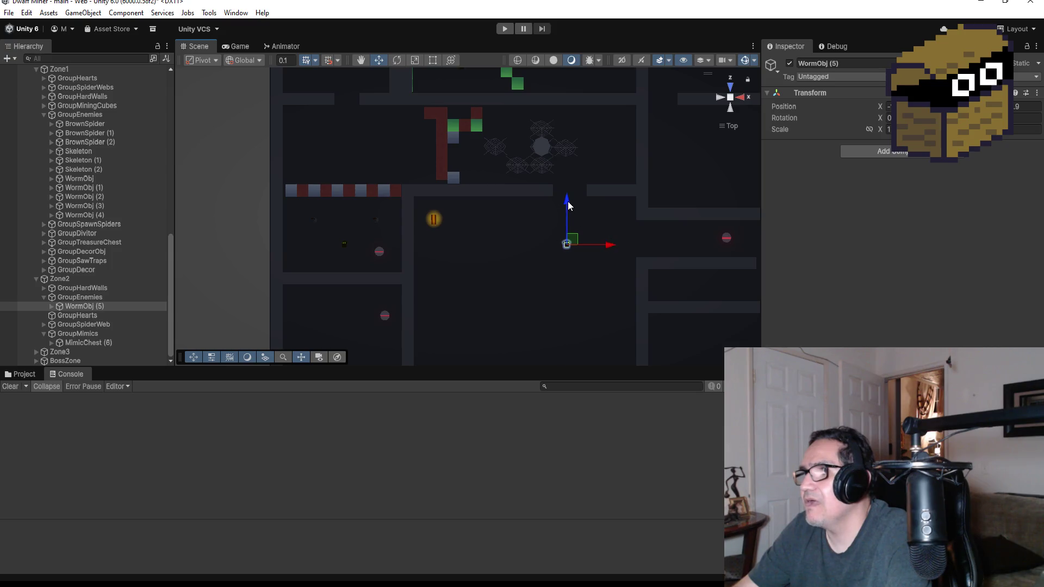
drag(571, 200, 569, 127)
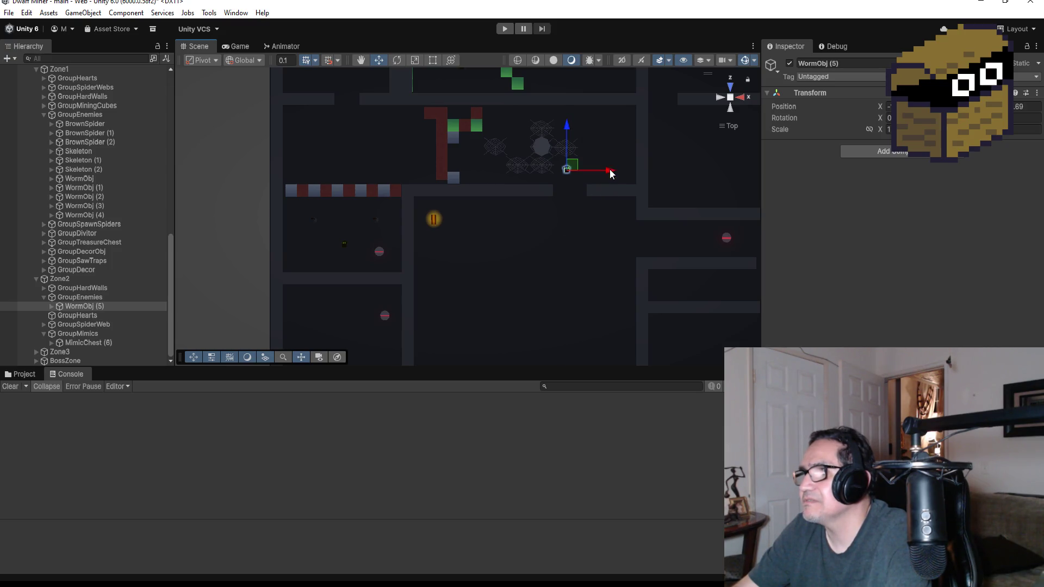
drag(610, 173, 633, 173)
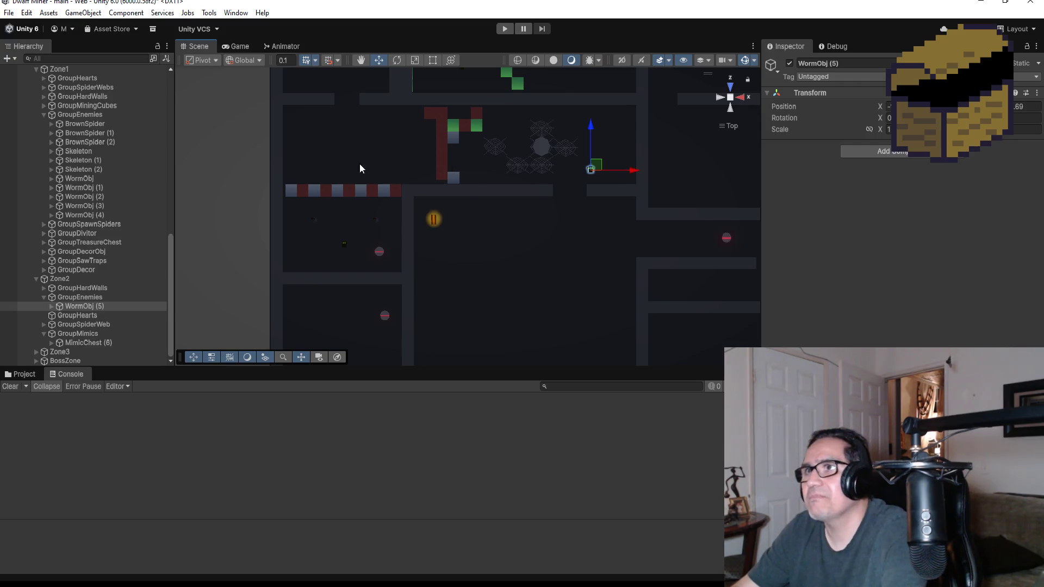
scroll(360, 168, up, 2)
Set the DwarfMiner player's Pp zone to Zone 4.
scroll(64, 98, up, 4)
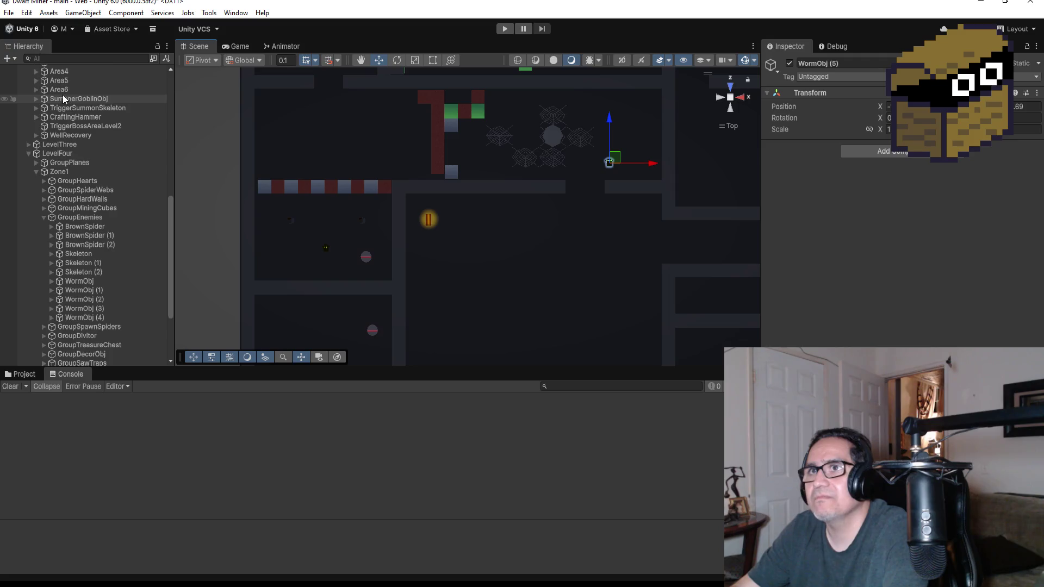
scroll(63, 98, up, 10)
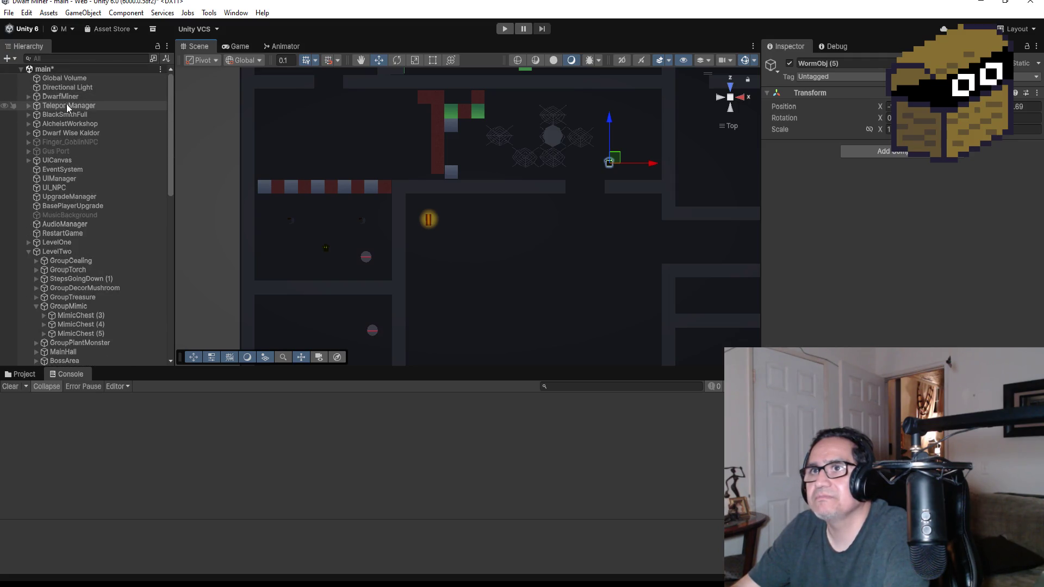
click(60, 96)
scroll(897, 217, down, 10)
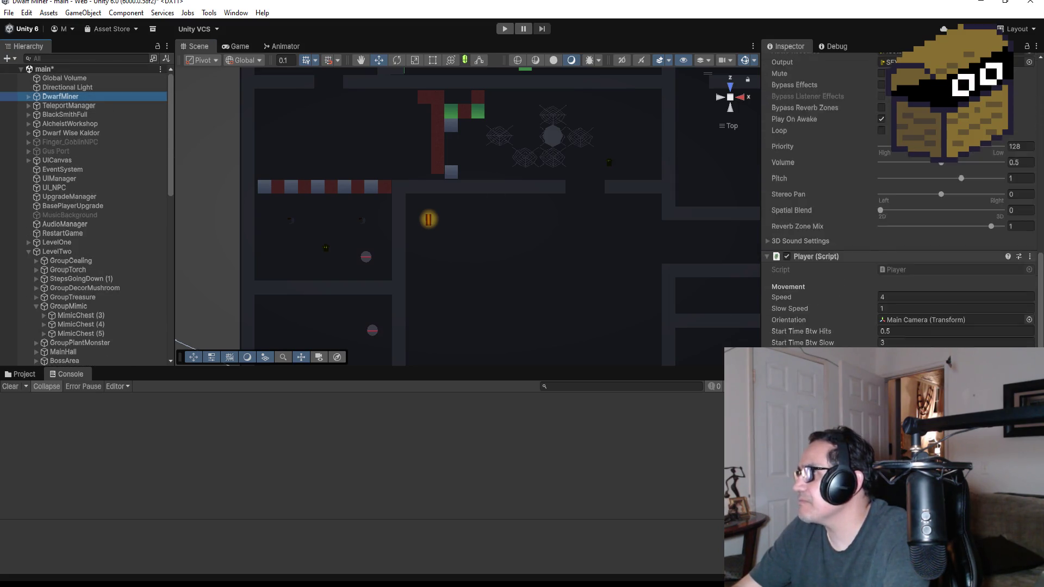
scroll(909, 330, down, 10)
click(924, 206)
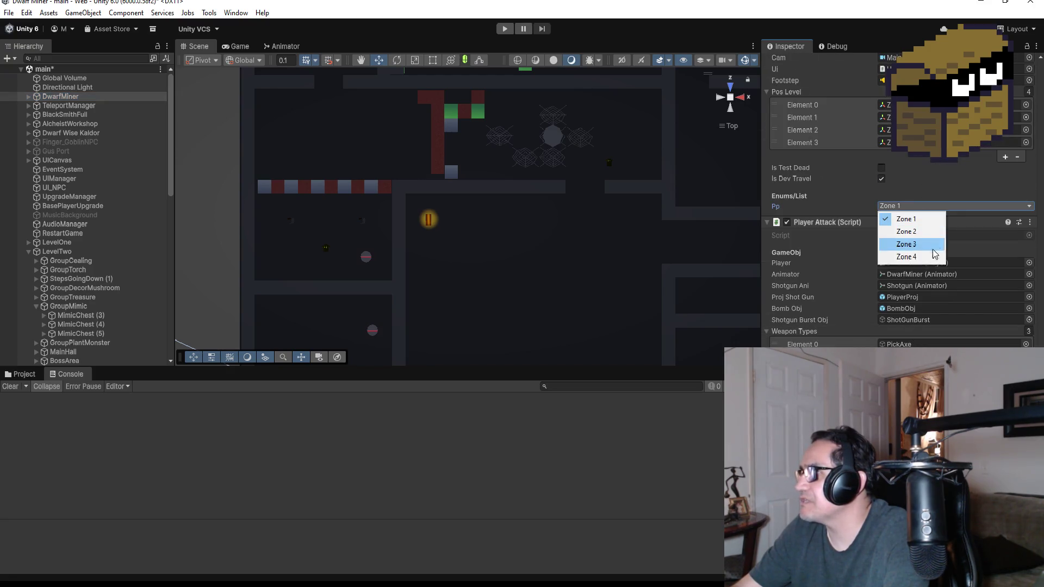
click(913, 258)
Check the Zone4 teleport point under TeleportManager, then start Play mode.
scroll(516, 239, down, 10)
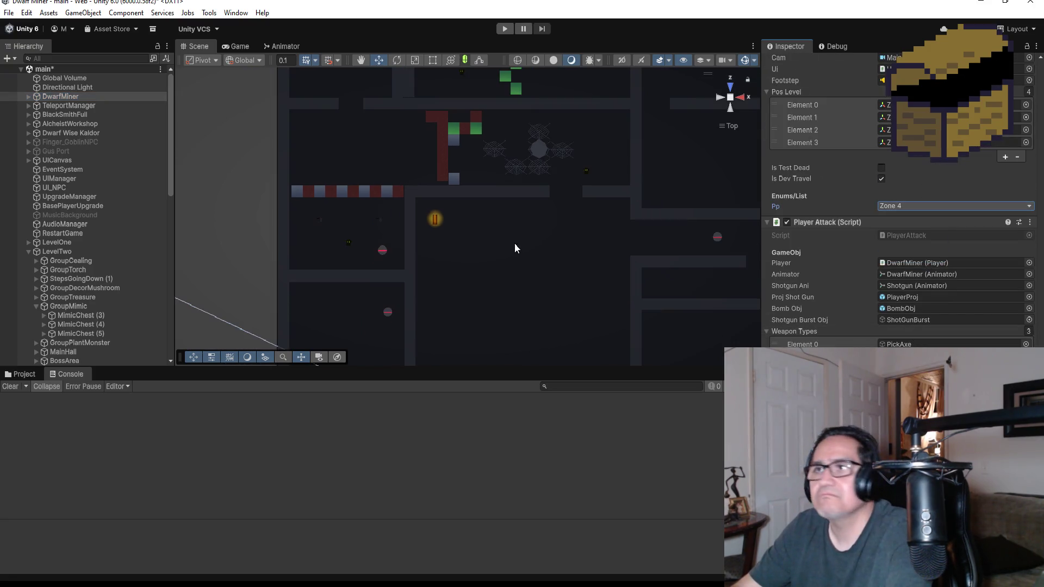
scroll(448, 213, down, 3)
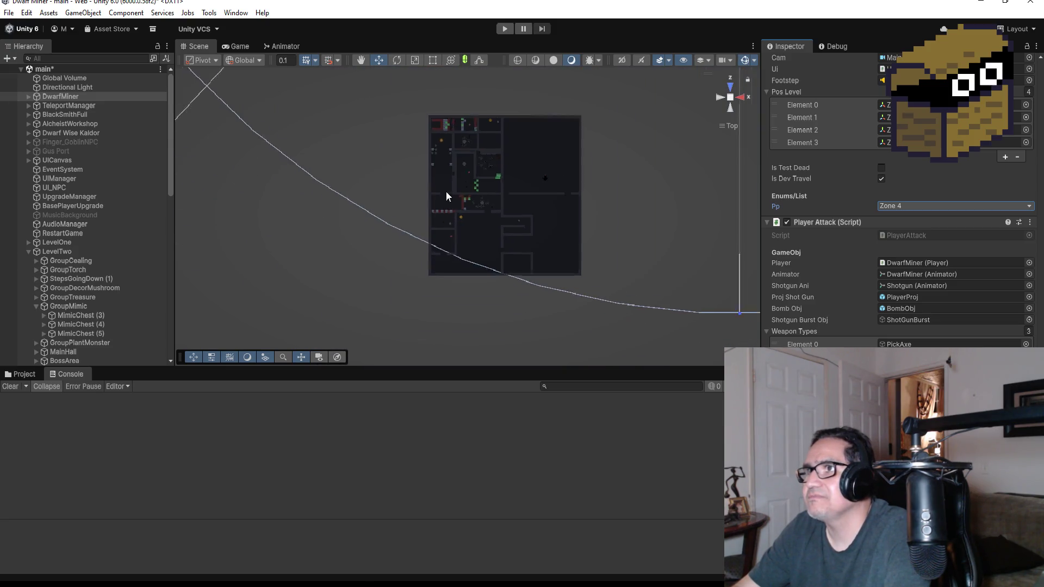
click(28, 106)
click(60, 142)
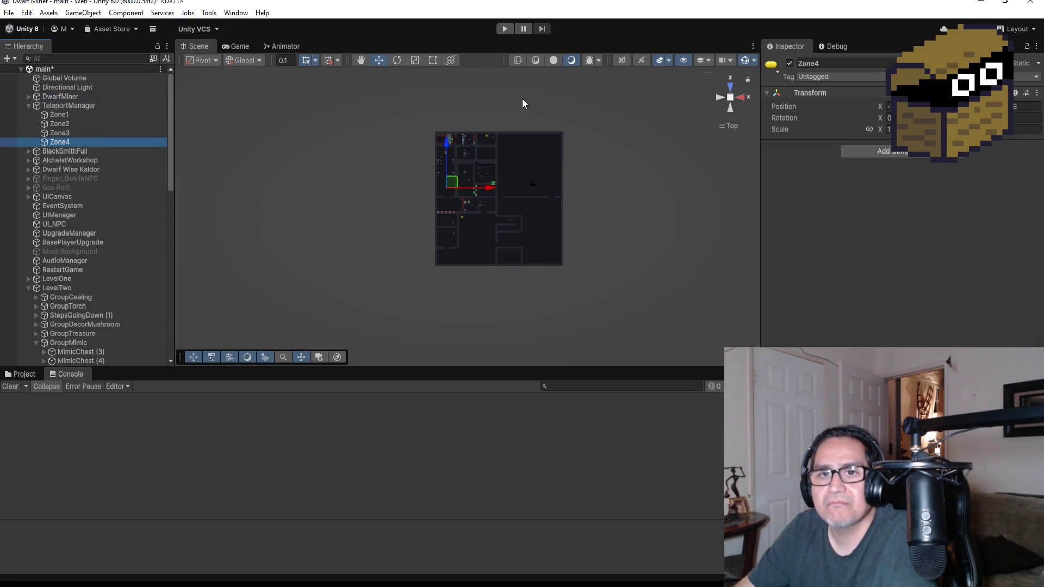
click(507, 25)
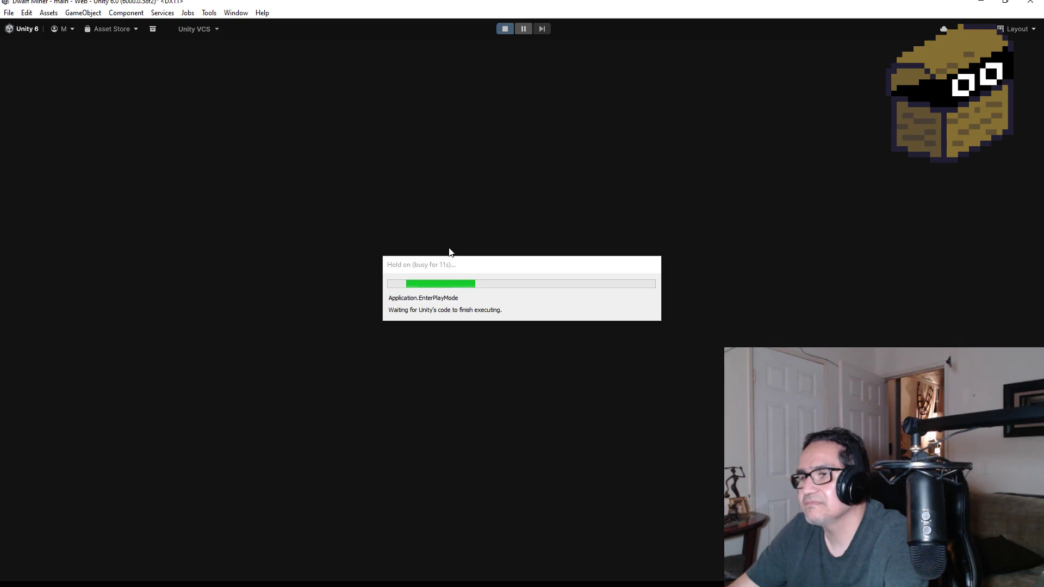
Begin the run and walk up to the first chest to collect its gold.
key(Escape)
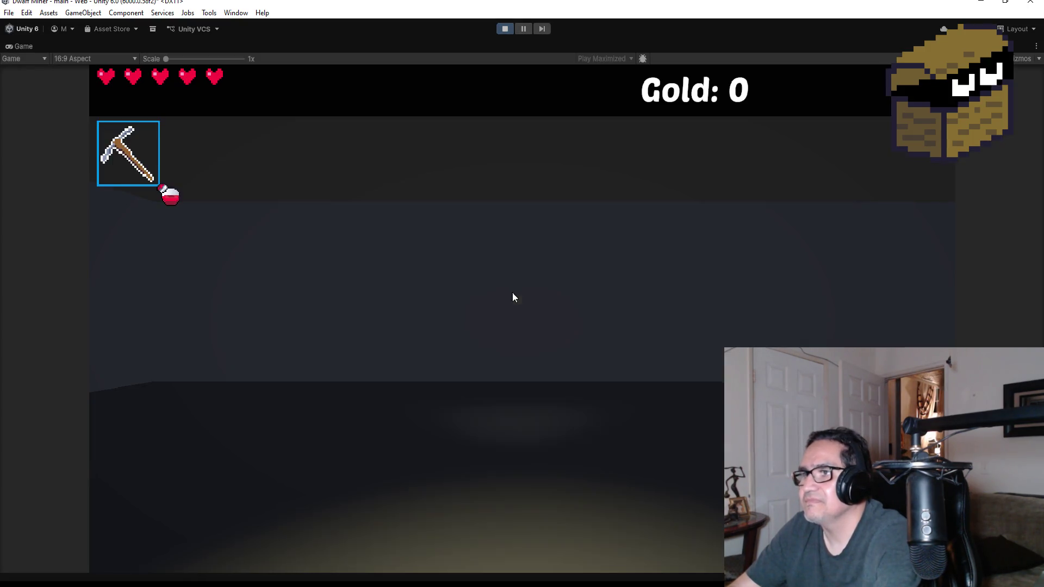
scroll(512, 293, down, 1)
key(w)
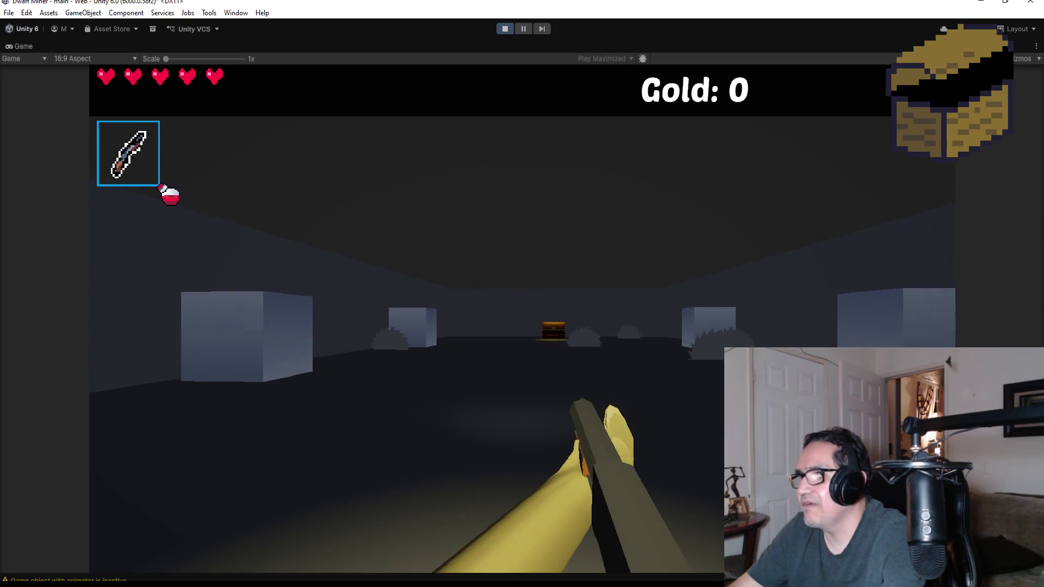
key(w)
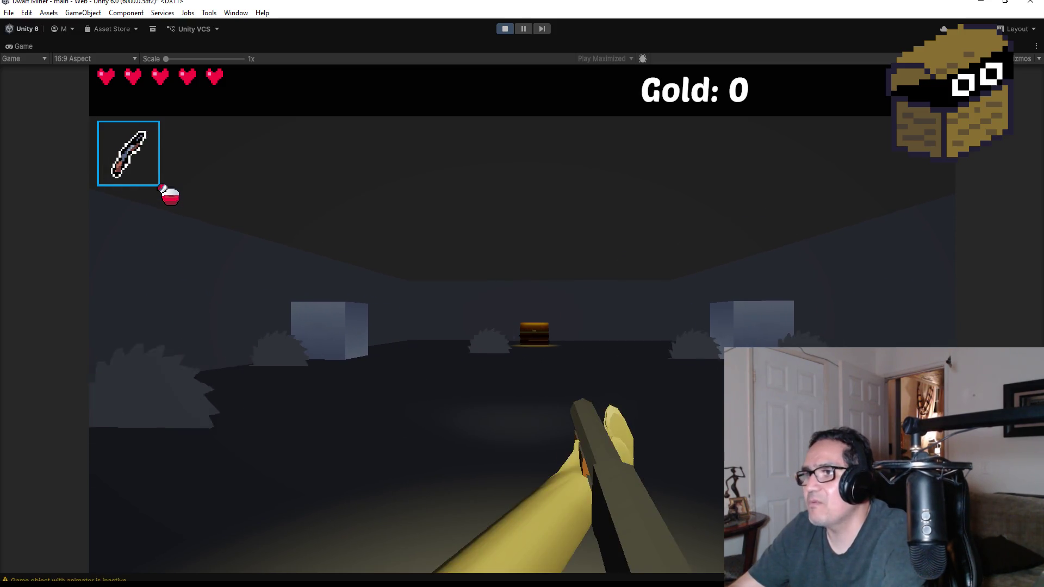
key(w)
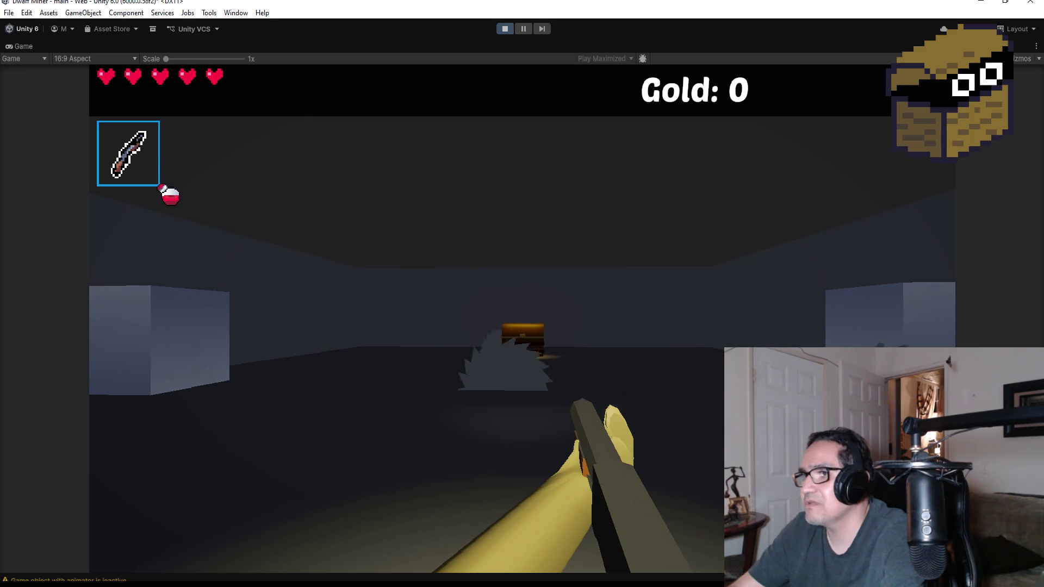
key(w)
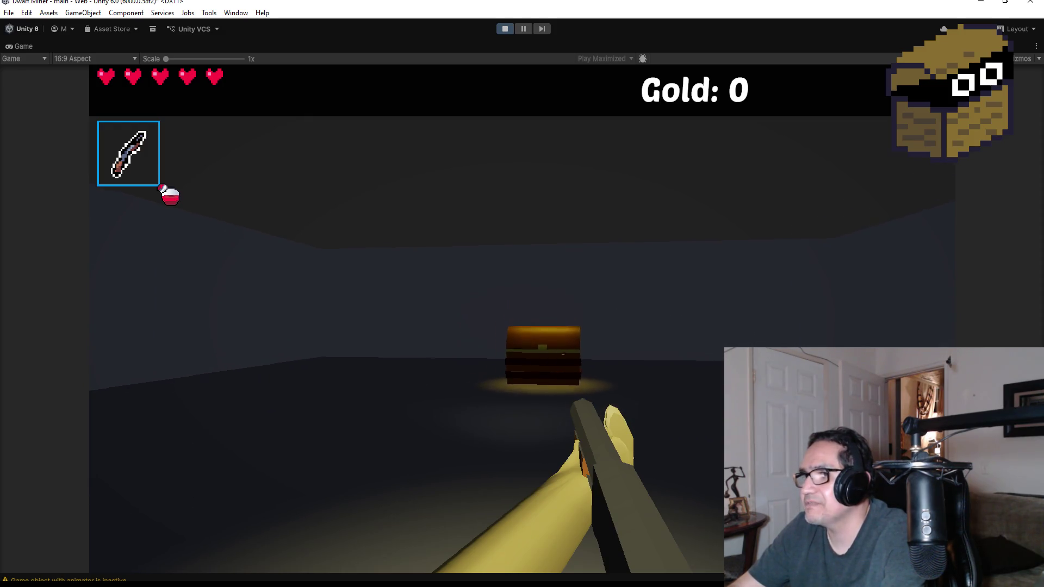
key(w)
key(e)
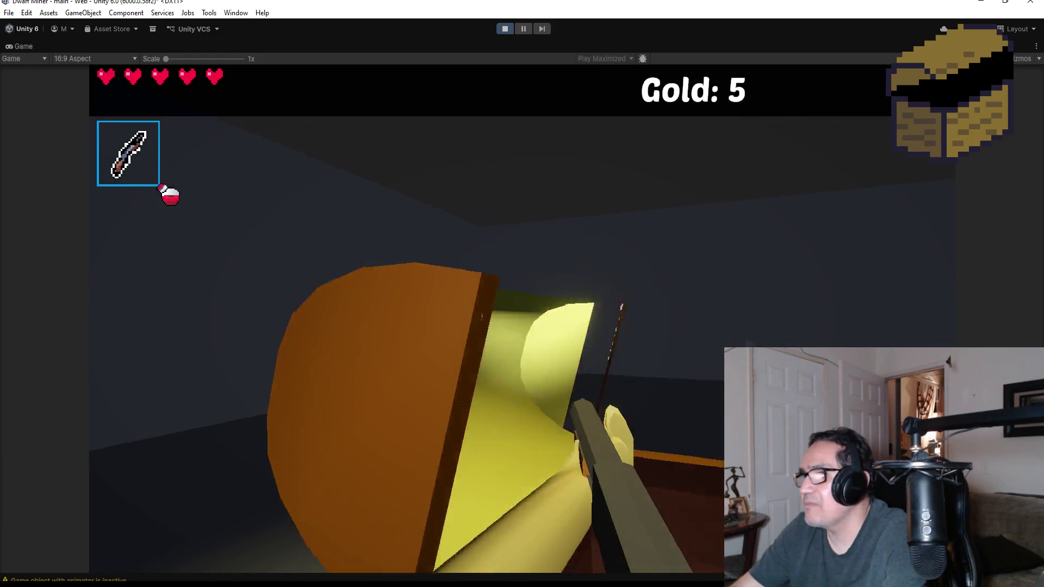
Go down the saw-blade corridor, grab the gold nugget with the pickaxe, and re-equip the dagger.
key(w)
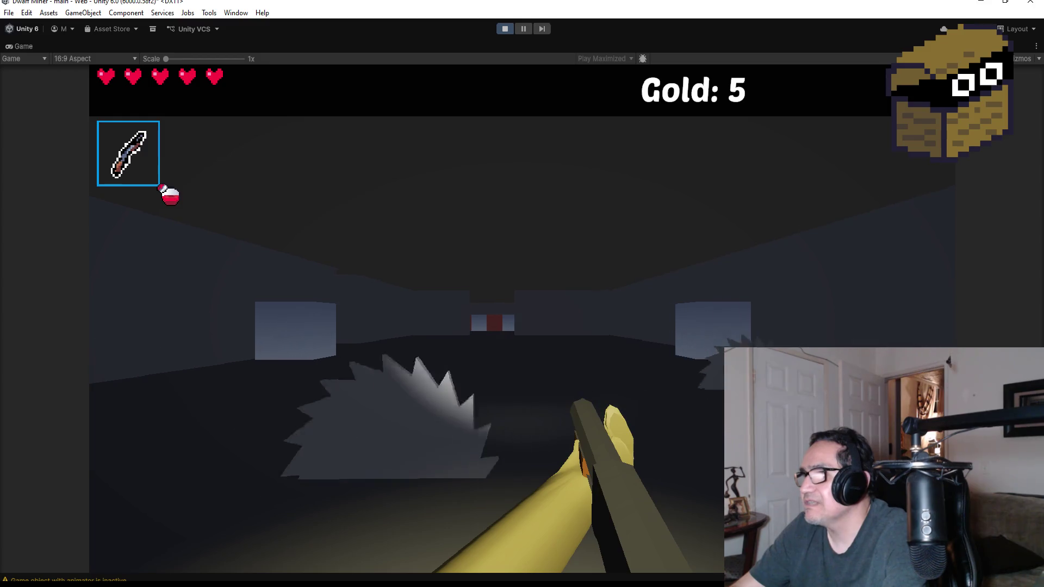
key(w)
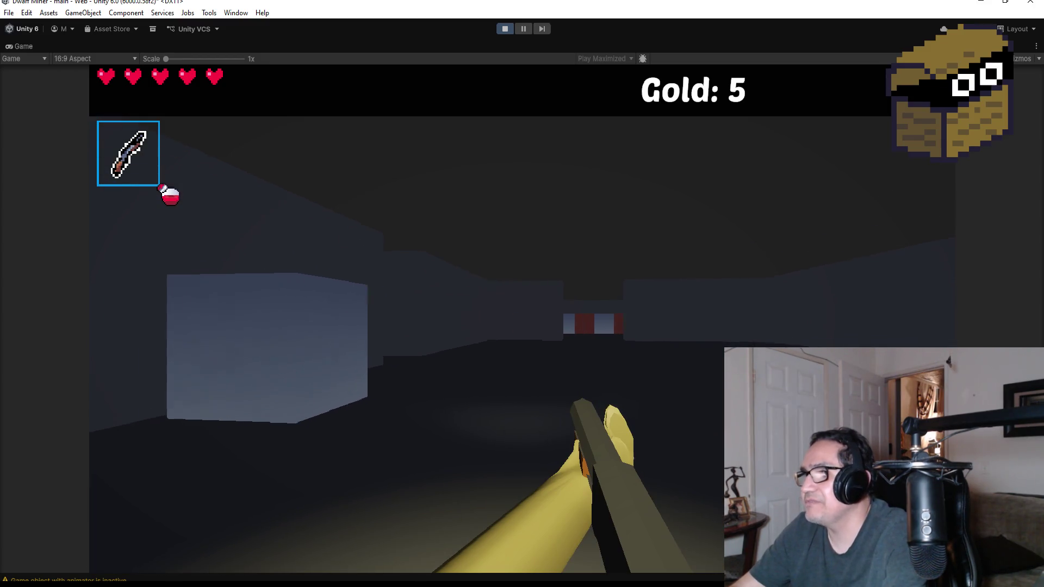
key(w)
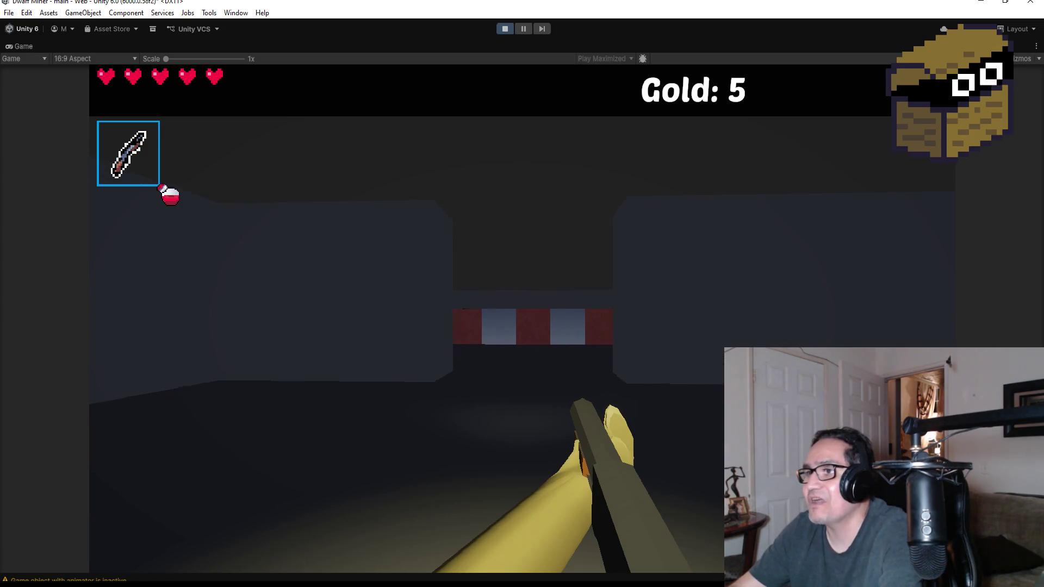
key(w)
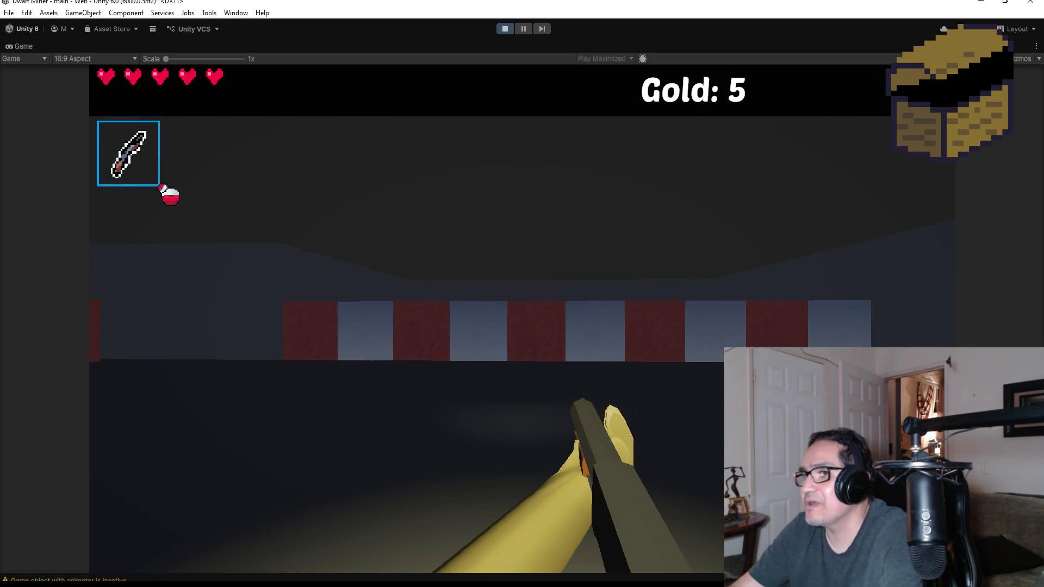
key(2)
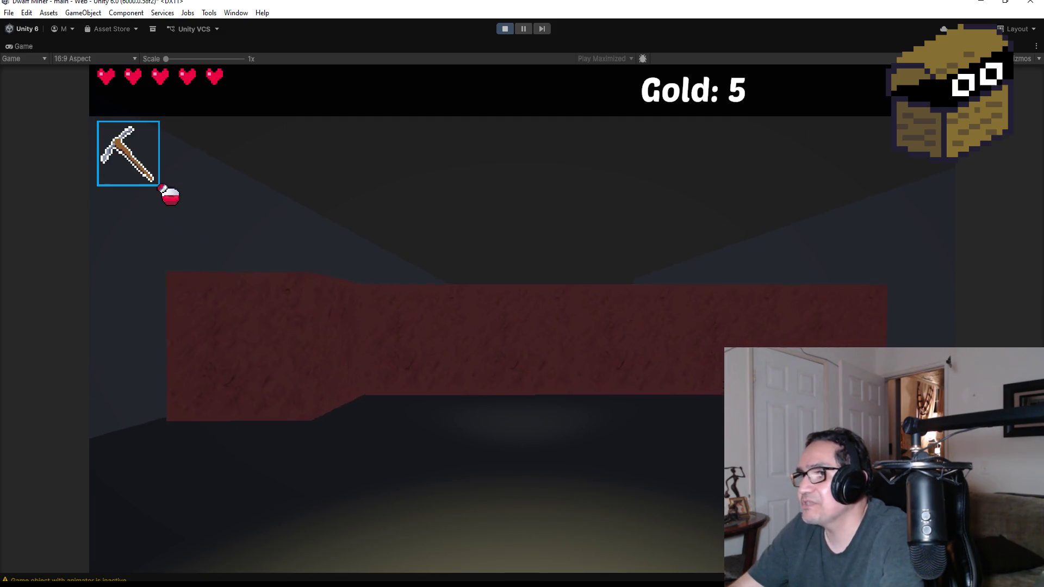
key(w)
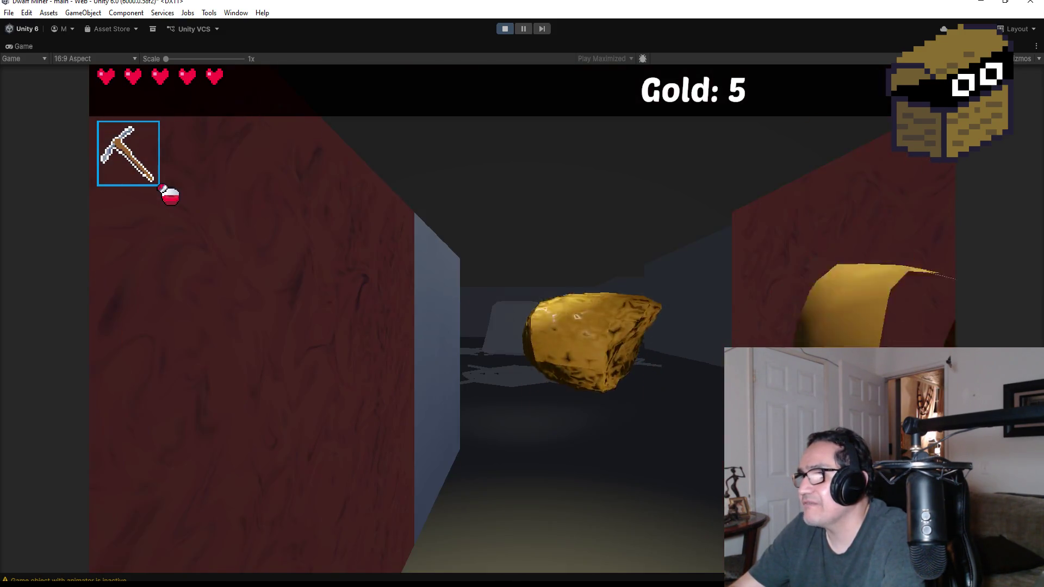
key(w)
key(1)
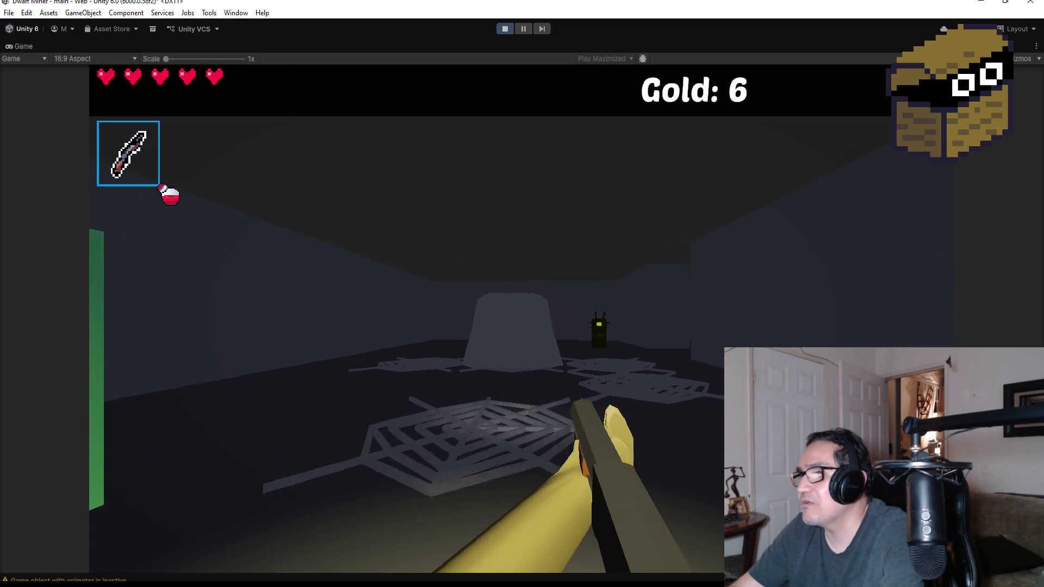
key(w)
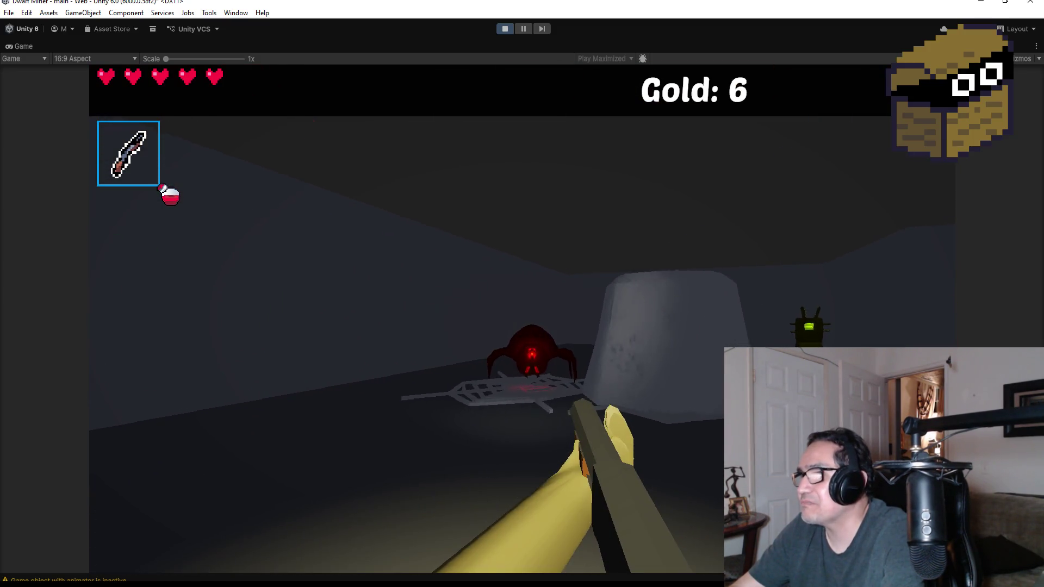
Kill the spider with repeated dagger attacks.
click(522, 319)
click(522, 319)
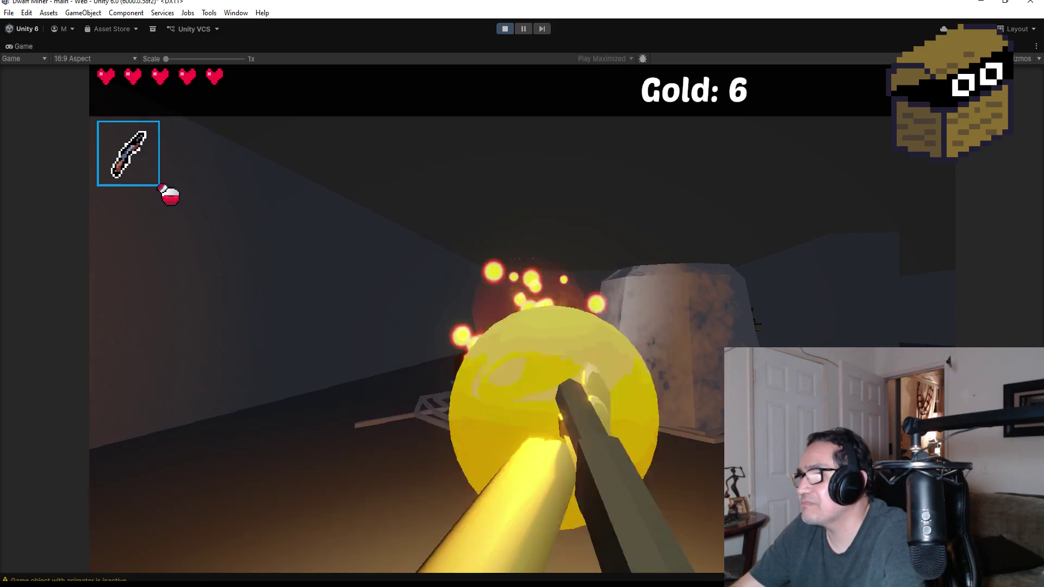
click(522, 319)
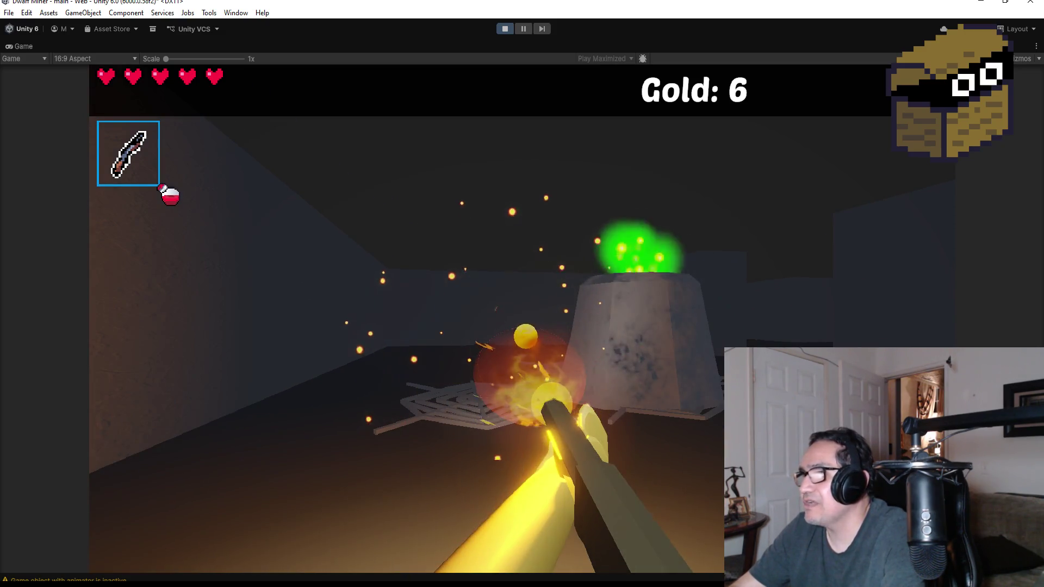
click(522, 319)
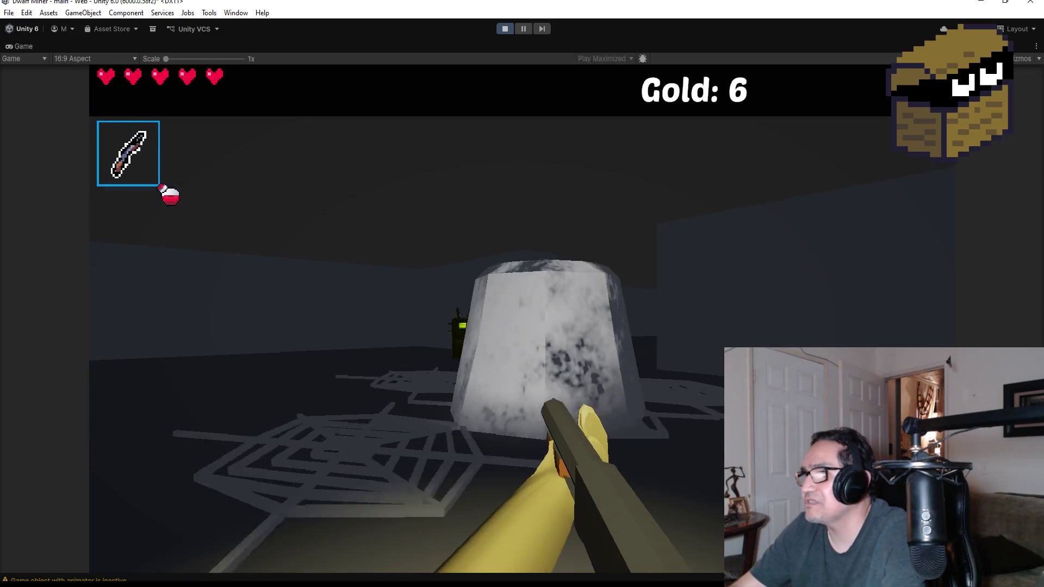
click(521, 319)
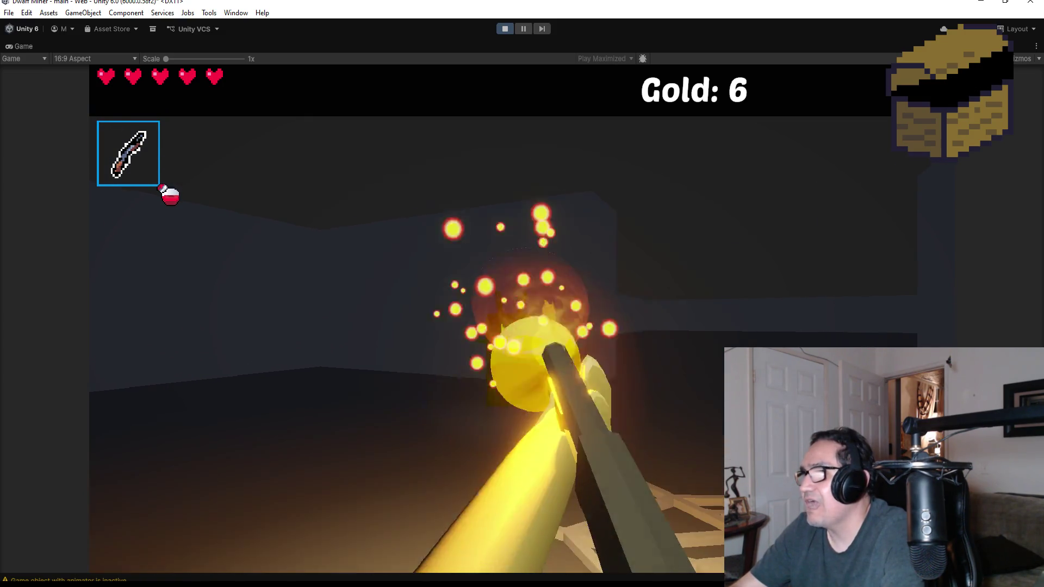
click(522, 319)
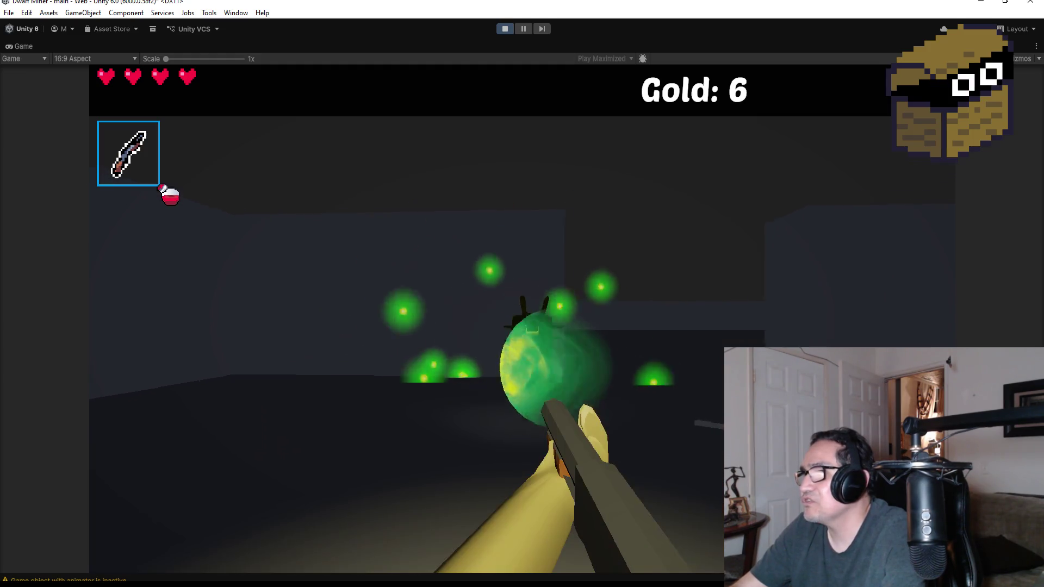
click(522, 320)
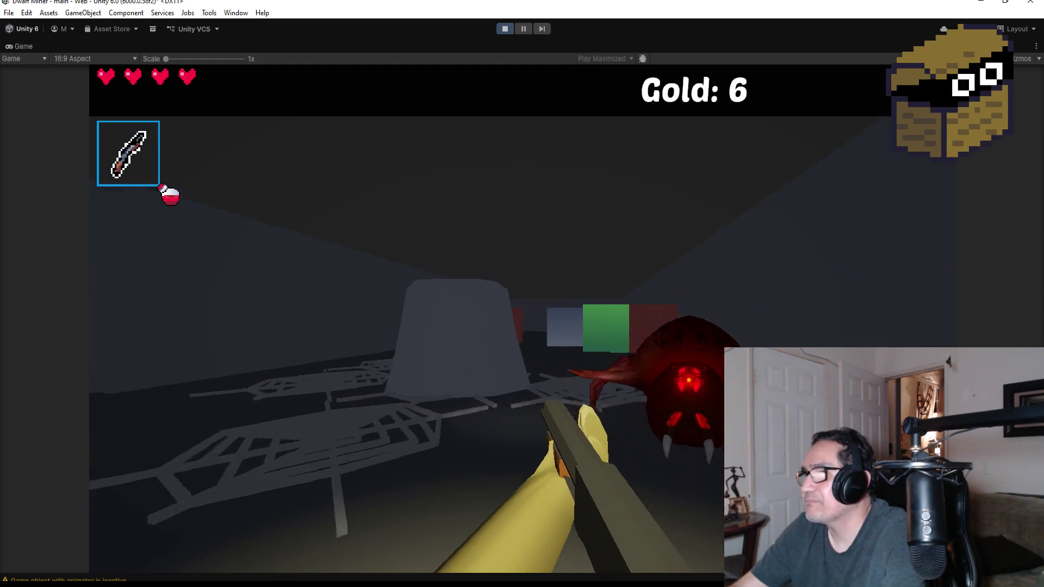
click(522, 319)
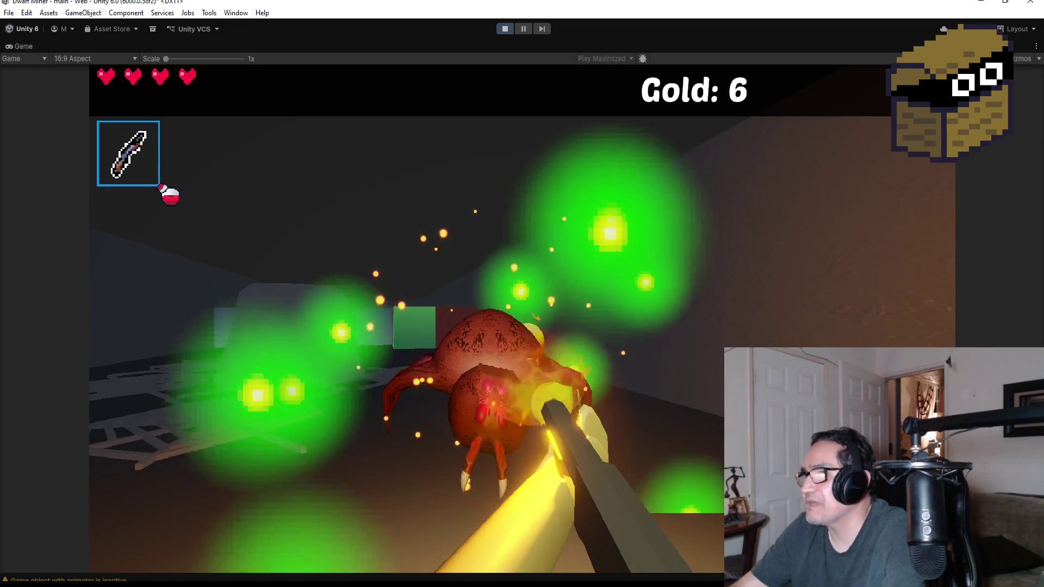
click(522, 319)
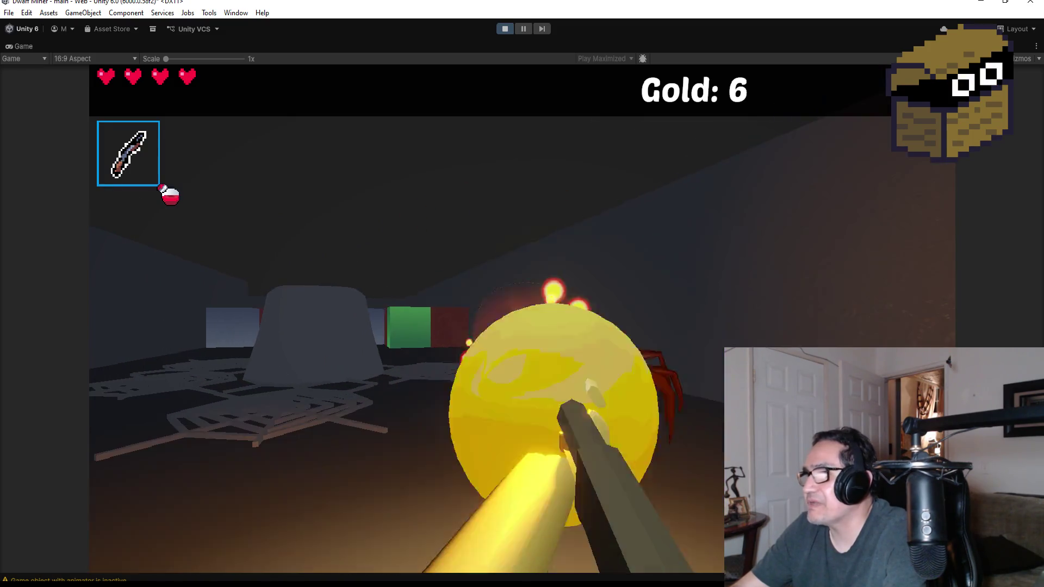
click(522, 319)
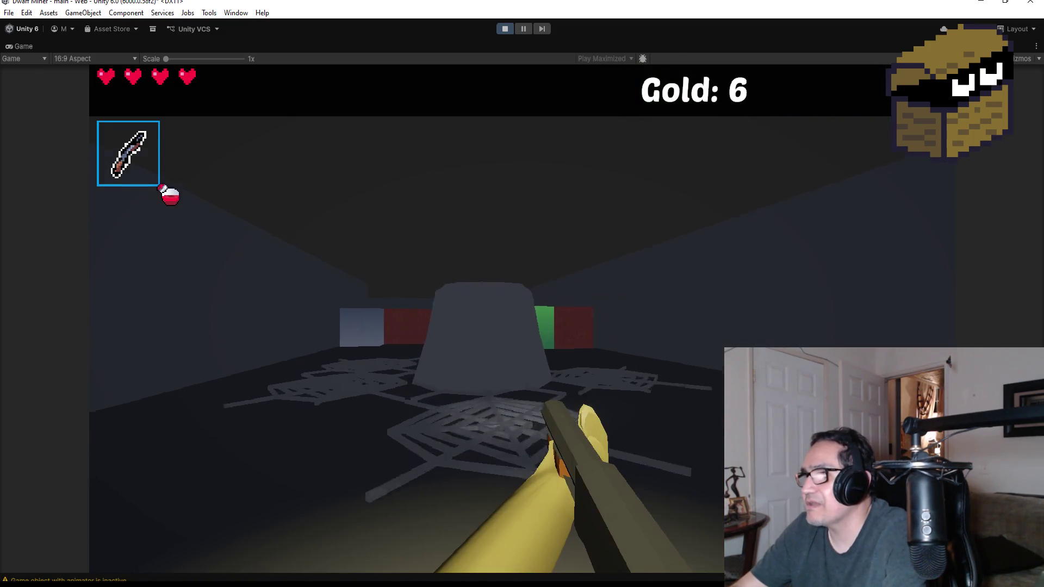
click(522, 319)
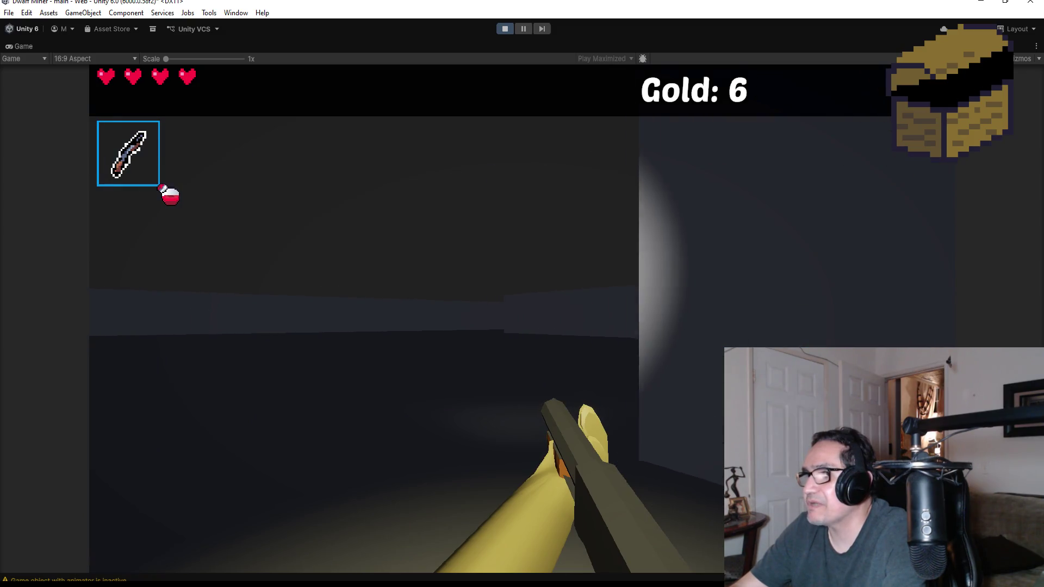
Walk to the glowing mimic chest and attack it until it is destroyed.
key(w)
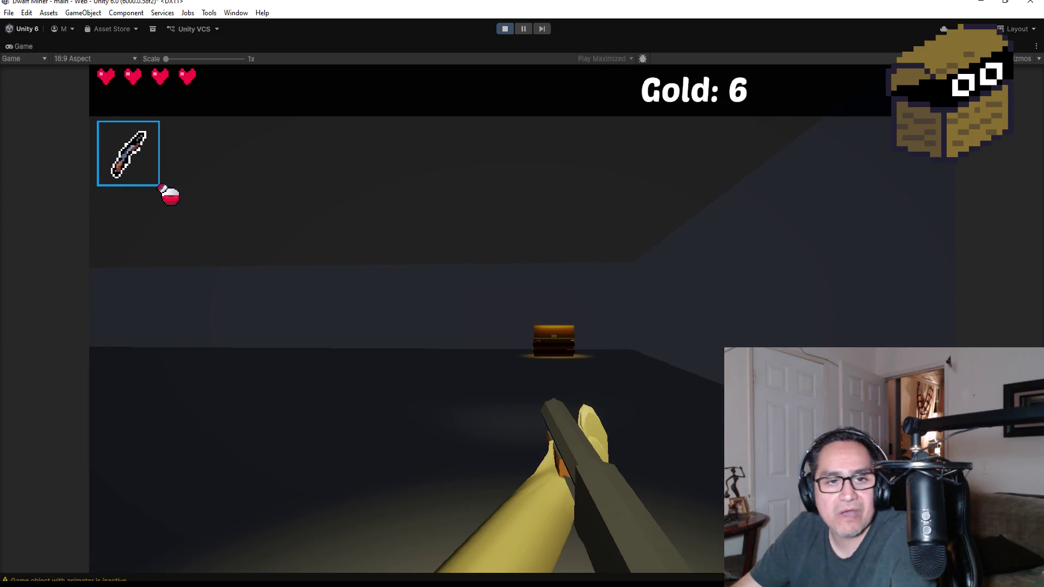
key(w)
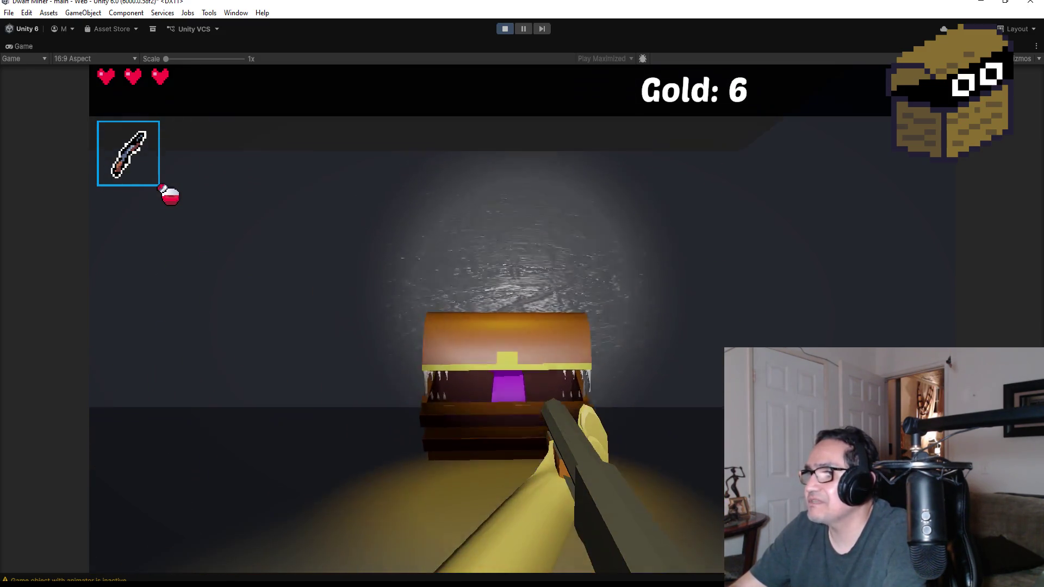
click(490, 319)
click(491, 319)
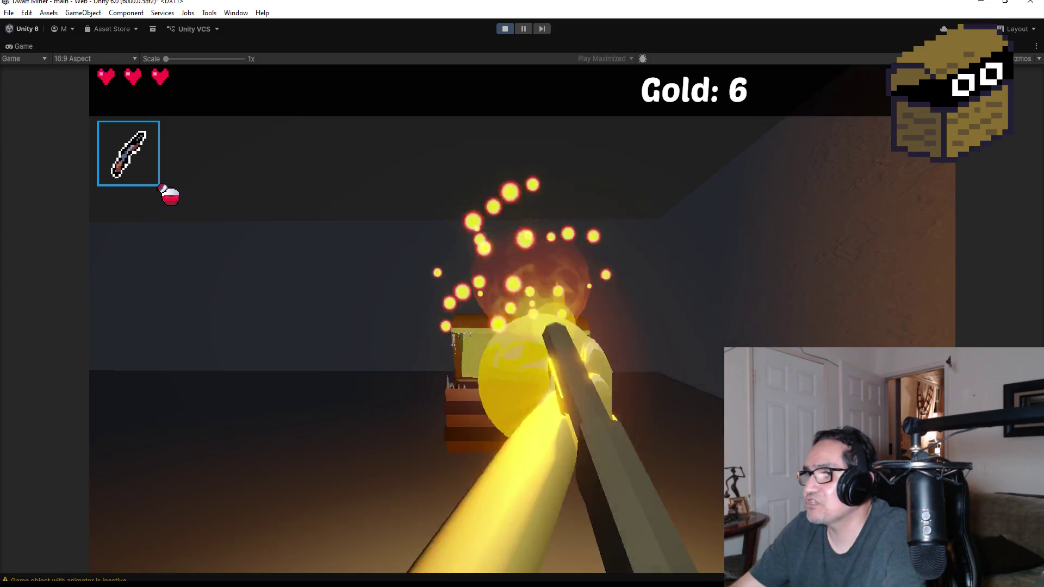
key(w)
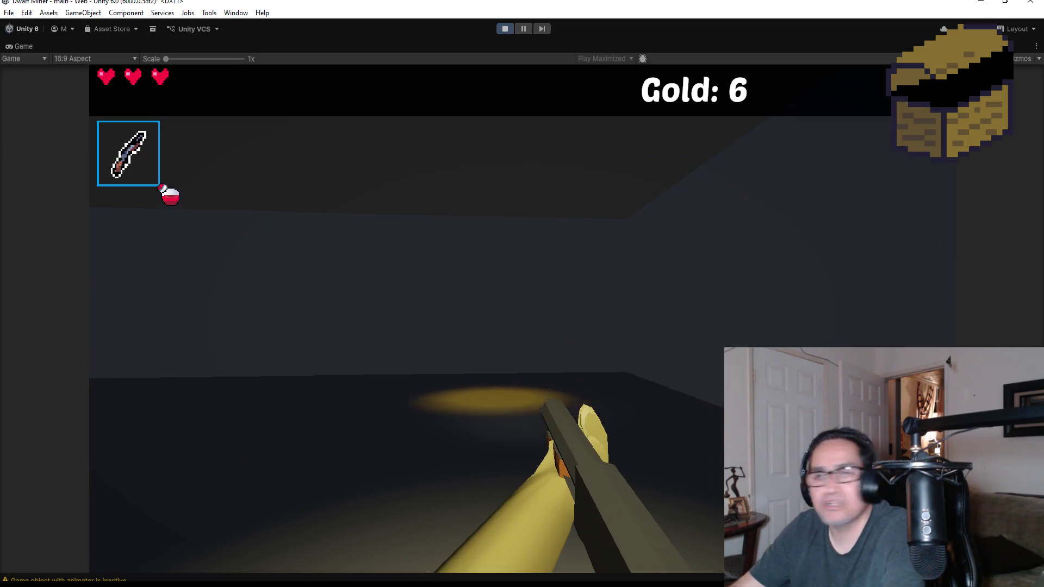
click(490, 319)
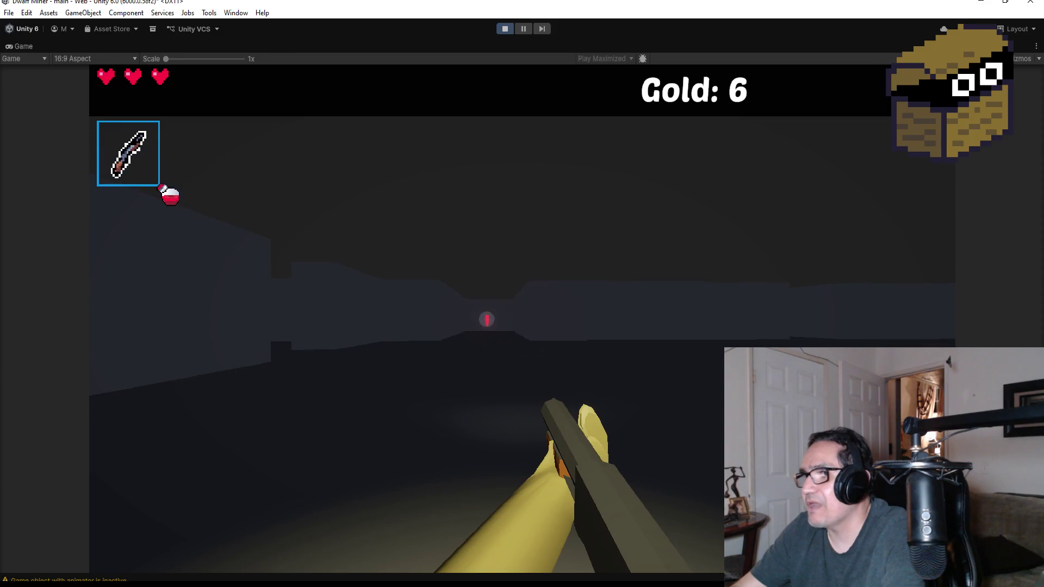
Collect the heart pickup for four hearts, open Settings, and stop Play mode.
key(w)
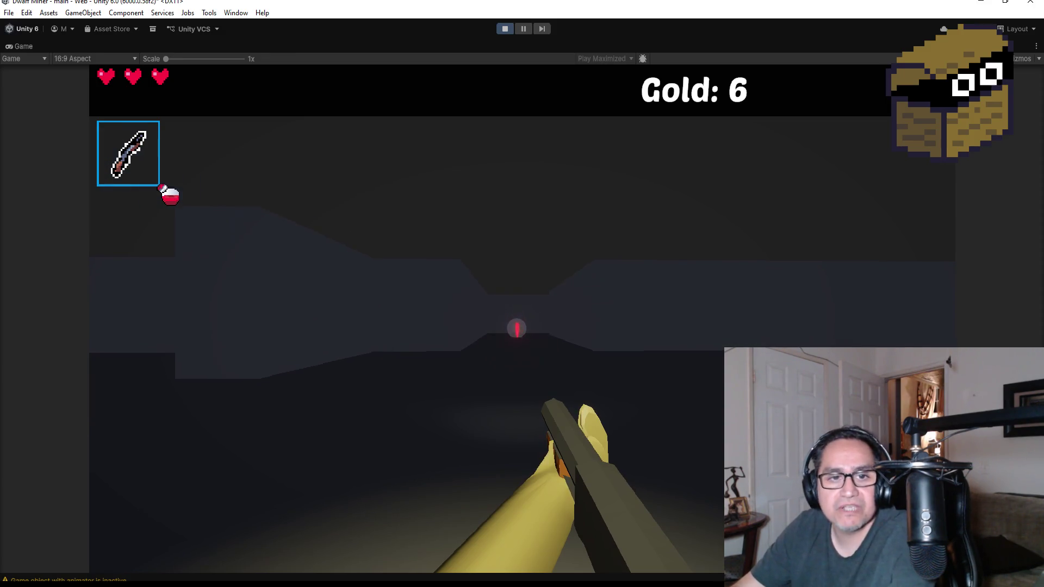
key(w)
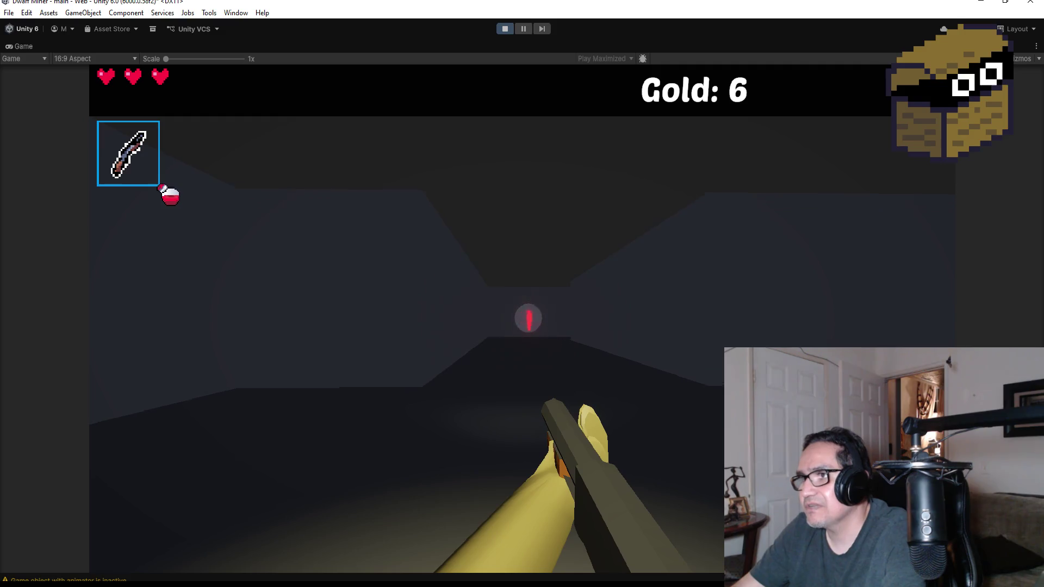
key(w)
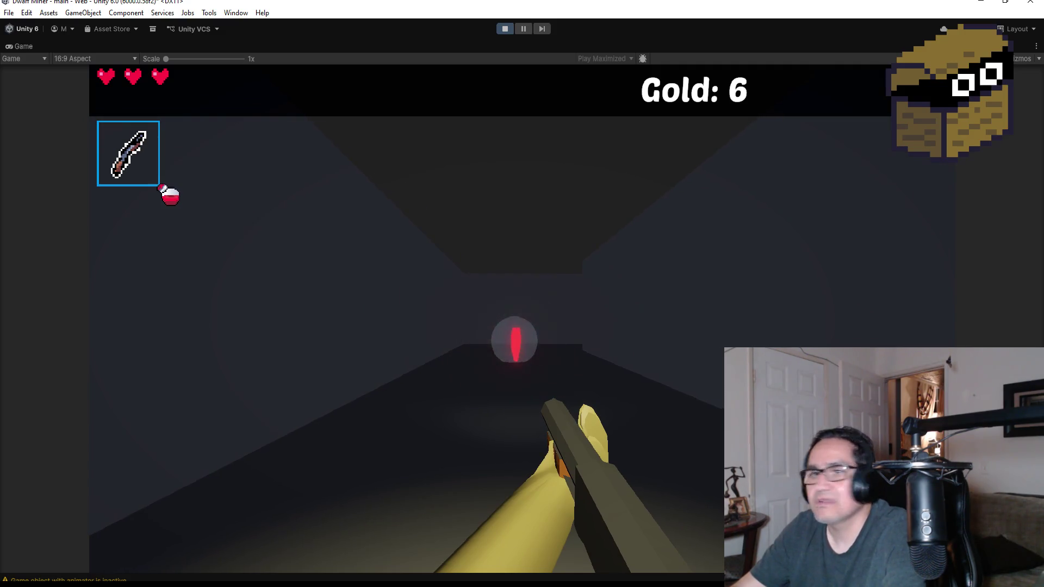
key(w)
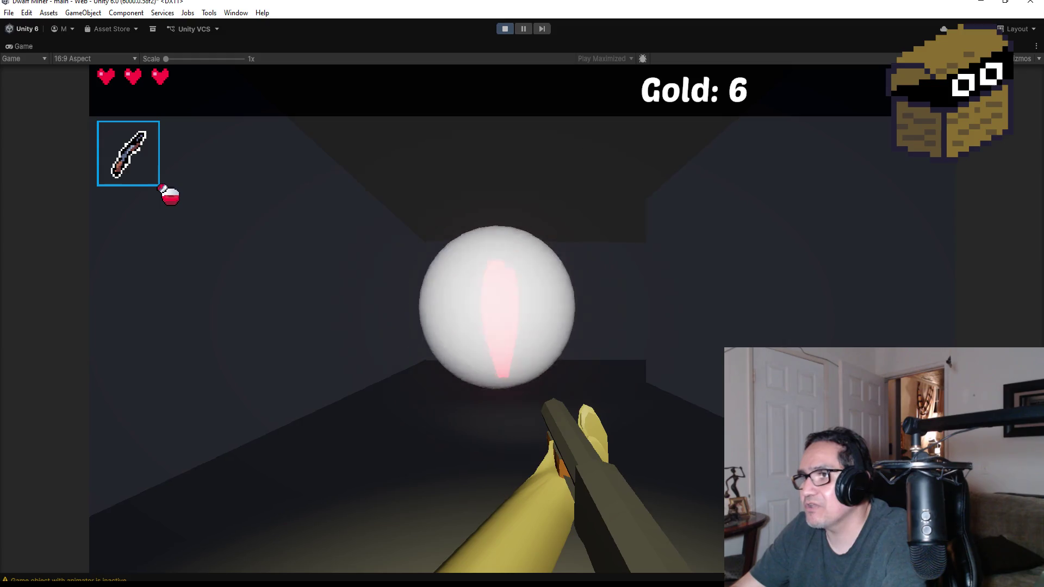
key(w)
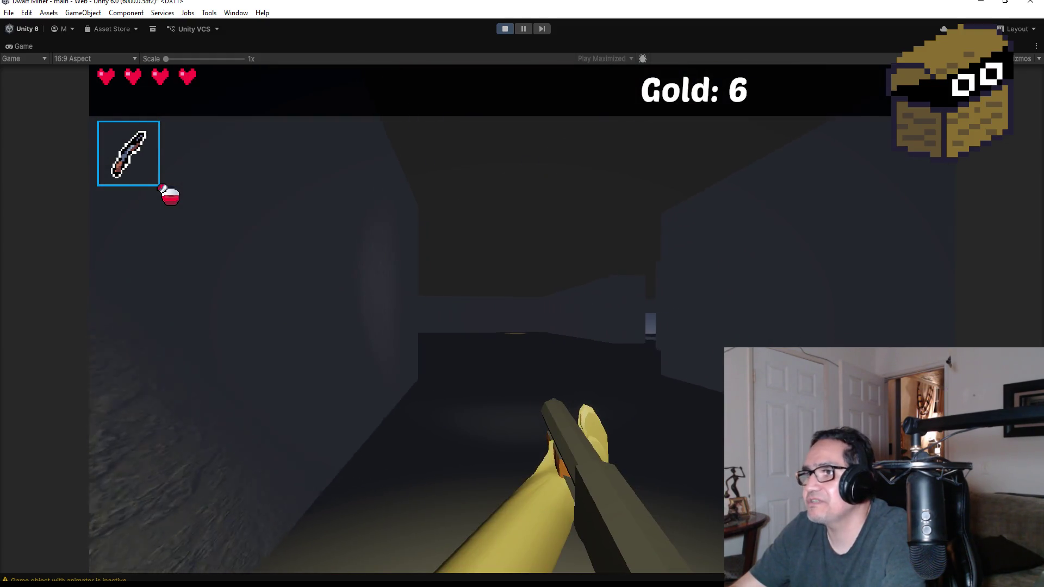
key(a)
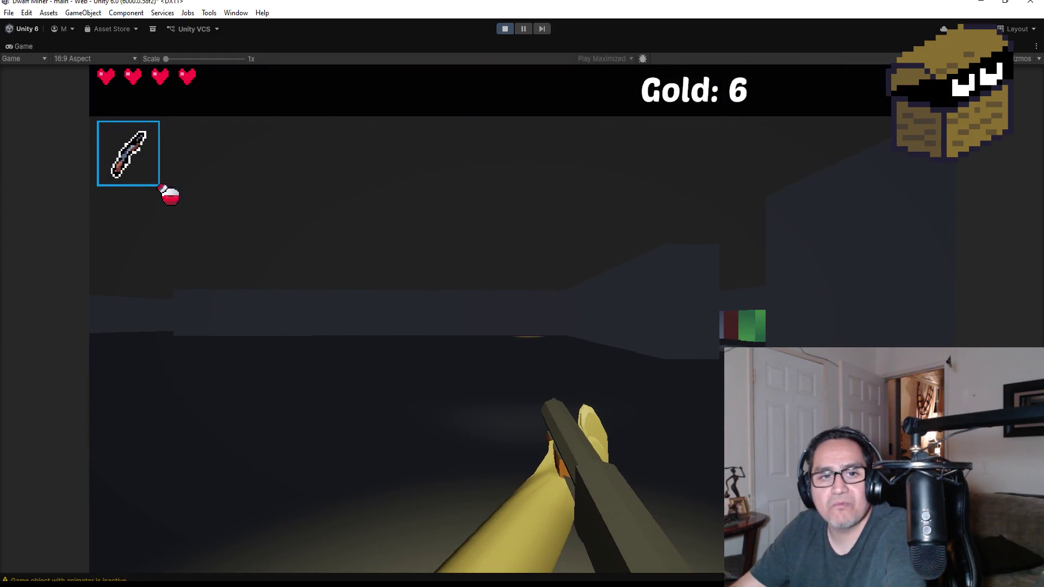
key(Escape)
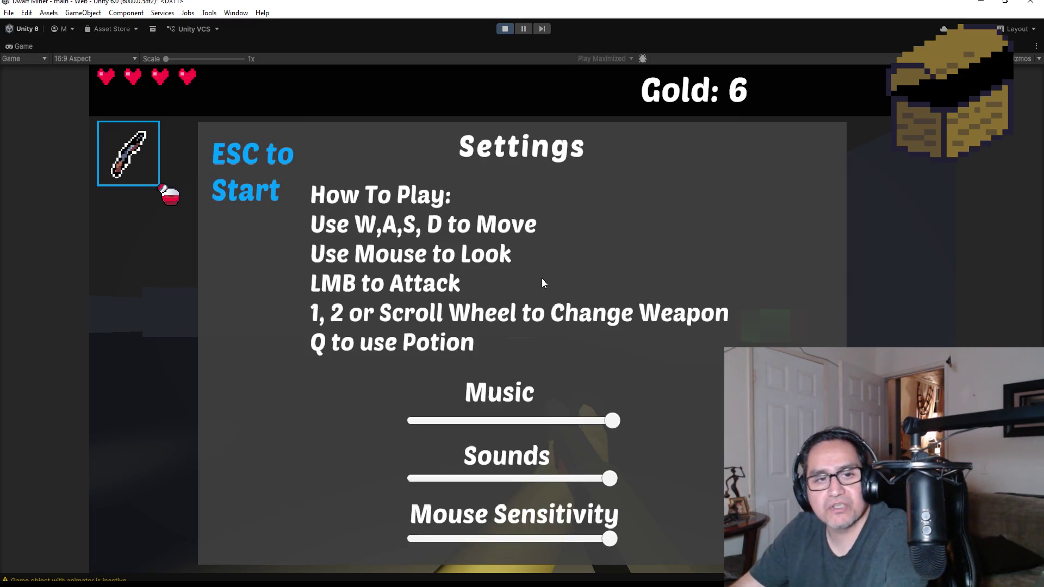
click(504, 28)
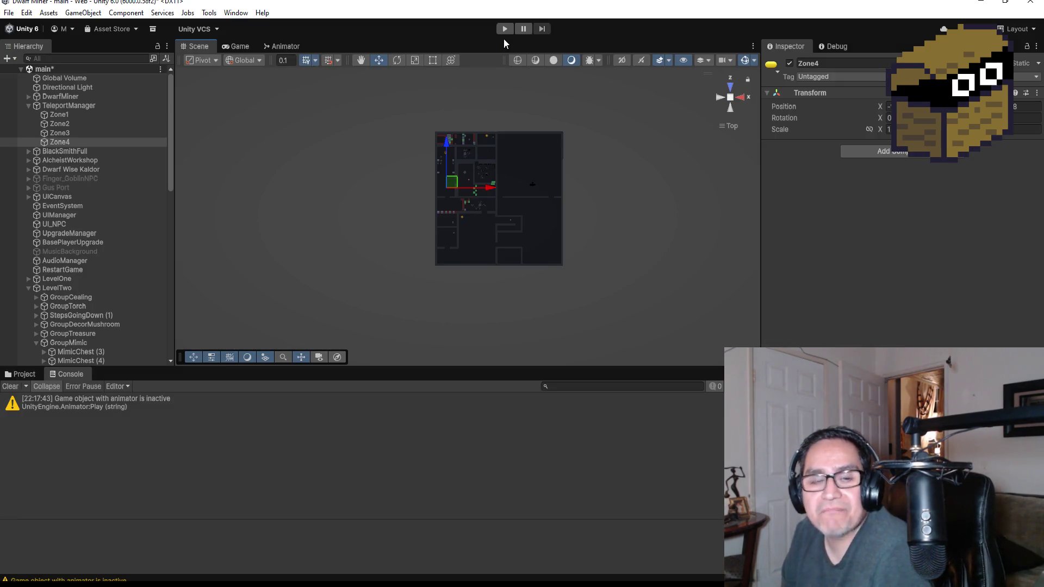
Zoom the Scene view, then scroll the Hierarchy to show WormObj (5) and MimicChest (6) in Zone2.
scroll(478, 245, up, 6)
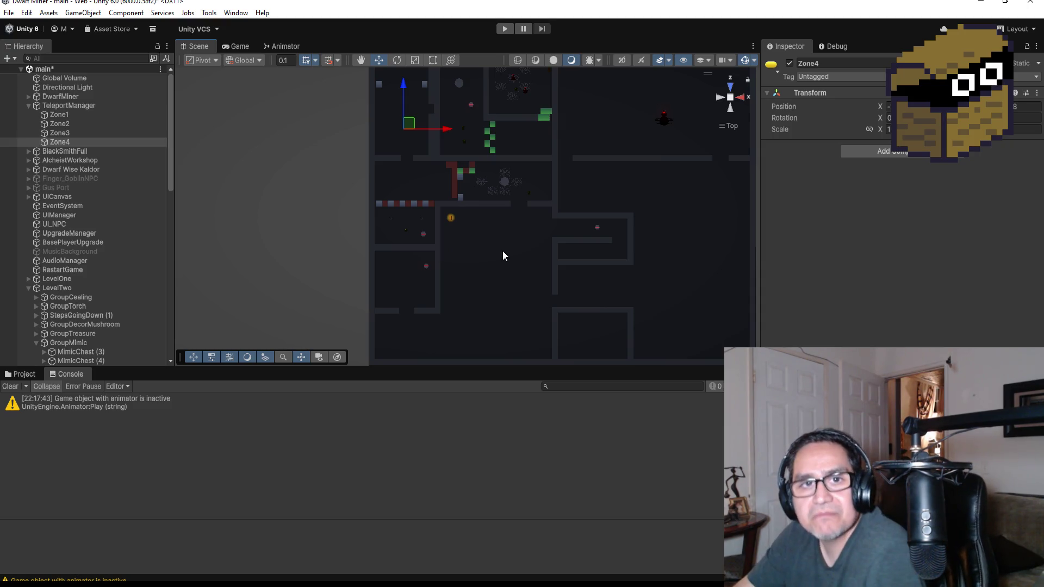
scroll(513, 242, up, 3)
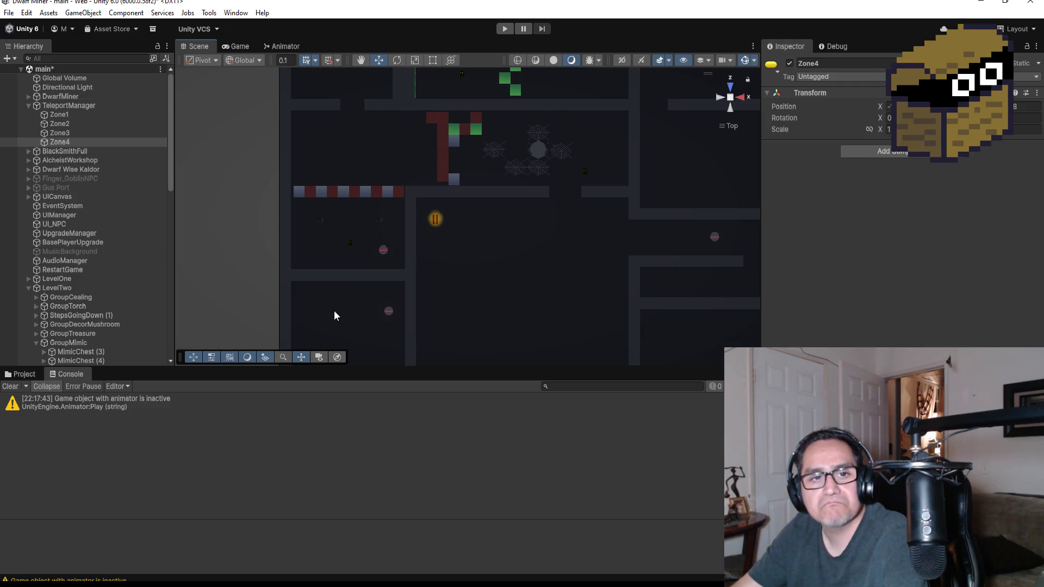
scroll(436, 232, up, 5)
scroll(109, 315, down, 5)
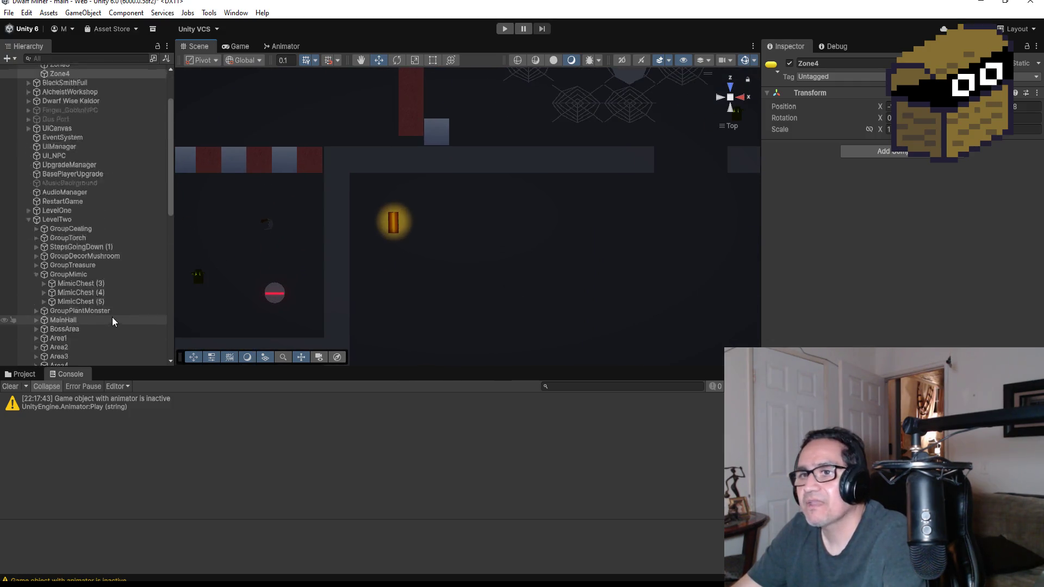
scroll(87, 315, down, 10)
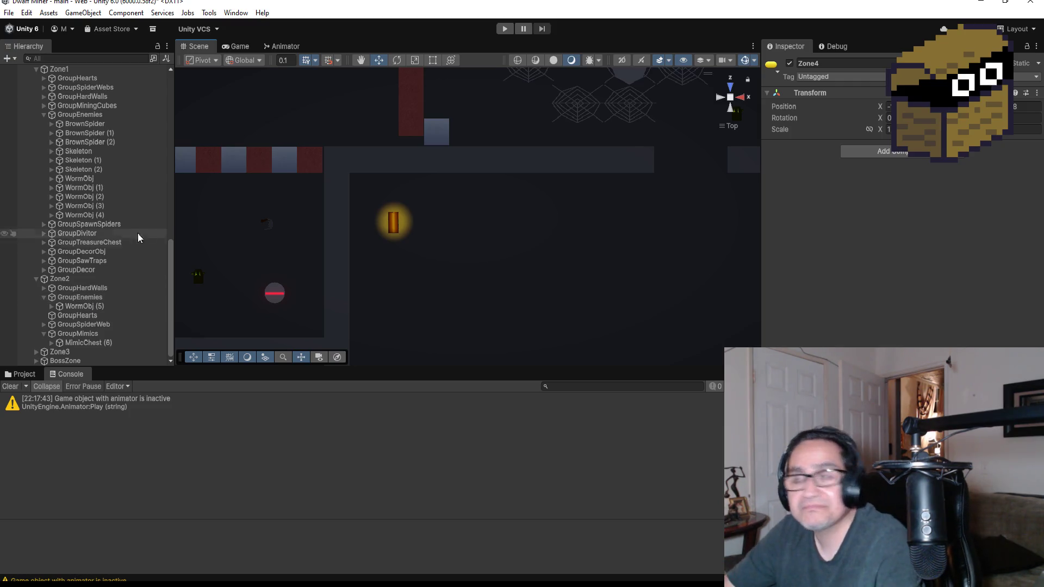
scroll(493, 240, down, 1)
scroll(493, 238, down, 1)
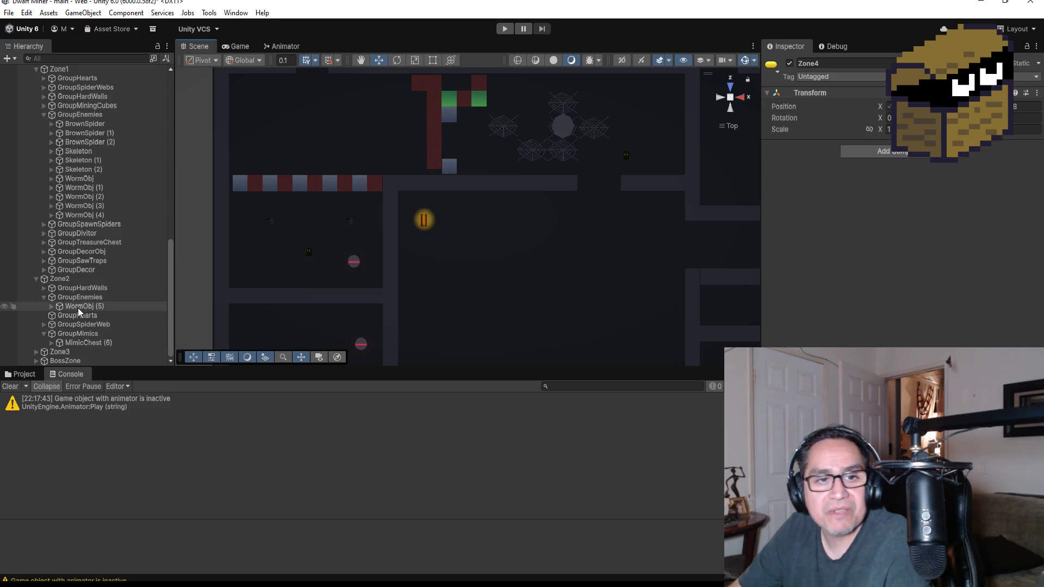
Collapse Zone2's GroupEnemies and GroupMimics, then browse its GroupSpiderWeb and GroupHearts.
click(66, 297)
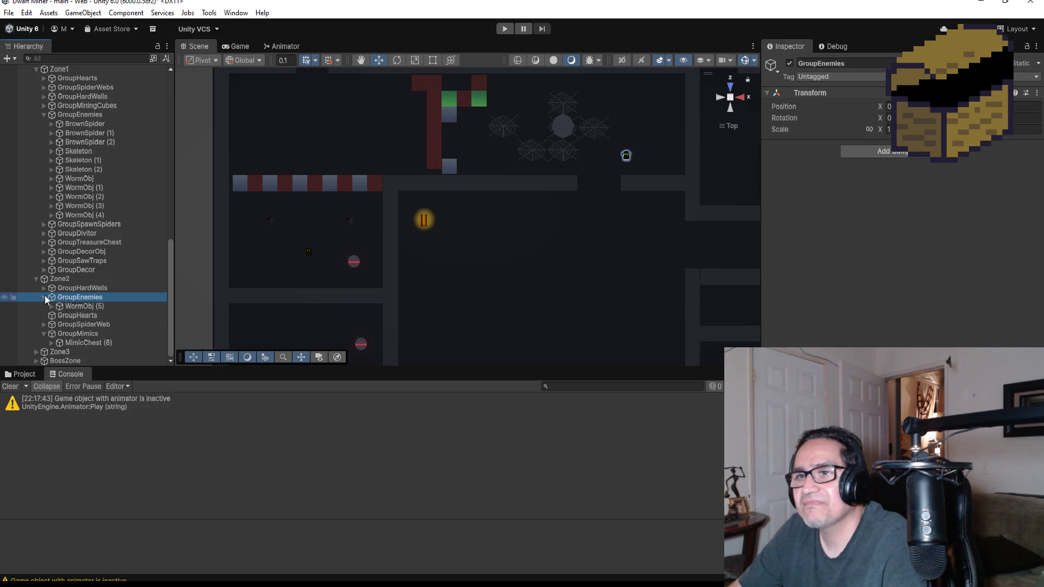
click(44, 297)
click(72, 335)
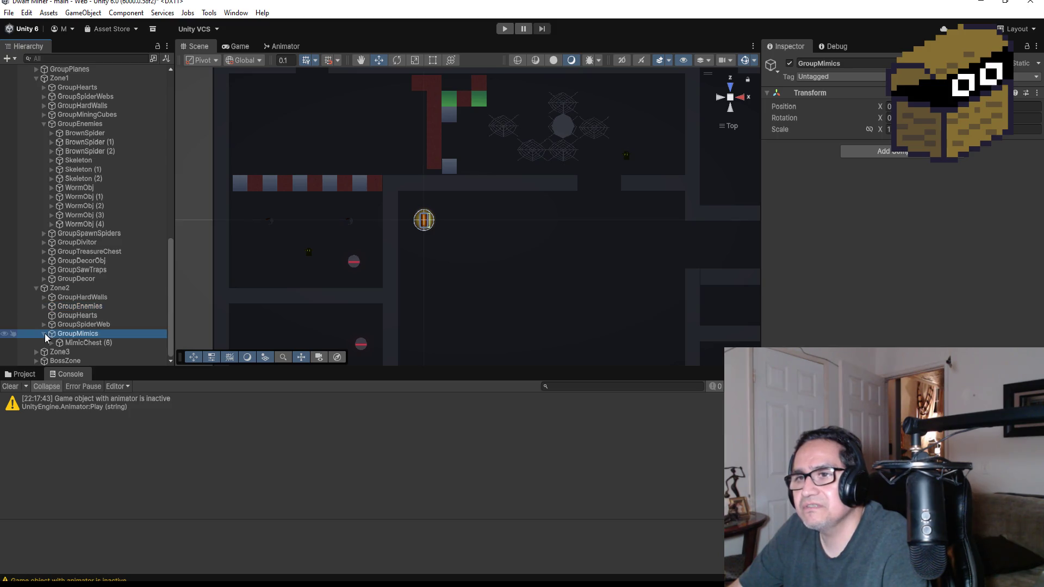
click(44, 334)
click(82, 334)
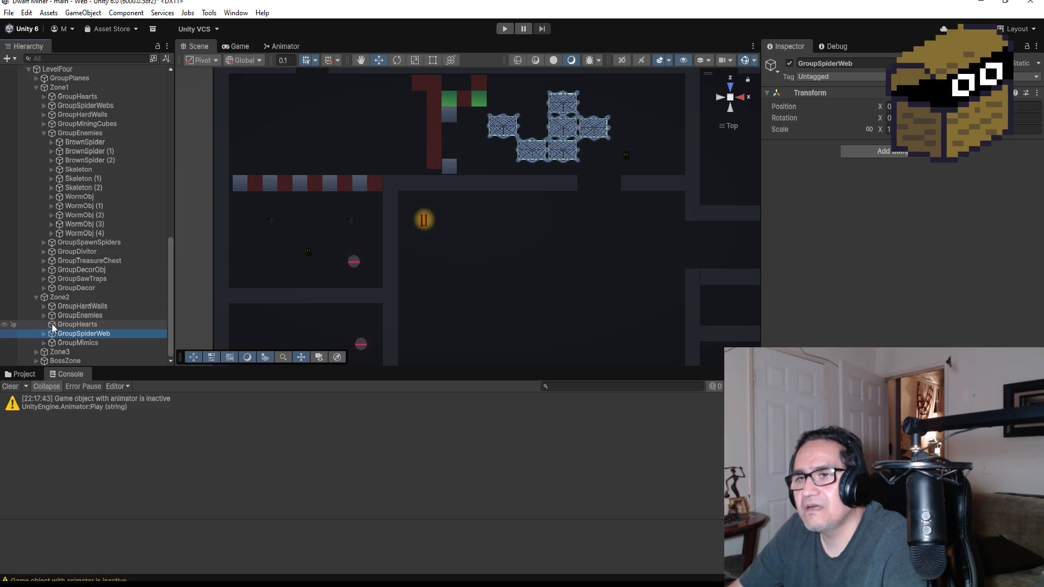
click(65, 325)
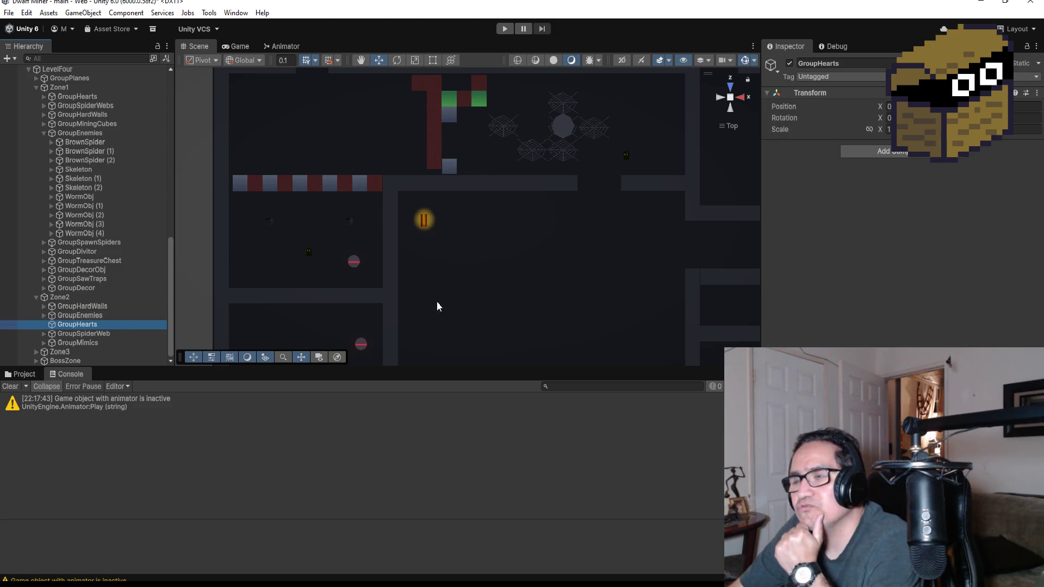
Expand GroupMimics and MimicChest (6), and parent Spot Light (1) under MimicChestObj.
click(44, 343)
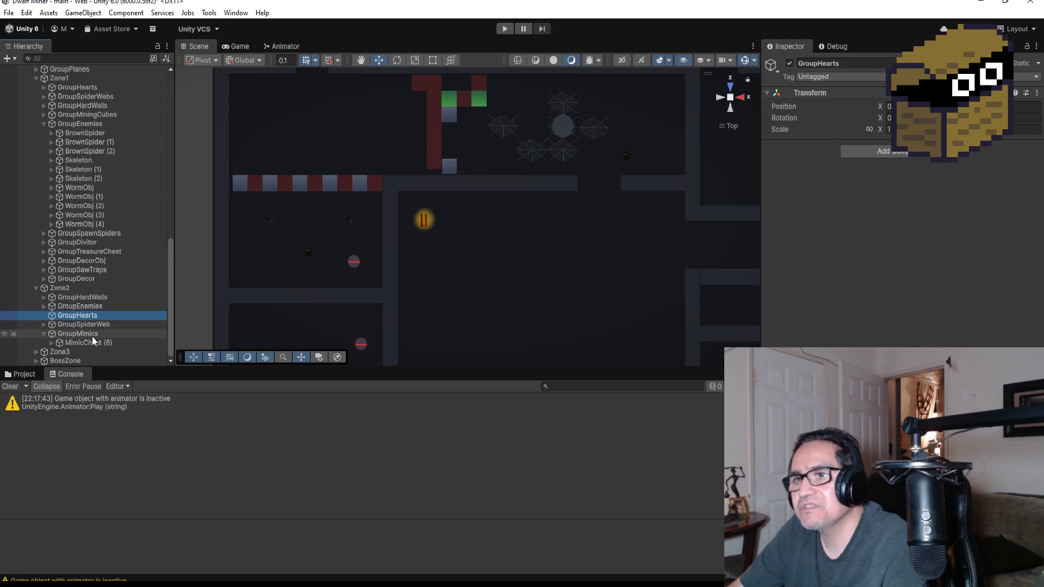
click(51, 342)
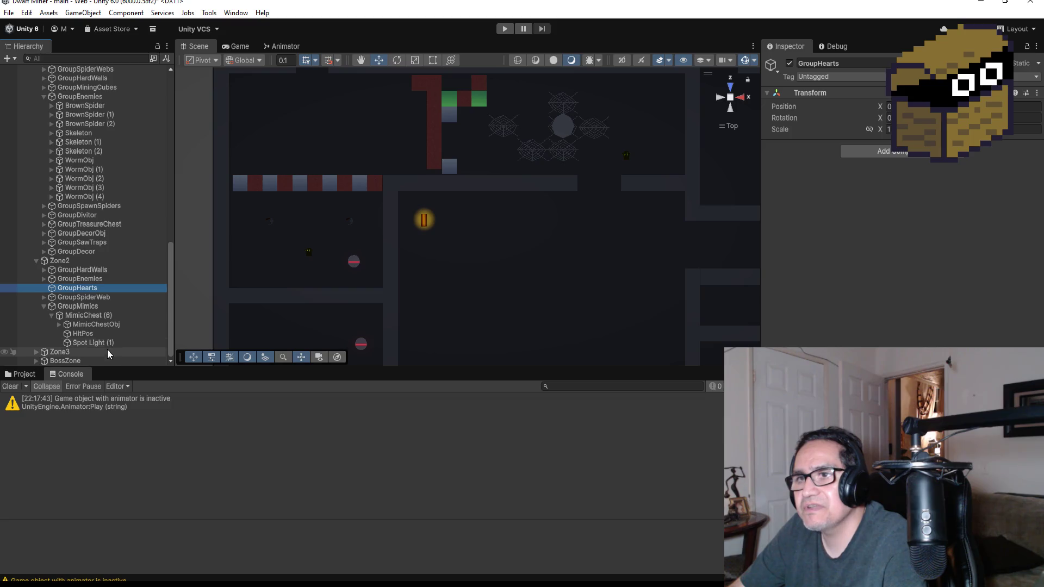
drag(104, 343, 105, 326)
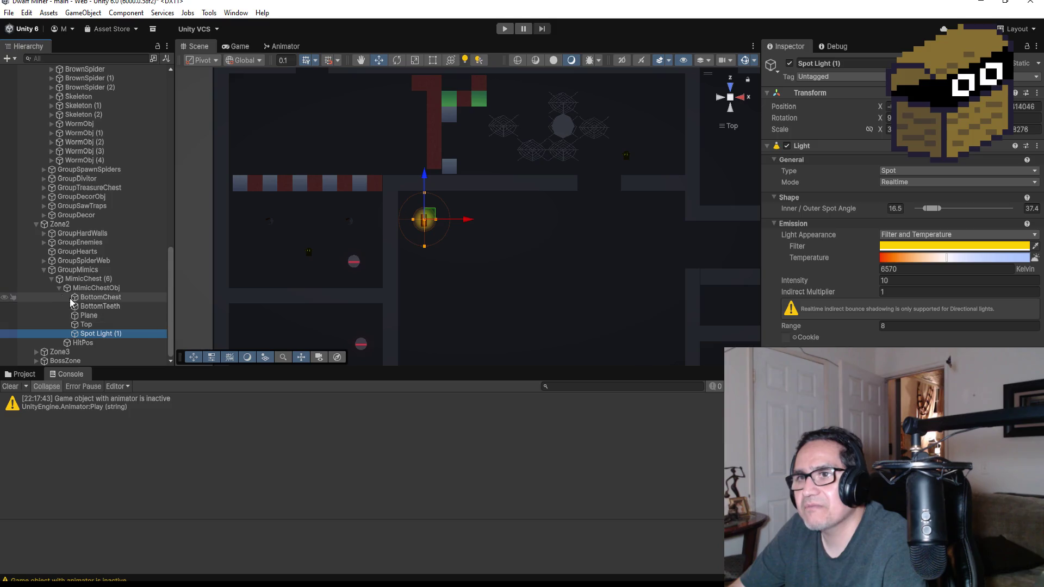
click(60, 288)
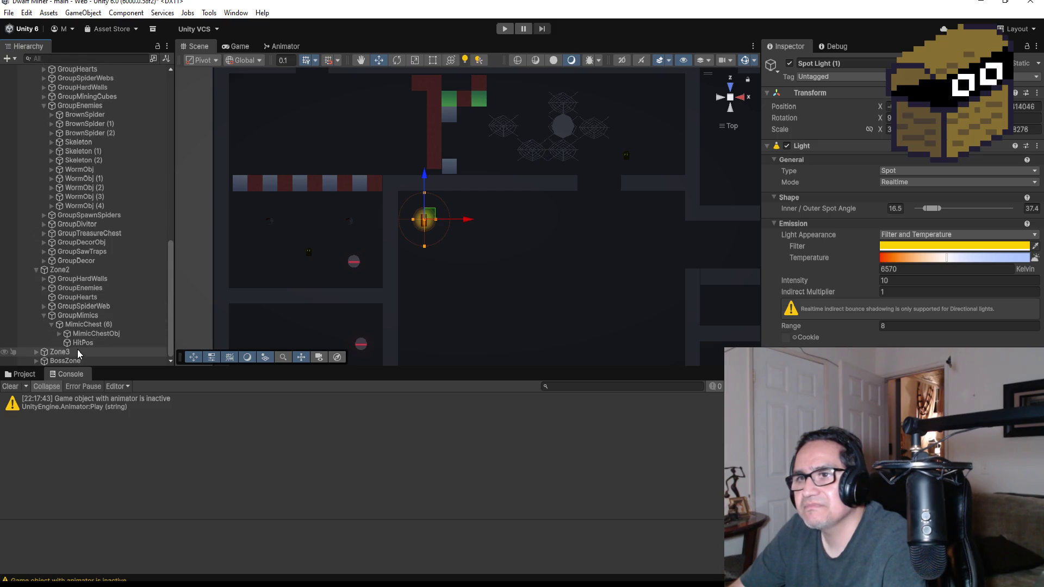
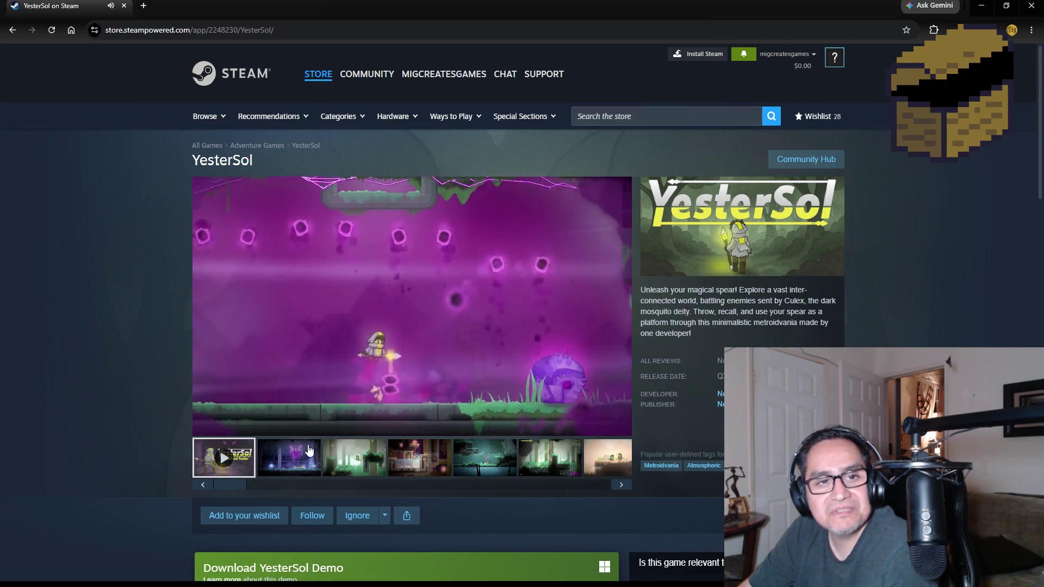
Turn up the YesterSol trailer's volume.
mouse_move(333, 435)
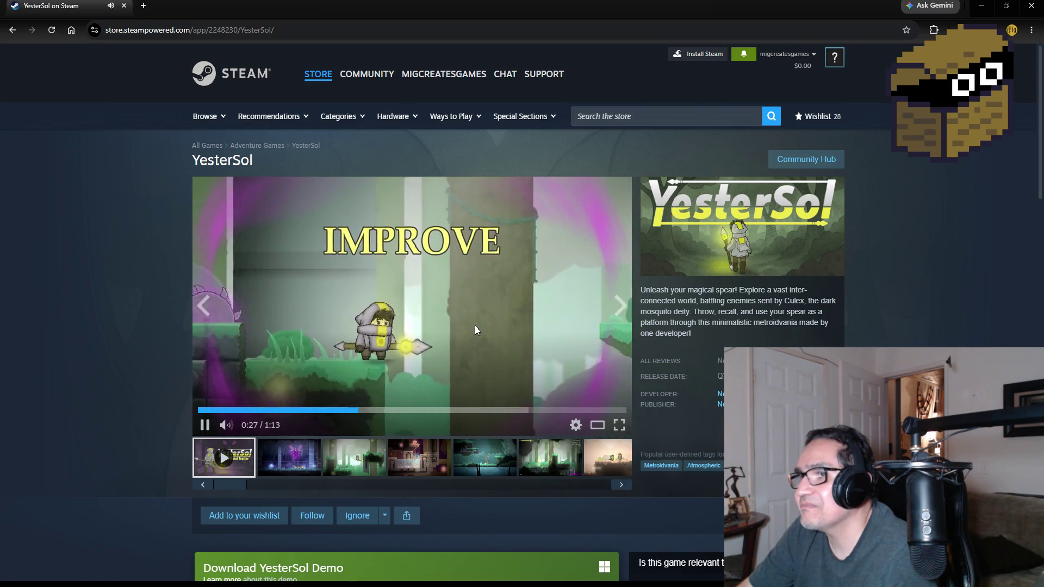
mouse_move(226, 426)
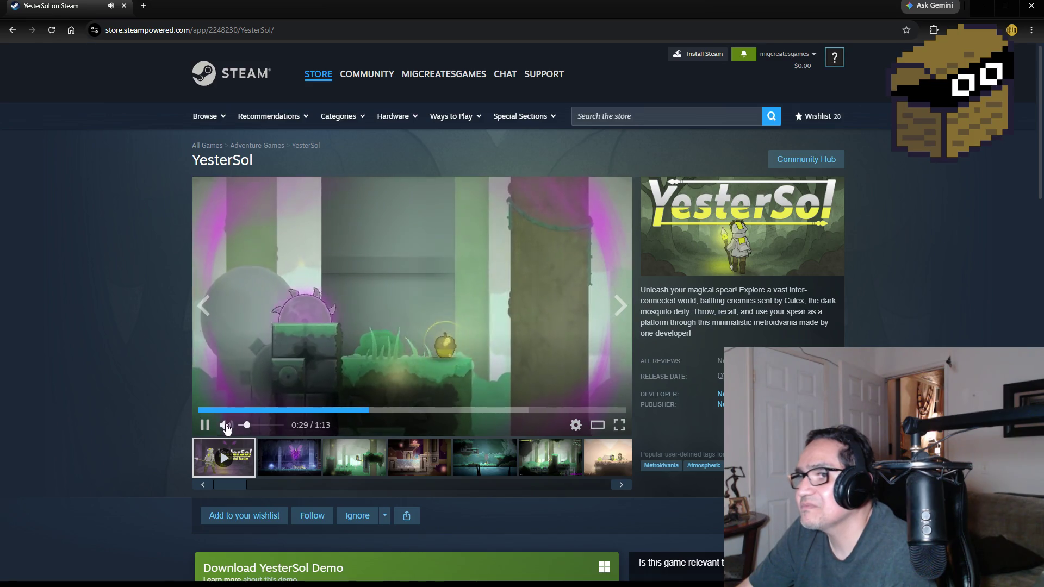
mouse_move(246, 426)
mouse_down()
mouse_move(275, 427)
mouse_move(245, 430)
mouse_up()
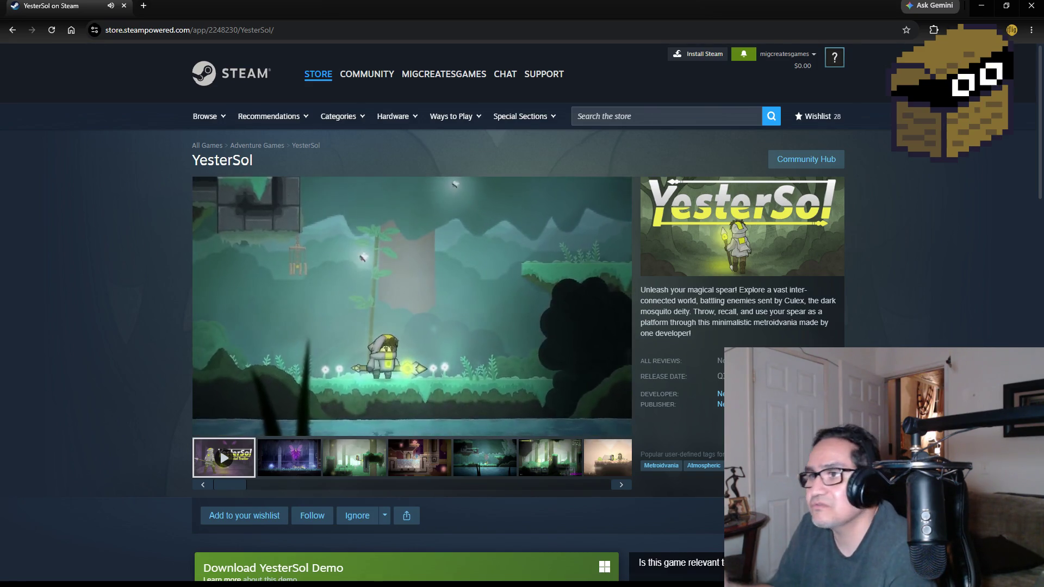
Rewind the trailer to the 0:37 gameplay scene and play it full screen.
mouse_move(421, 388)
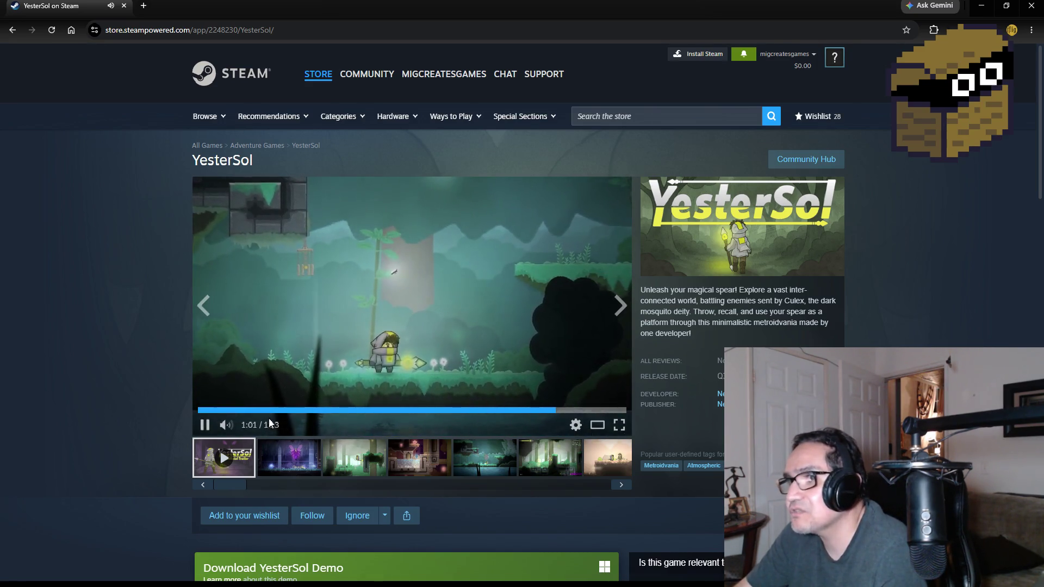
click(205, 425)
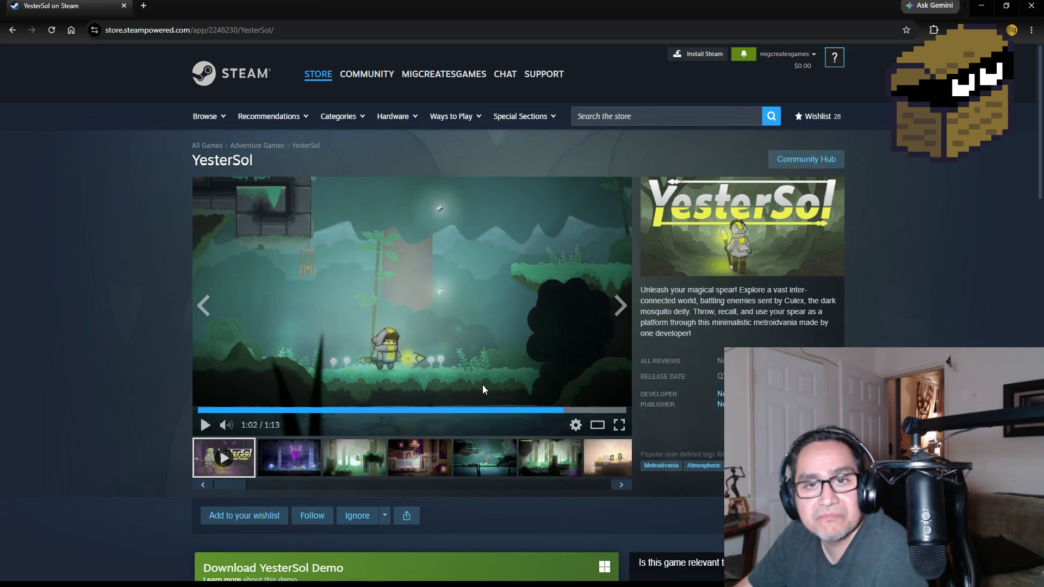
click(416, 351)
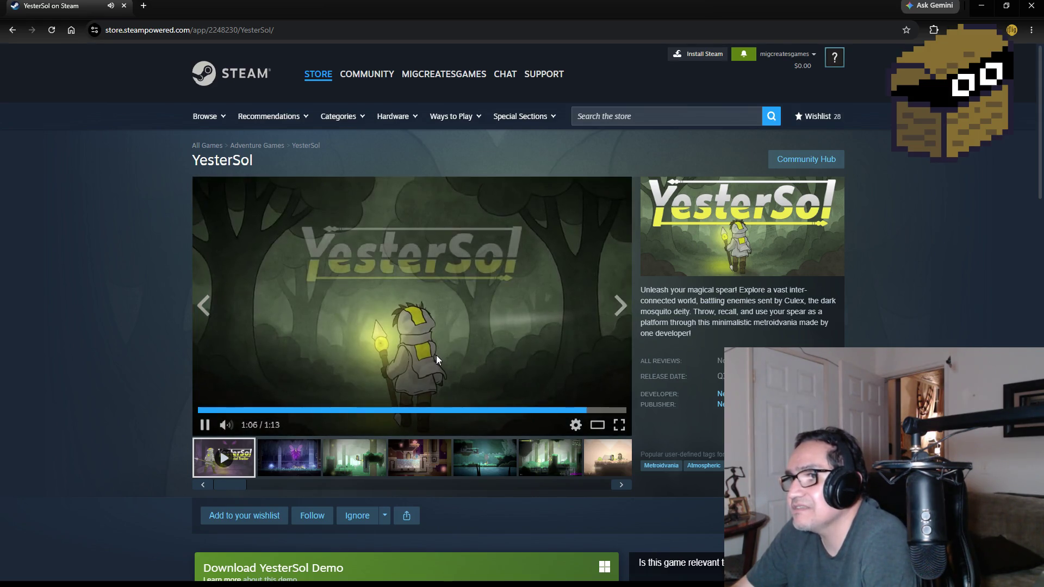
click(431, 368)
click(416, 409)
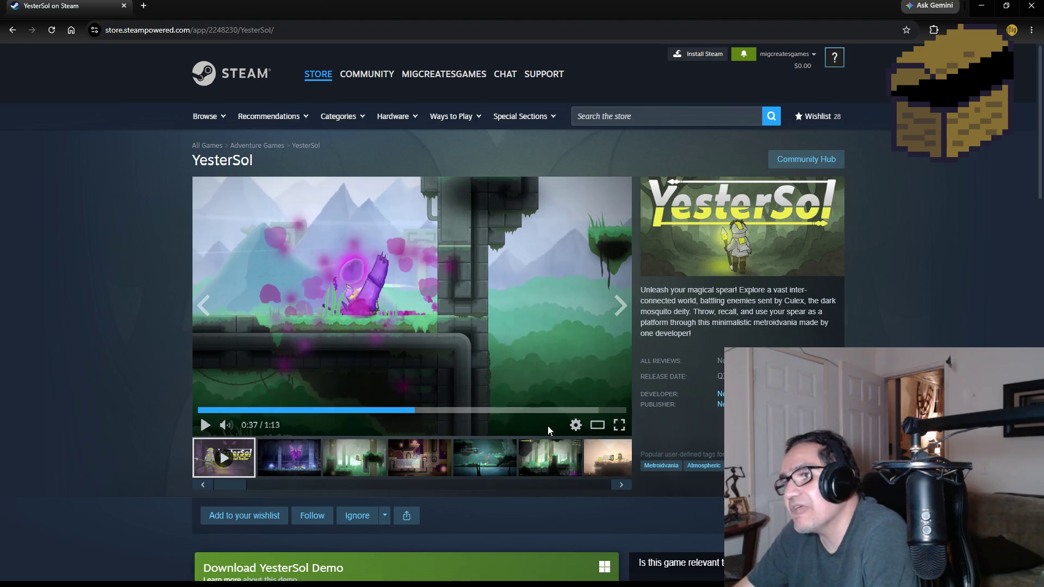
click(620, 425)
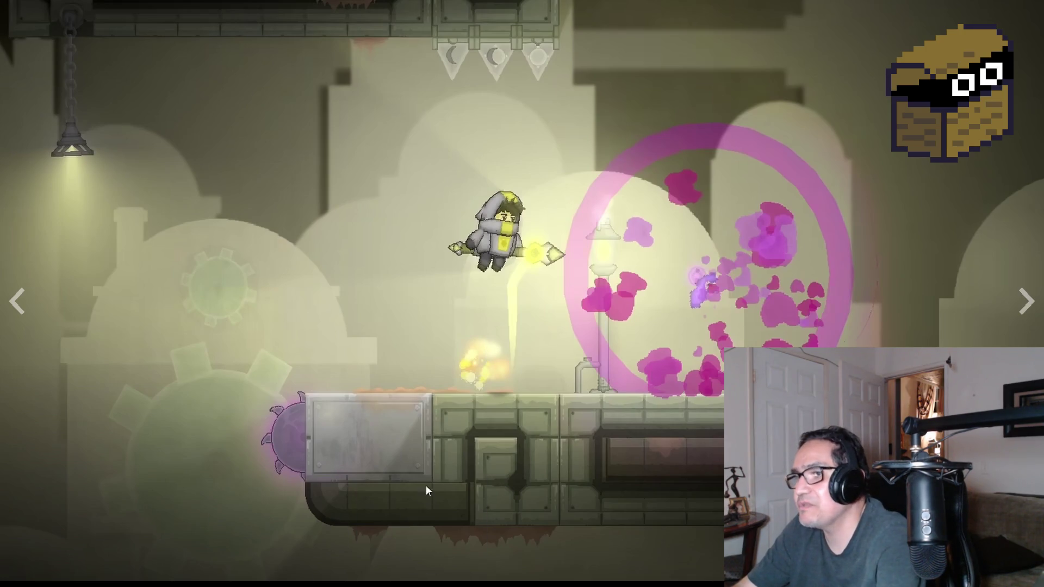
Exit full-screen playback back to the YesterSol store page with its embedded trailer.
key(Escape)
In Unity, select the DwarfMiner object and expand it to show its children.
key(alt+Tab)
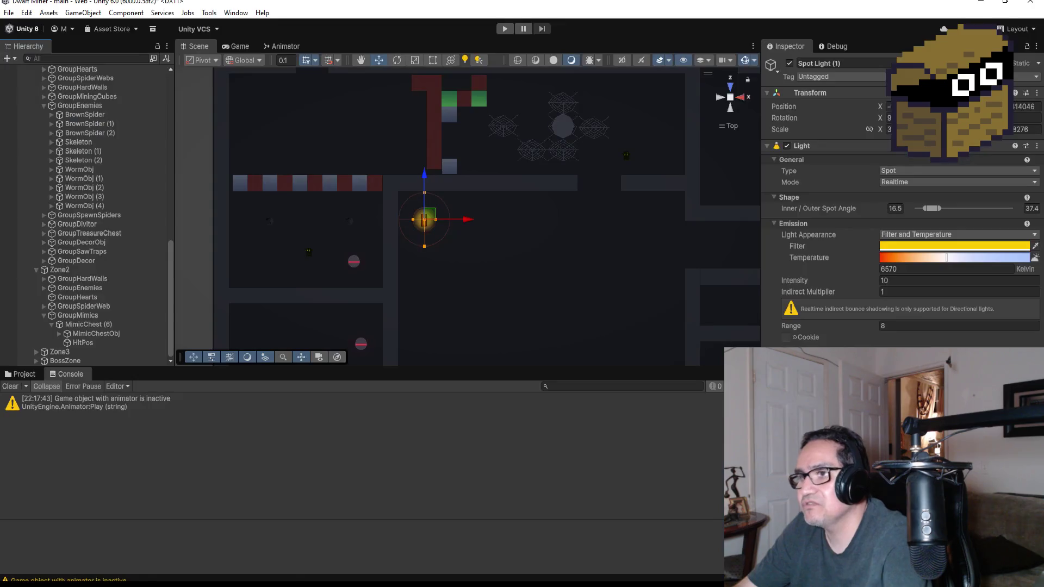
scroll(109, 172, up, 15)
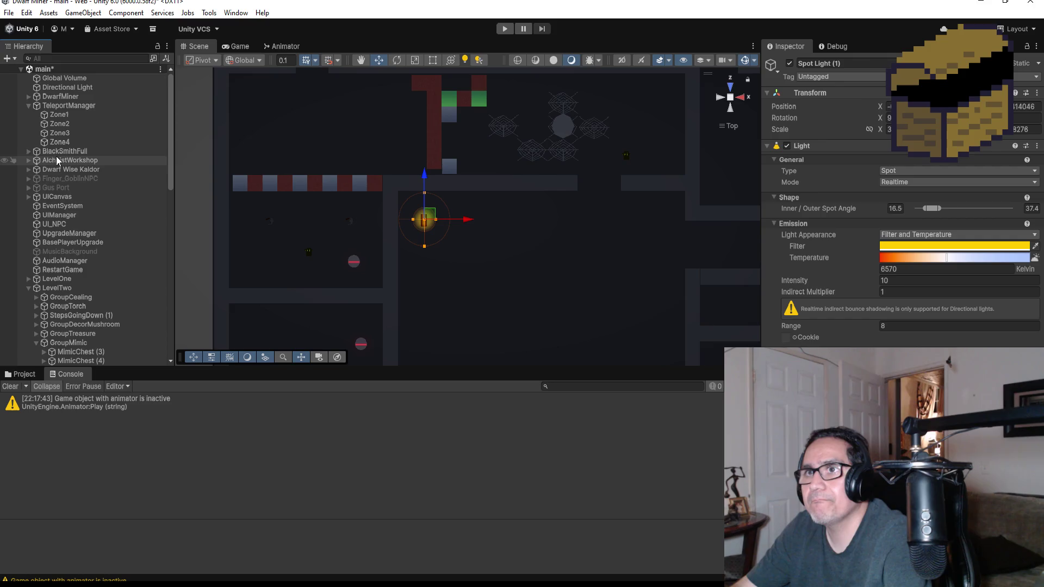
click(43, 97)
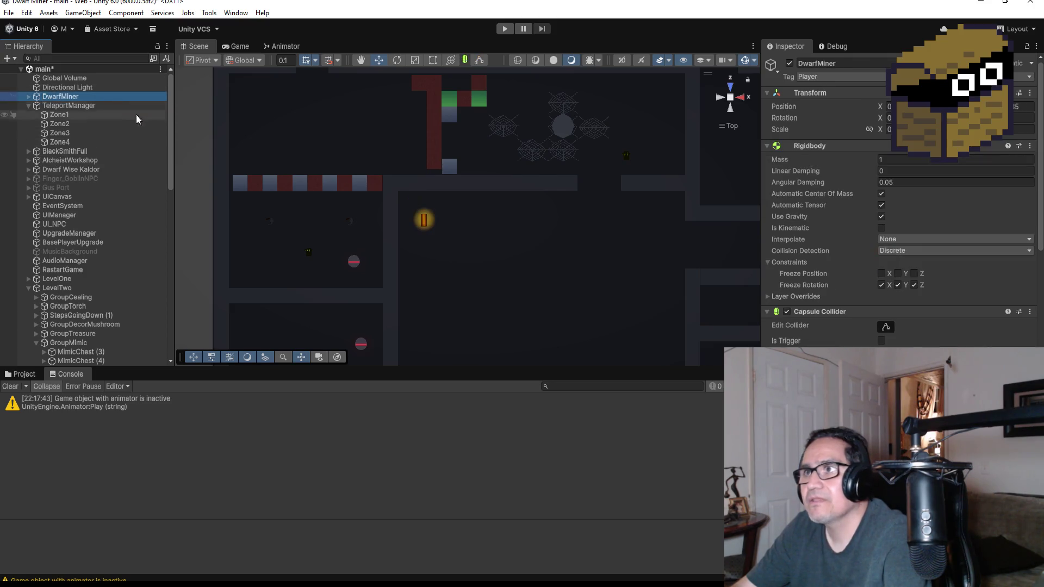
click(30, 95)
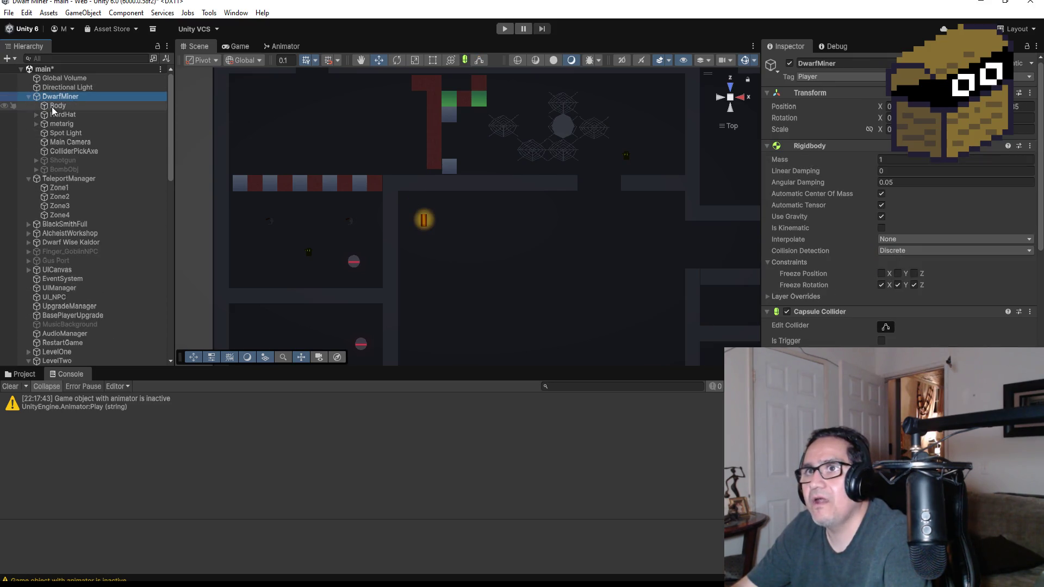
click(54, 108)
click(55, 97)
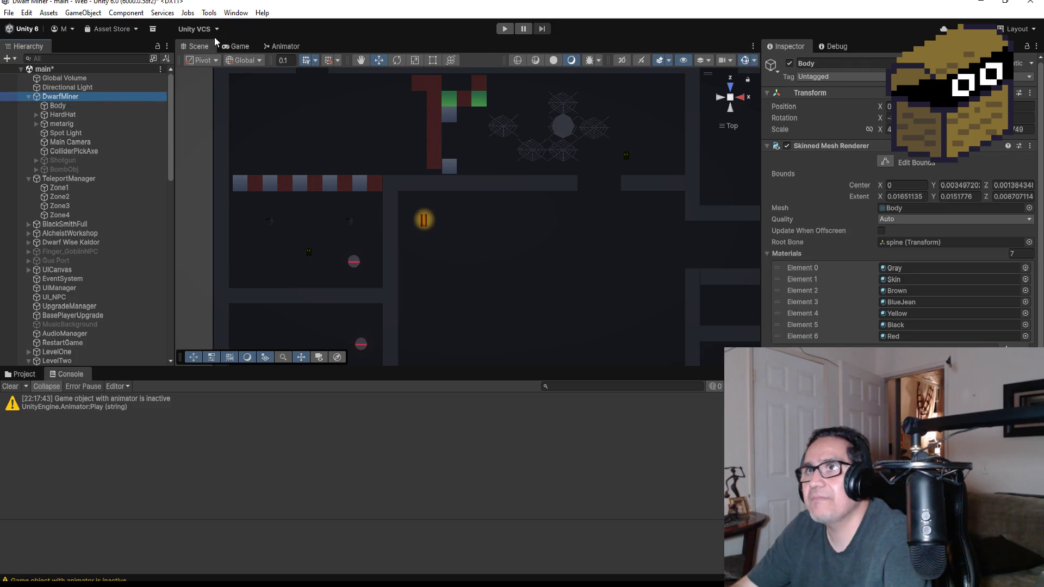
Check DwarfMiner's animation clips, keeping PlayerRun, view its Animator states, then return to Scene view.
click(236, 12)
mouse_move(260, 237)
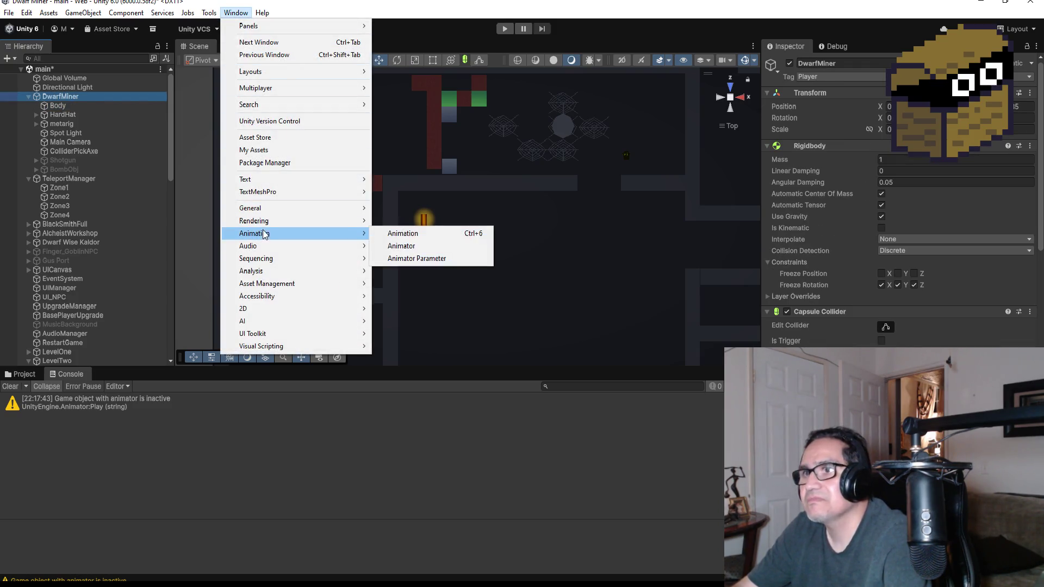
click(399, 234)
click(241, 374)
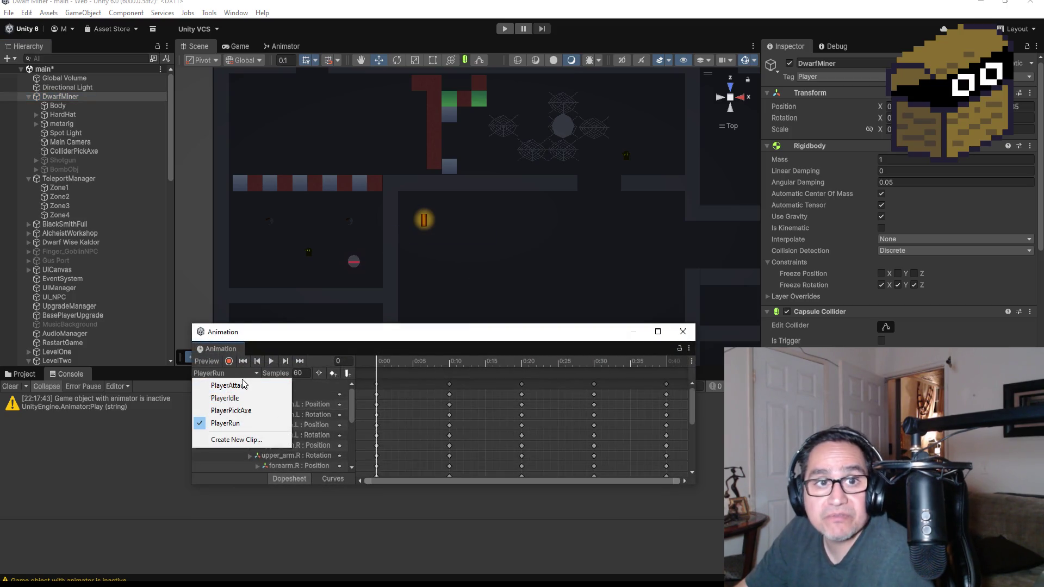
click(259, 541)
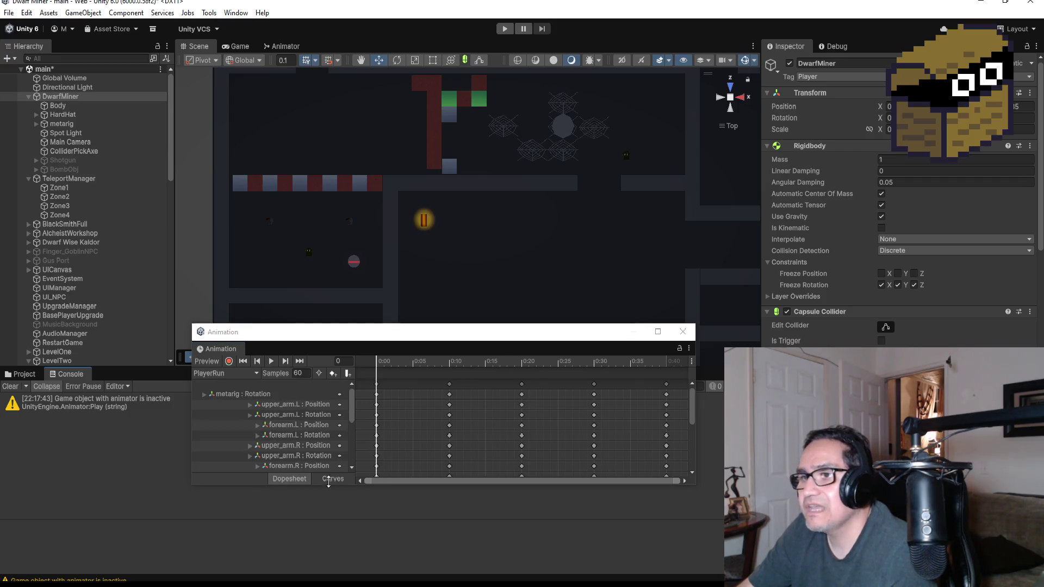
click(683, 332)
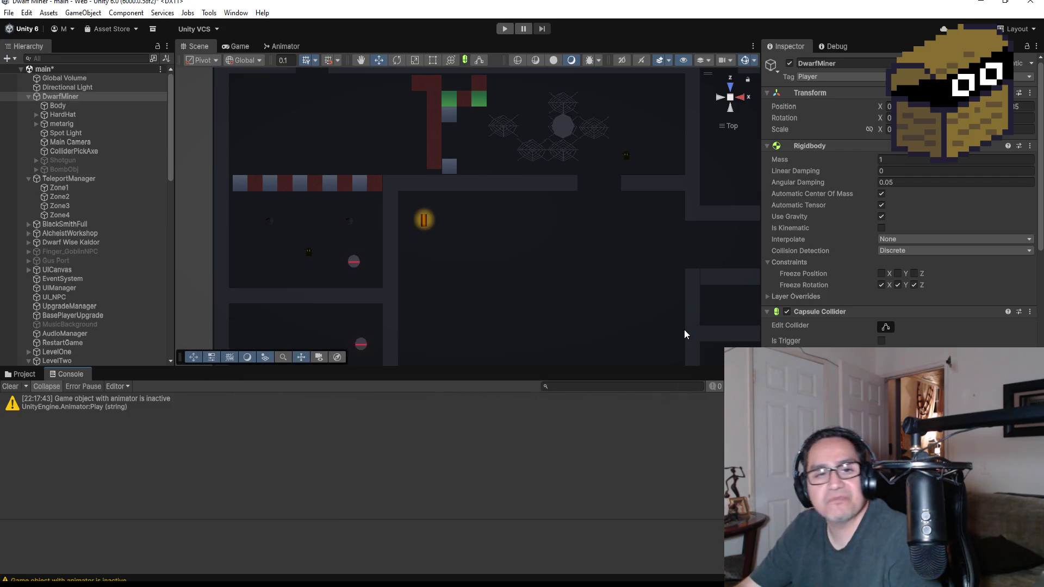
click(283, 45)
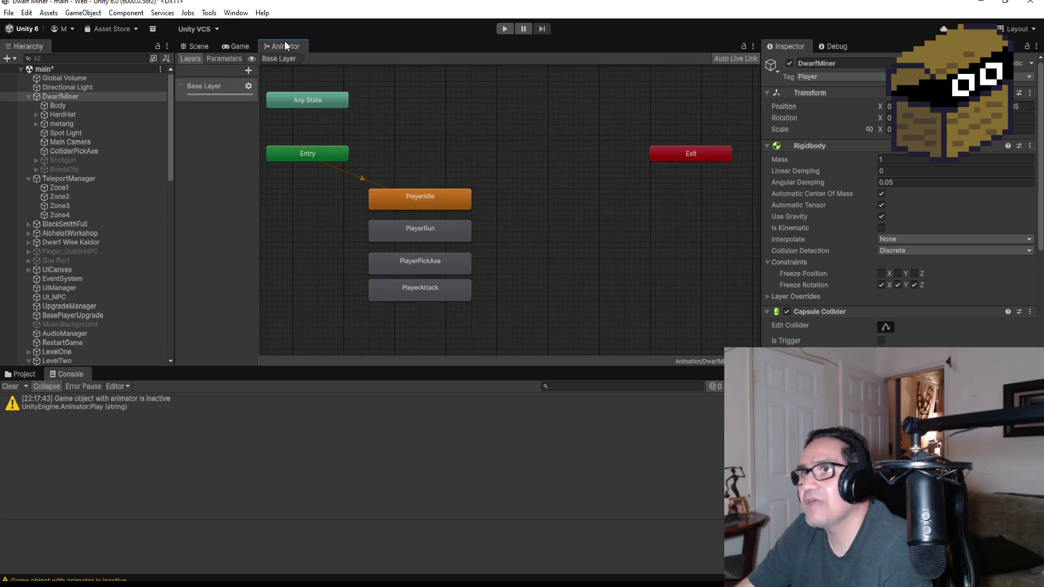
click(202, 46)
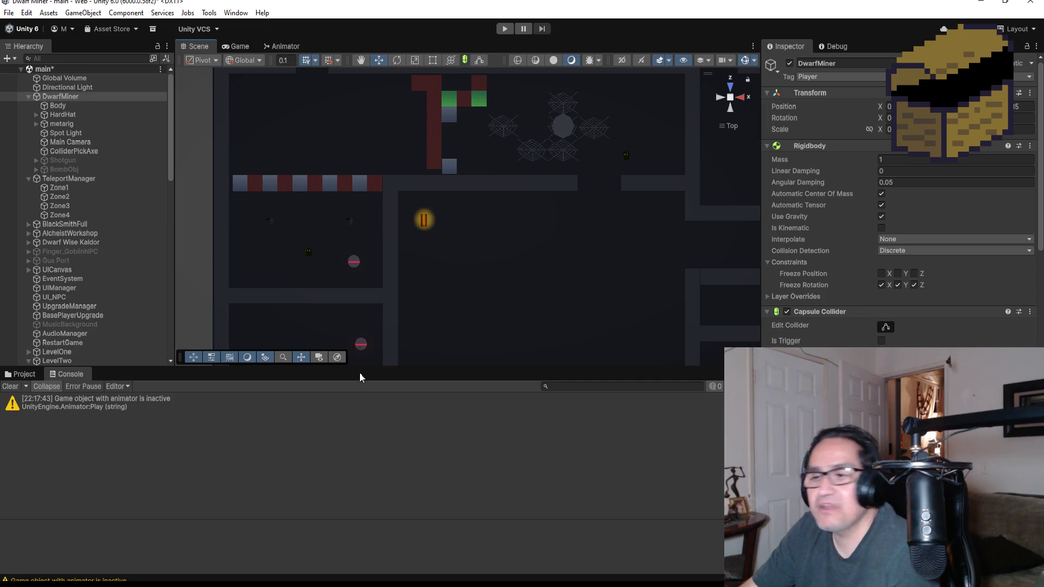
In Visual Studio, scroll through Player.cs to review its fields and Update method.
key(alt+Tab)
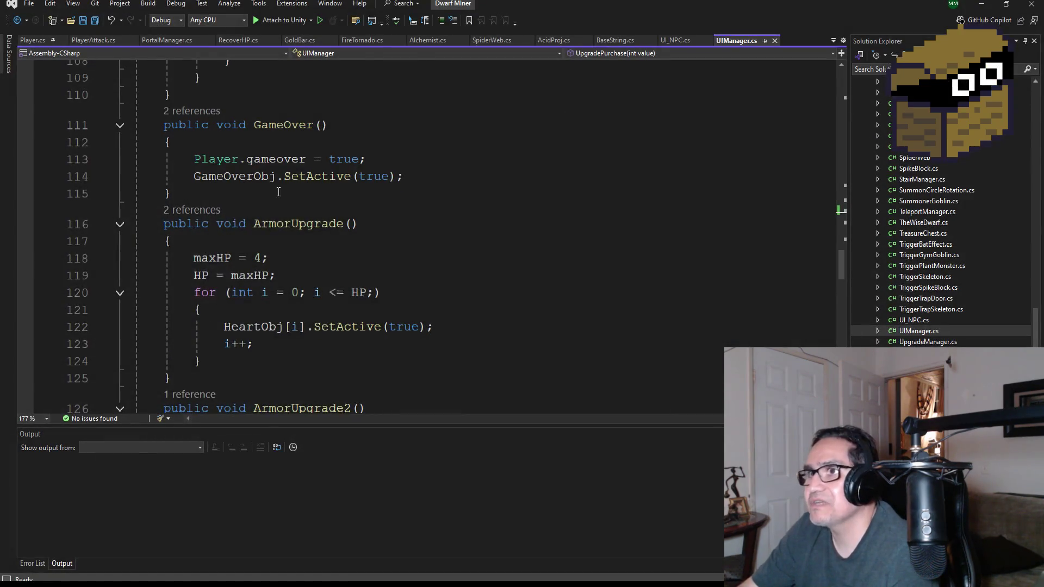
scroll(278, 191, up, 20)
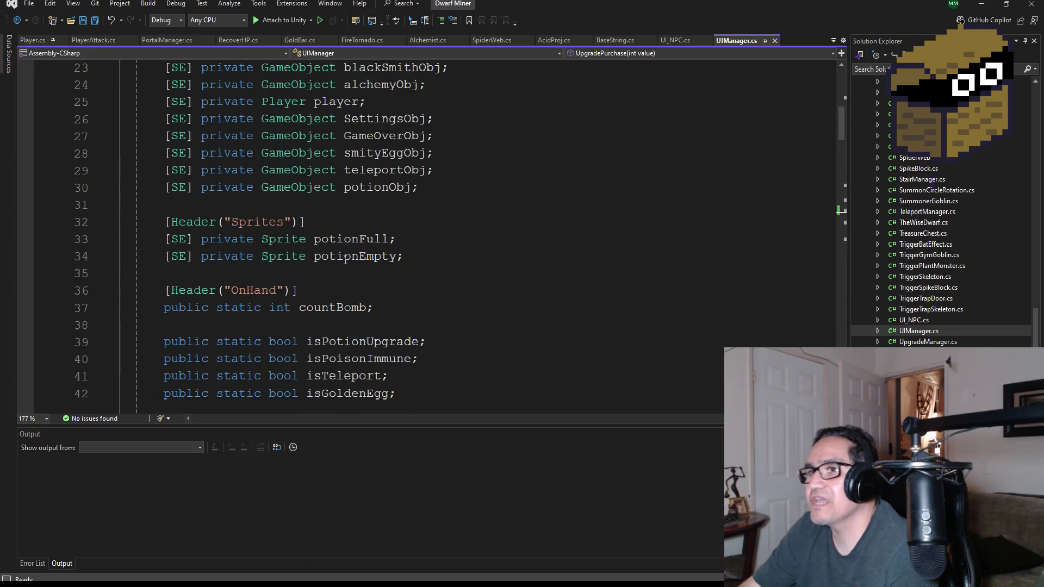
scroll(948, 210, up, 6)
scroll(172, 61, up, 1)
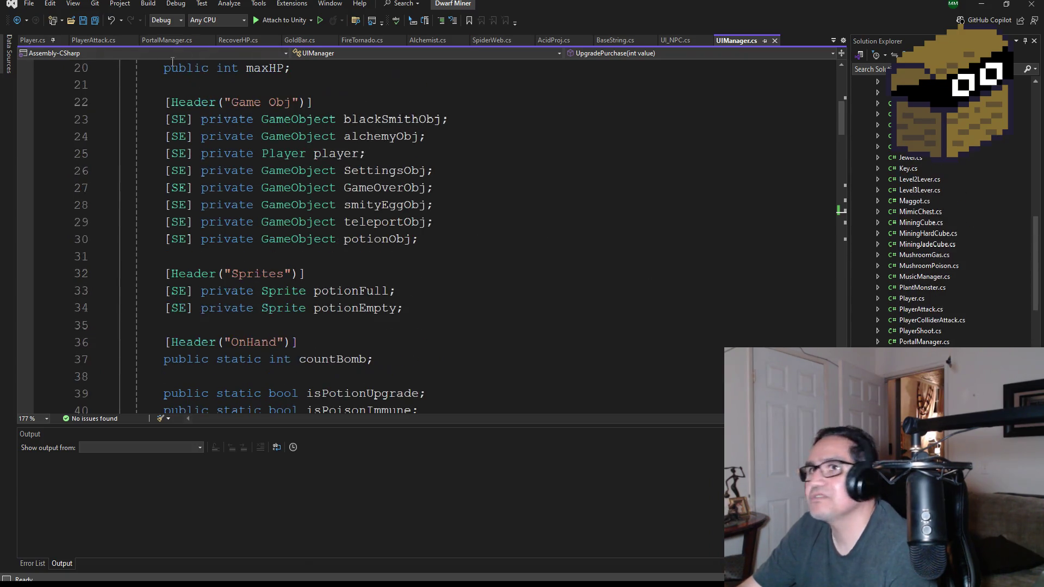
key(ctrl+Tab)
scroll(380, 228, up, 16)
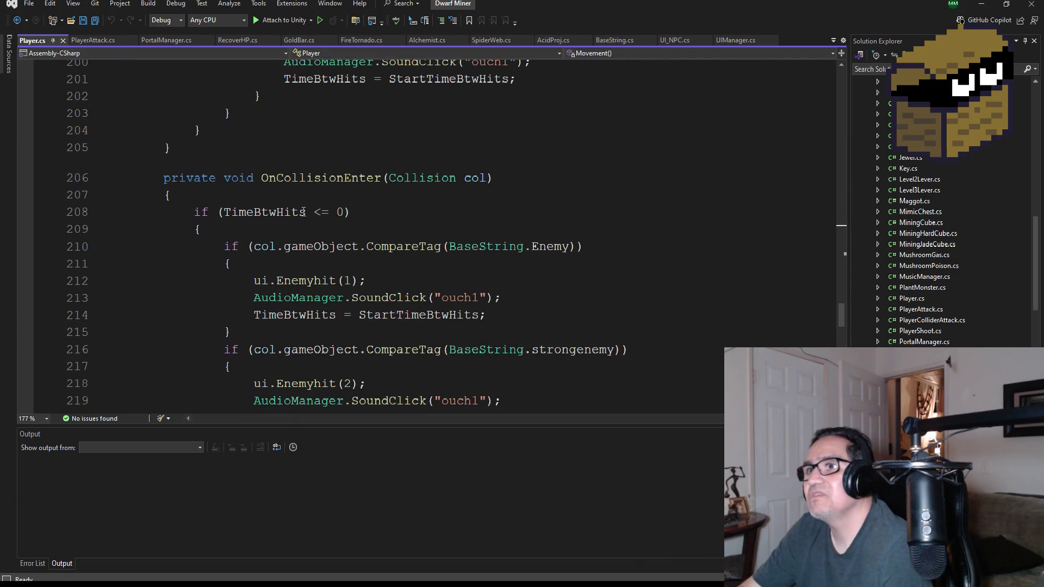
scroll(378, 219, up, 20)
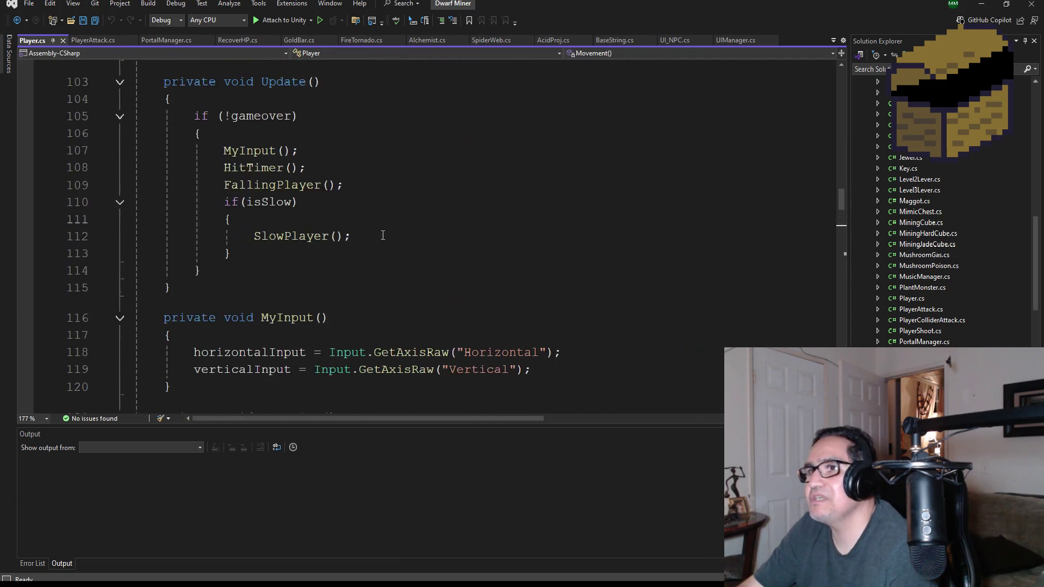
scroll(380, 235, up, 14)
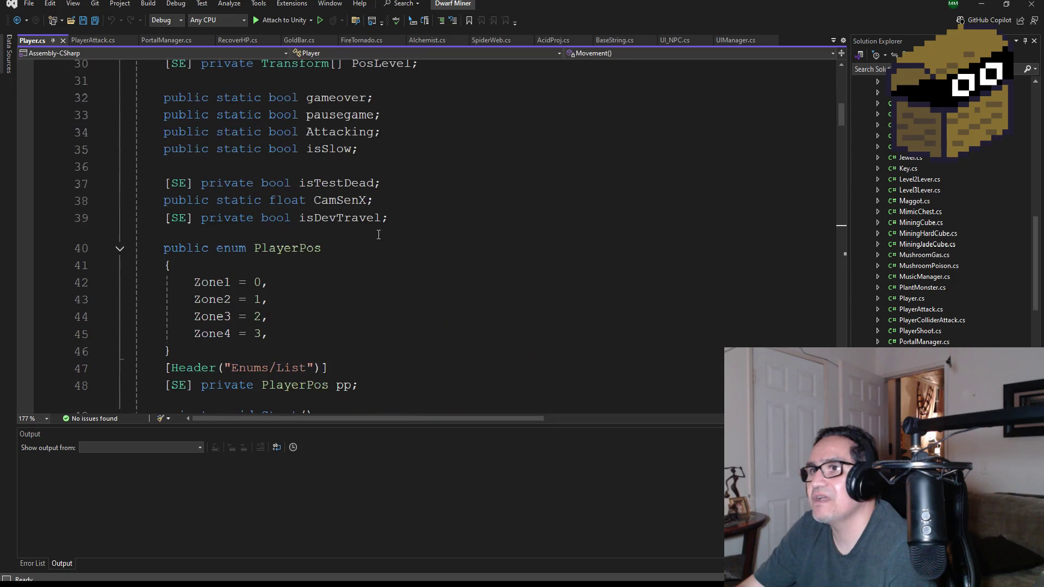
scroll(378, 236, down, 4)
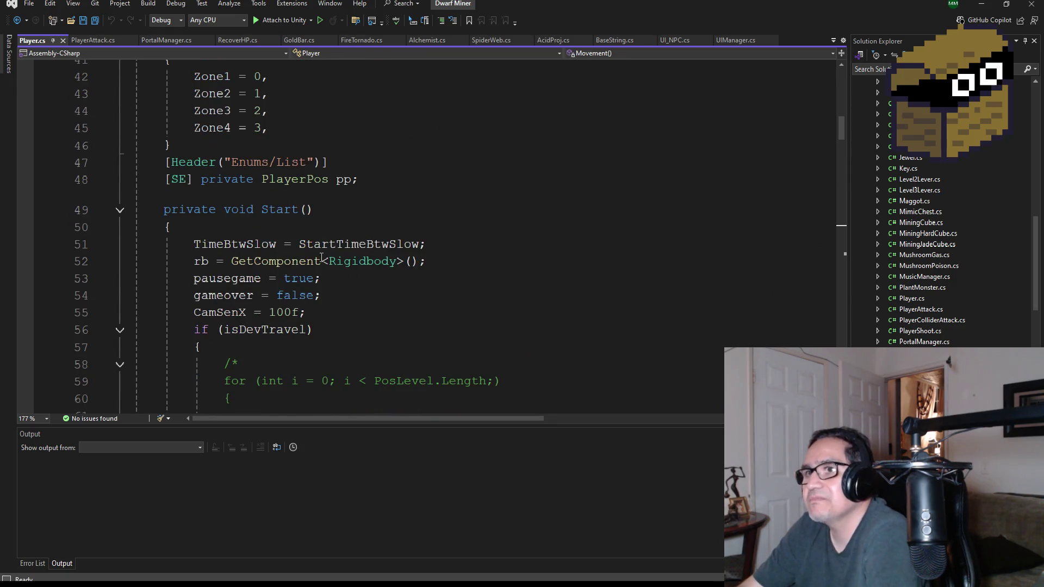
scroll(356, 253, up, 3)
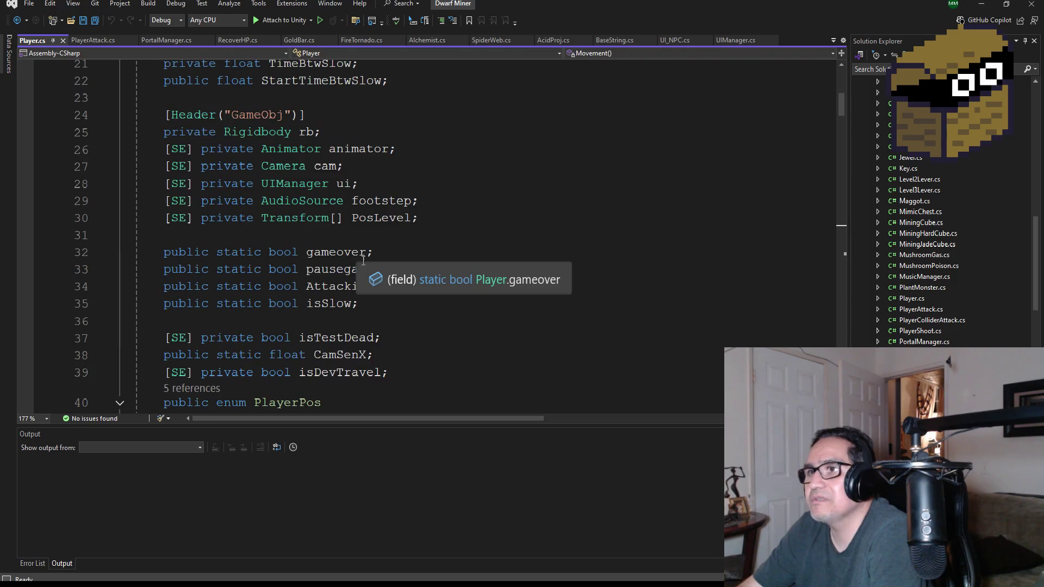
scroll(307, 263, up, 5)
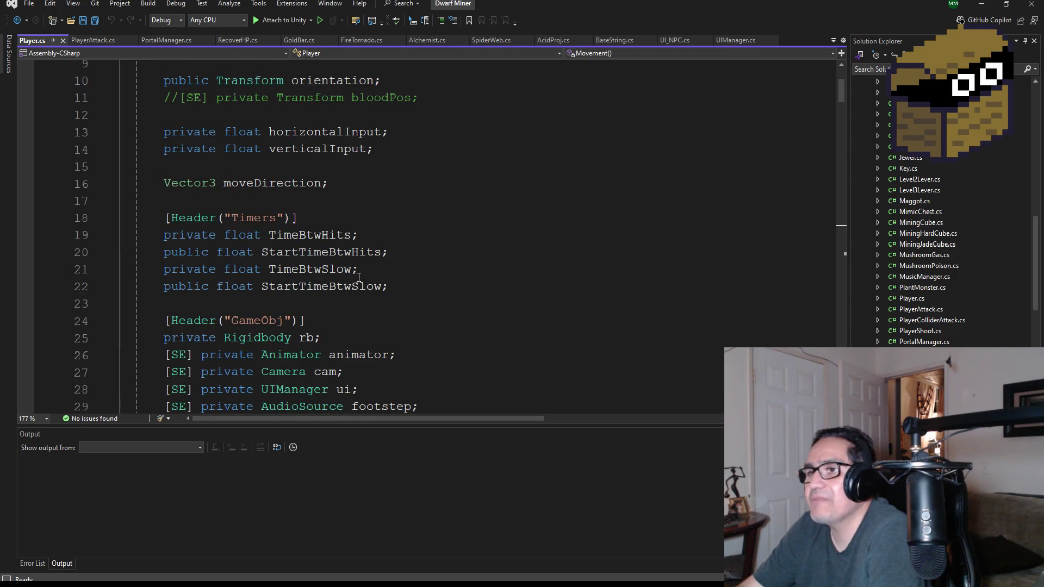
scroll(358, 278, down, 3)
Select the Animator animator field on line 26, then return to the YesterSol Steam page.
double_click(294, 206)
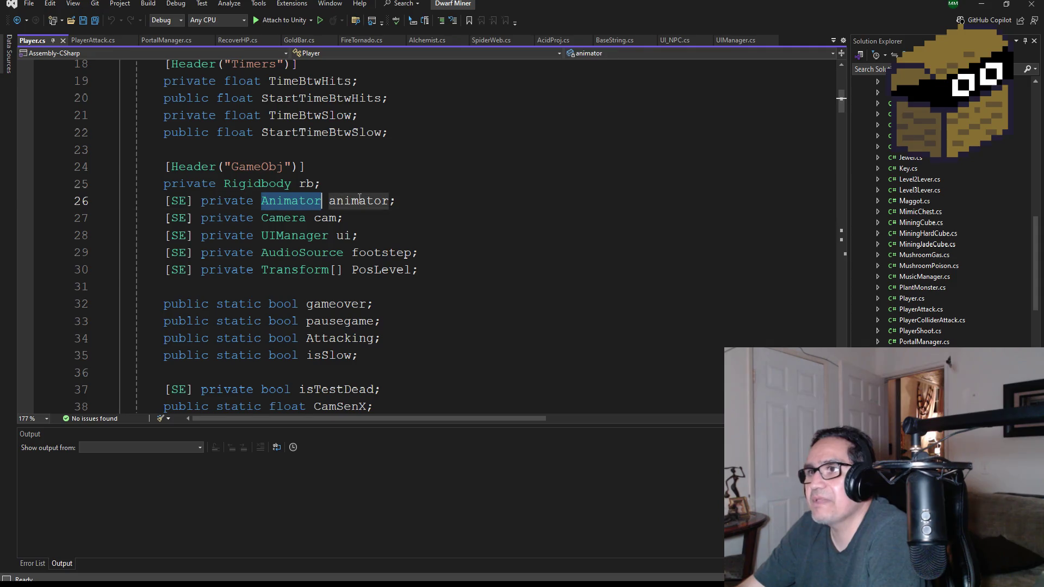
double_click(359, 201)
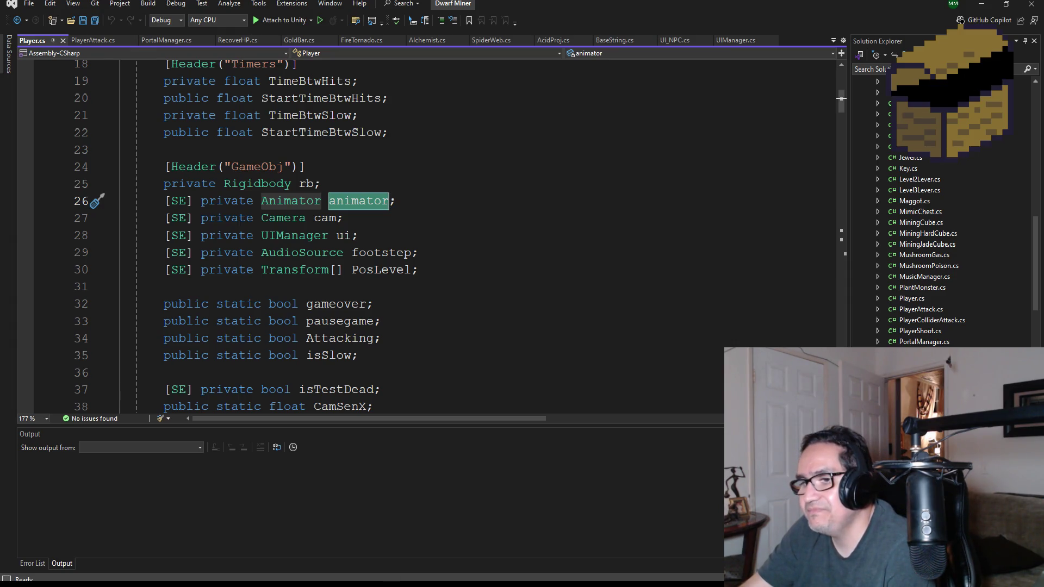
click(175, 584)
click(216, 559)
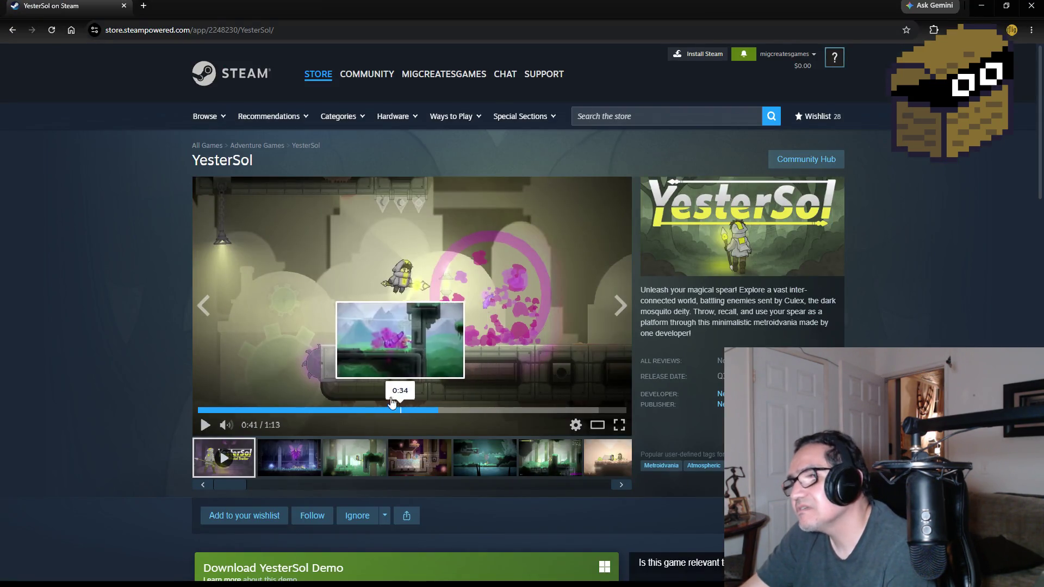
Play the YesterSol trailer, scrubbing from 0:25 through 0:49, and pause near 0:54.
click(377, 359)
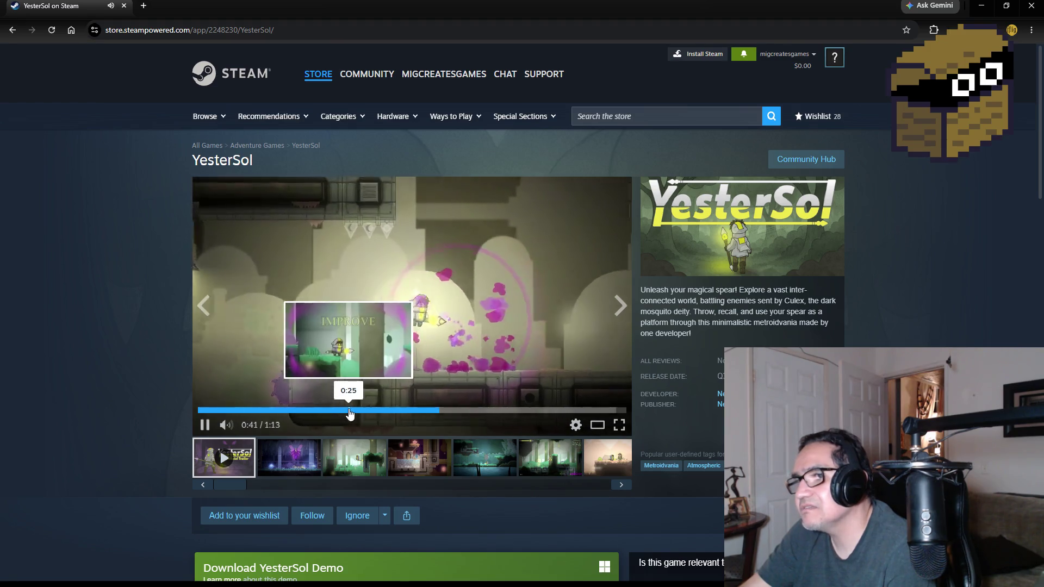
click(346, 412)
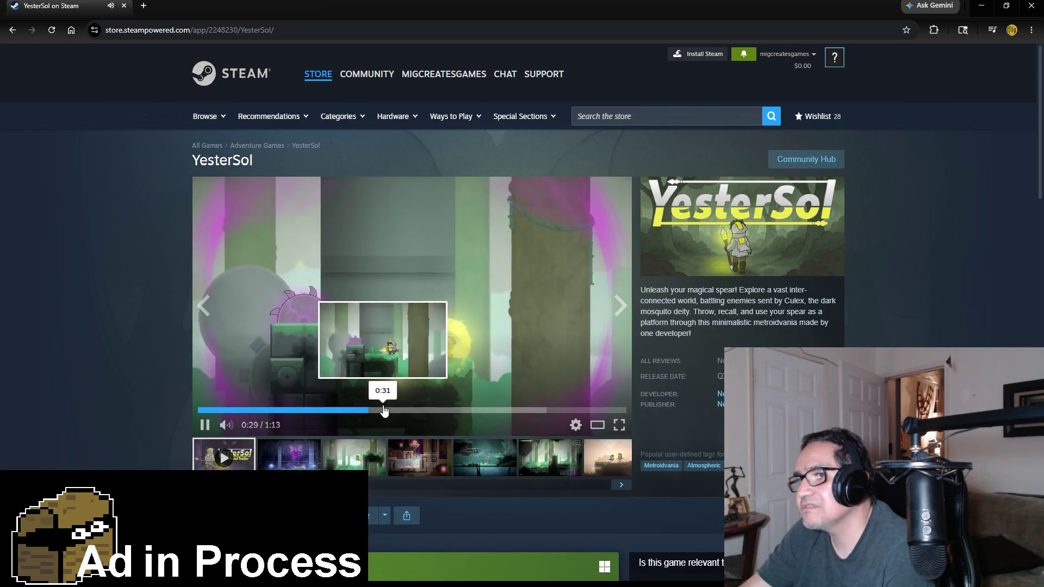
drag(383, 411, 408, 411)
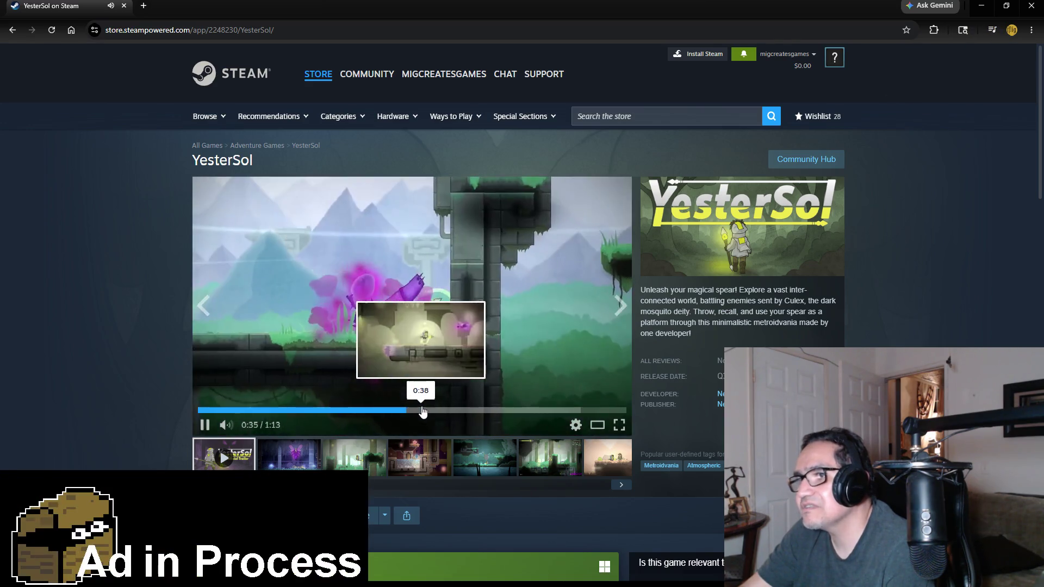
click(448, 412)
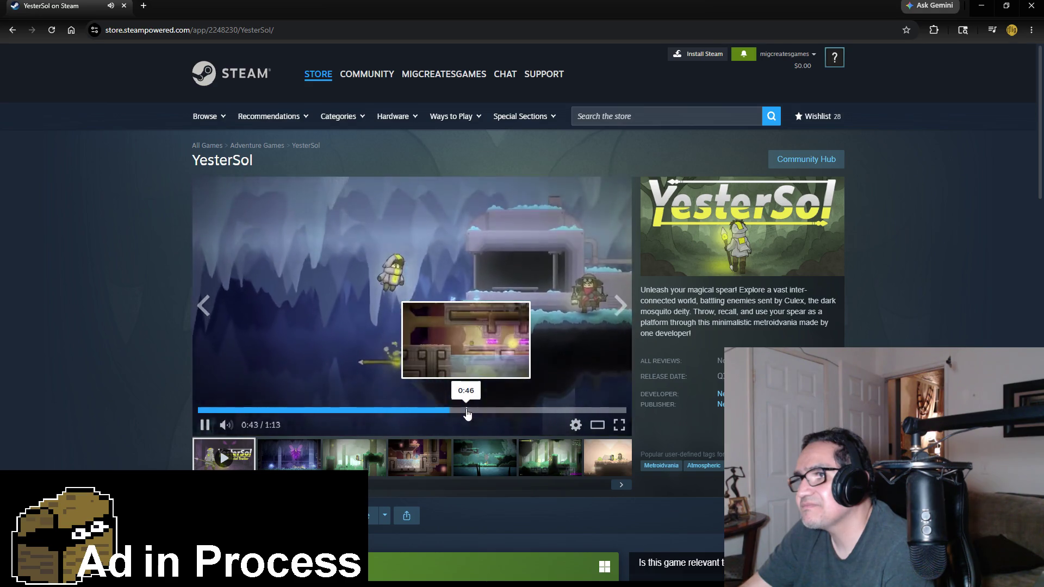
click(479, 412)
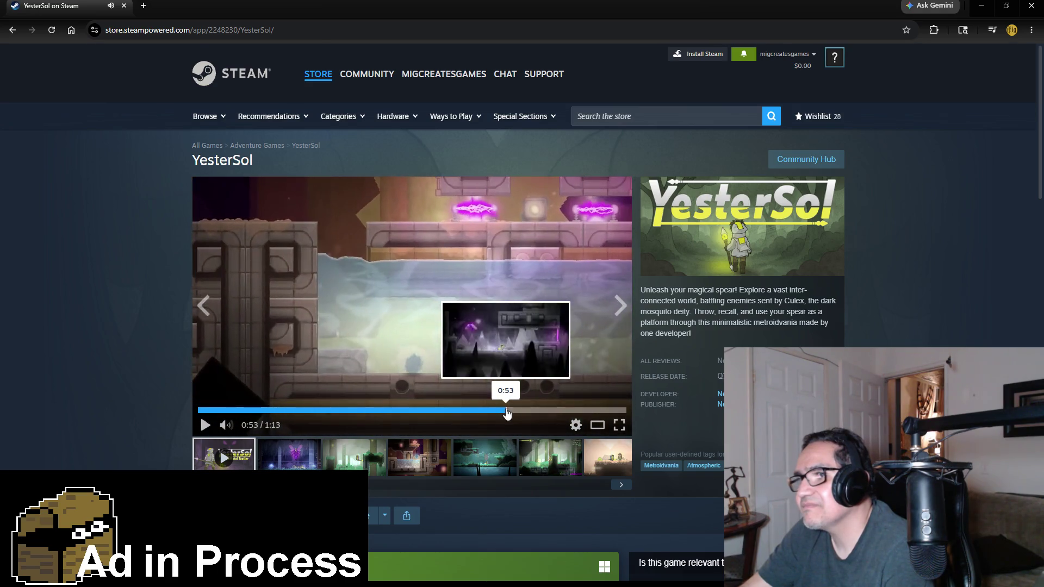
click(399, 420)
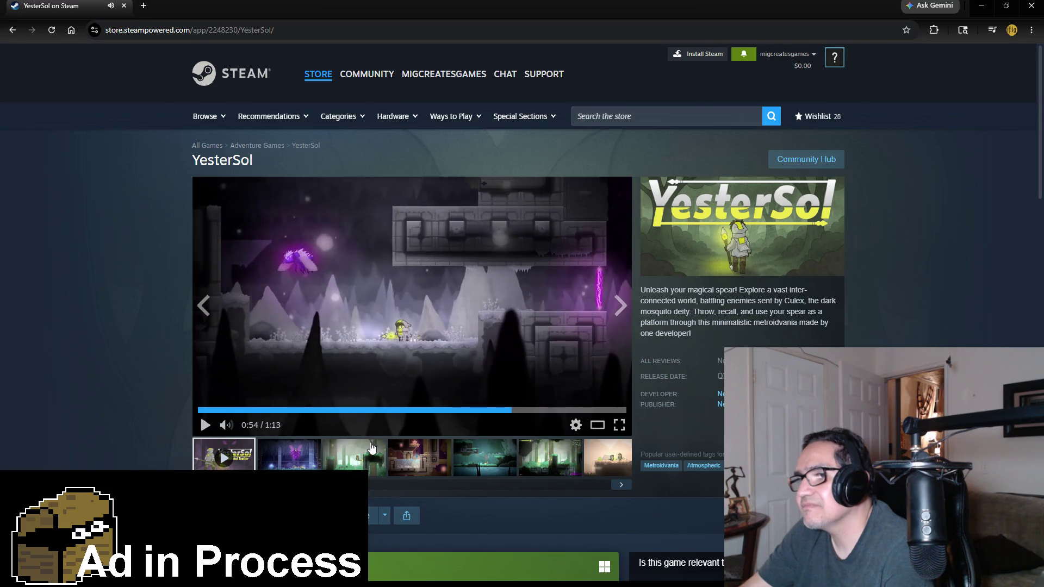
Page through screenshots three to seven and enlarge the current one.
click(354, 456)
click(419, 457)
click(510, 460)
click(620, 484)
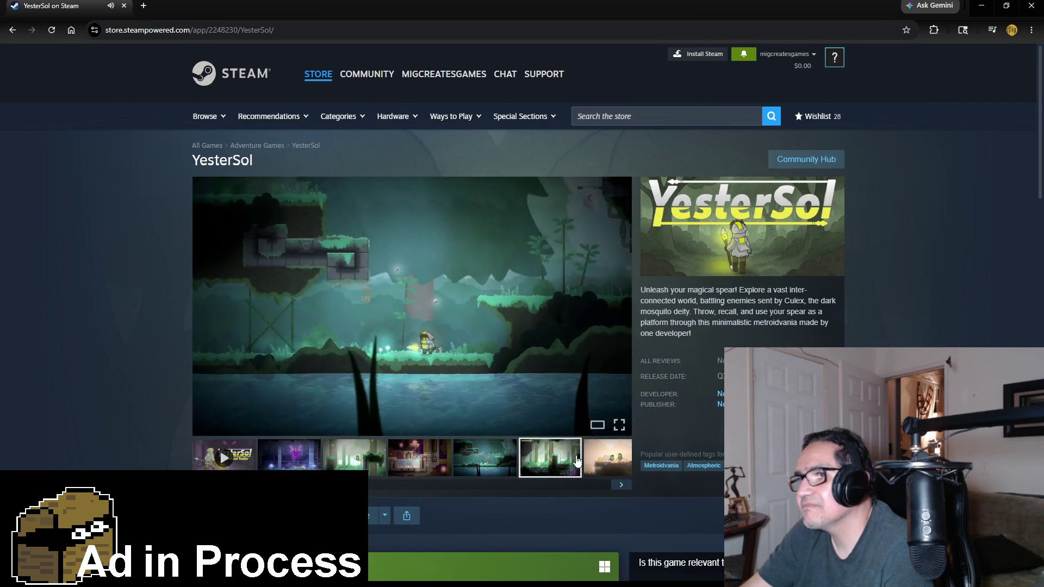
click(621, 484)
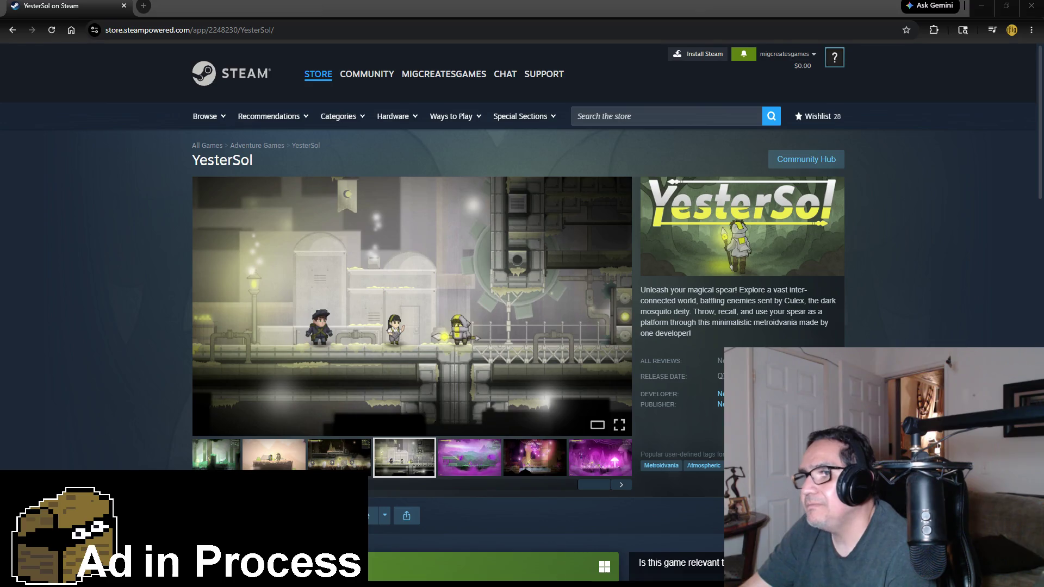
click(346, 373)
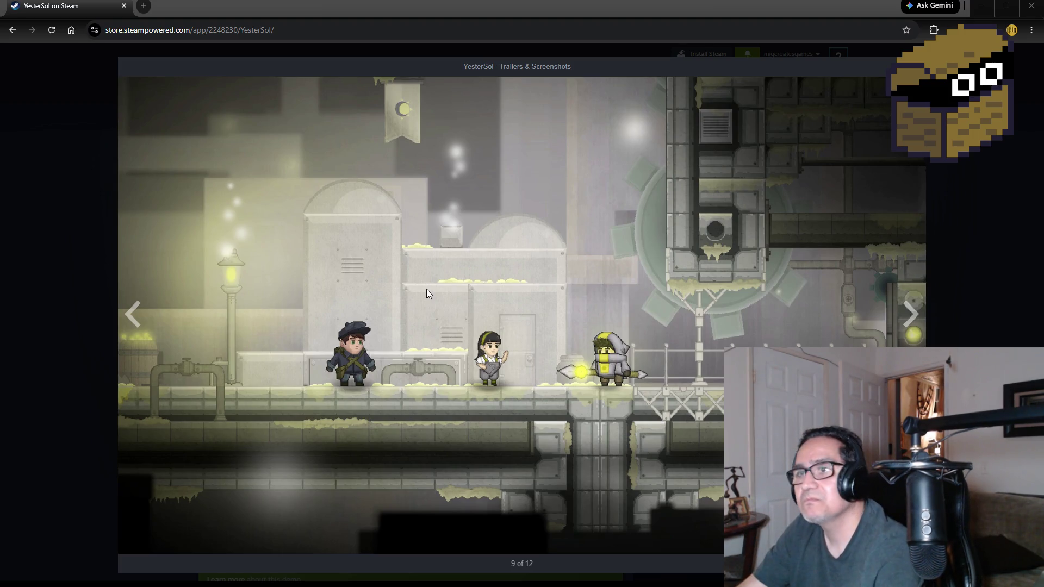
Close the enlarged screenshot, add YesterSol to the wishlist (29 items), and open a new tab.
key(Escape)
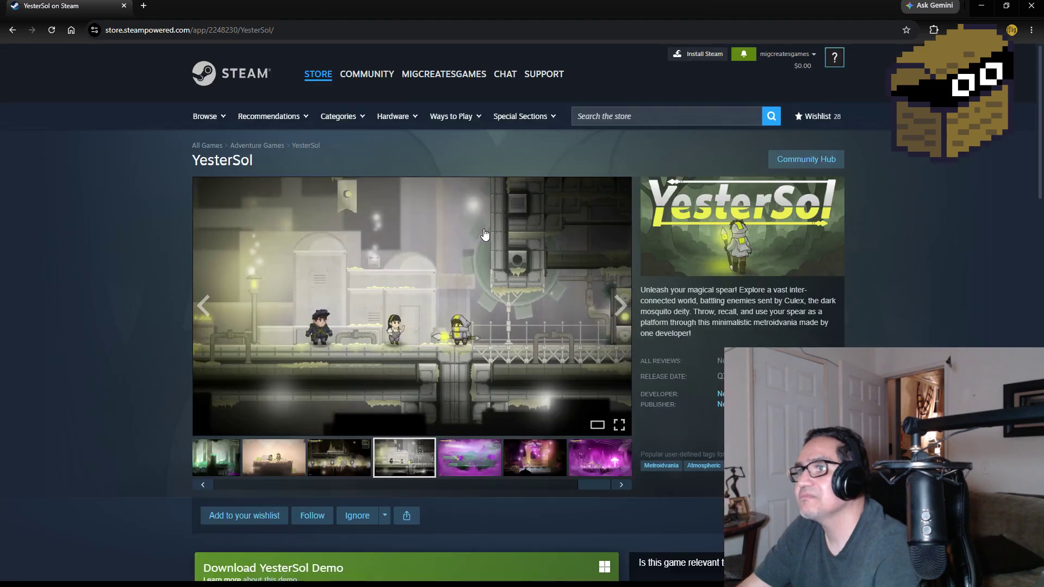
scroll(578, 311, down, 3)
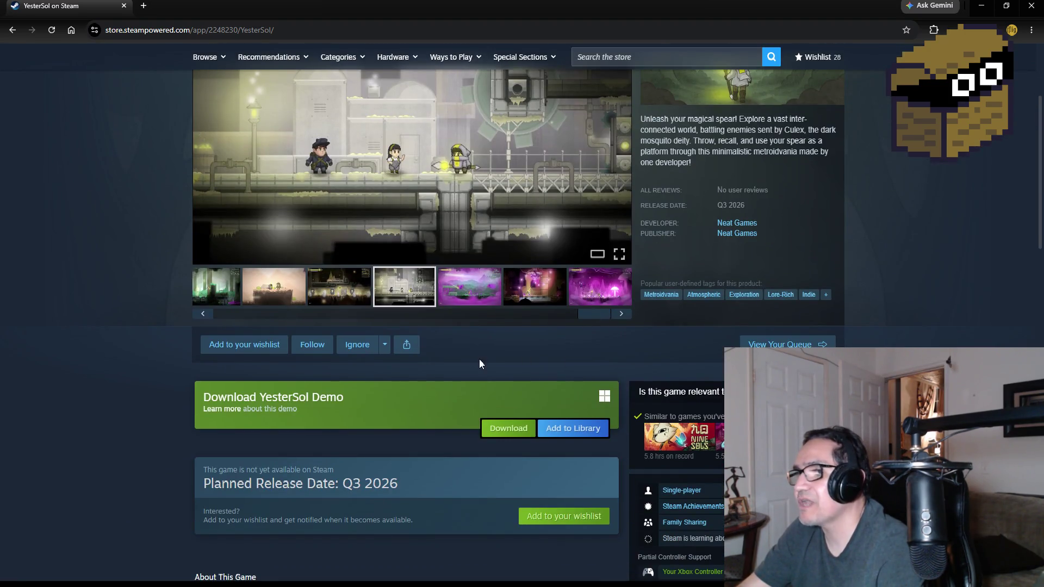
click(245, 345)
scroll(132, 329, up, 3)
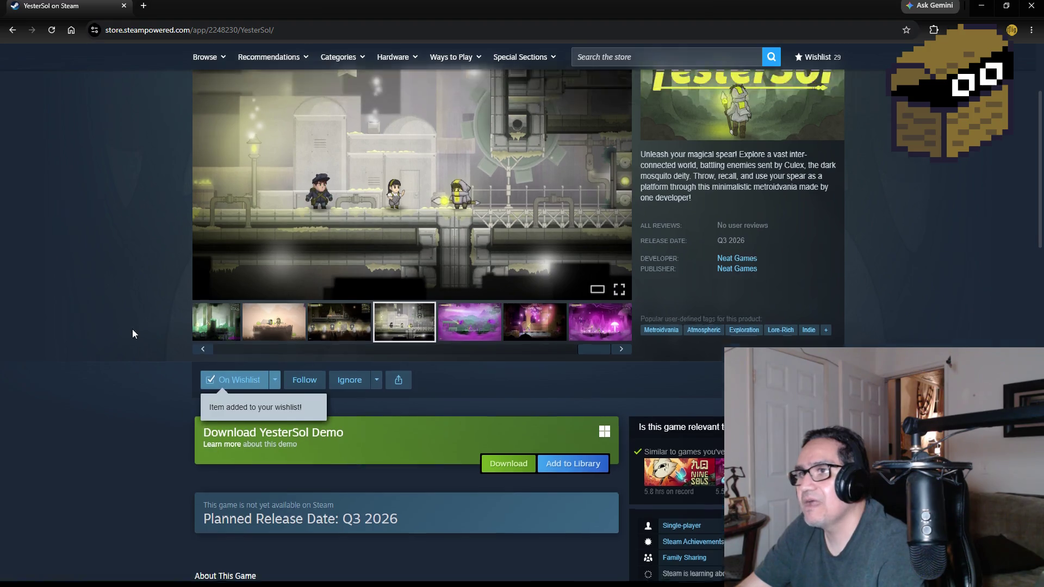
click(146, 6)
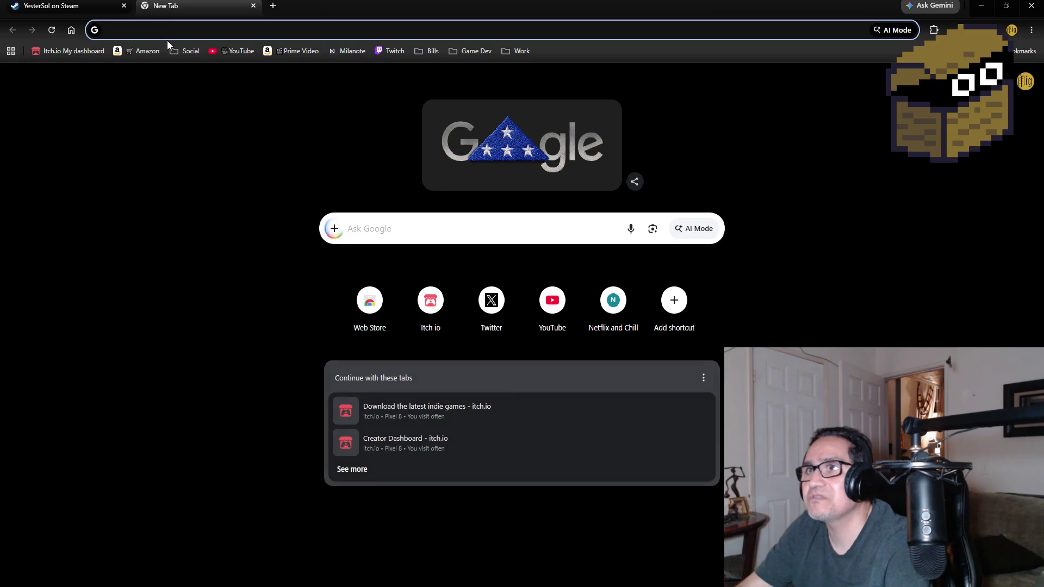
Close the empty tab, open Torin's Greed on itch.io, and follow its Steam store link.
click(253, 6)
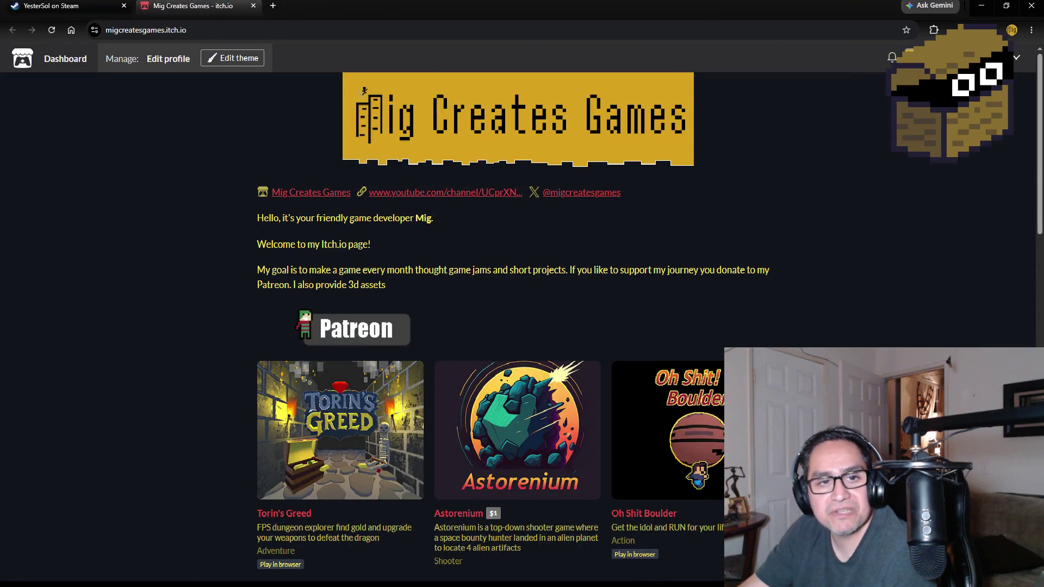
click(382, 439)
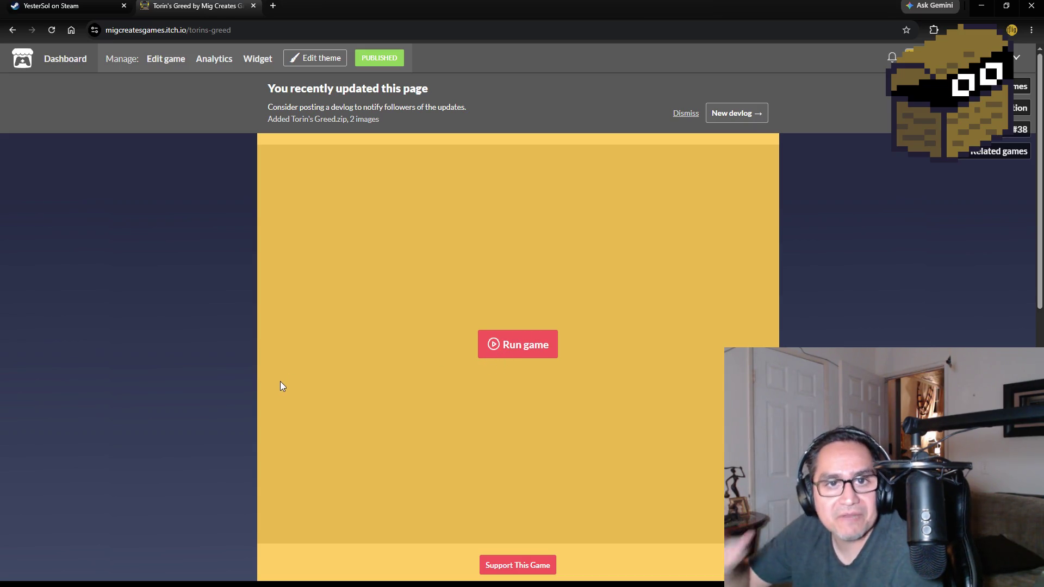
scroll(236, 413, down, 8)
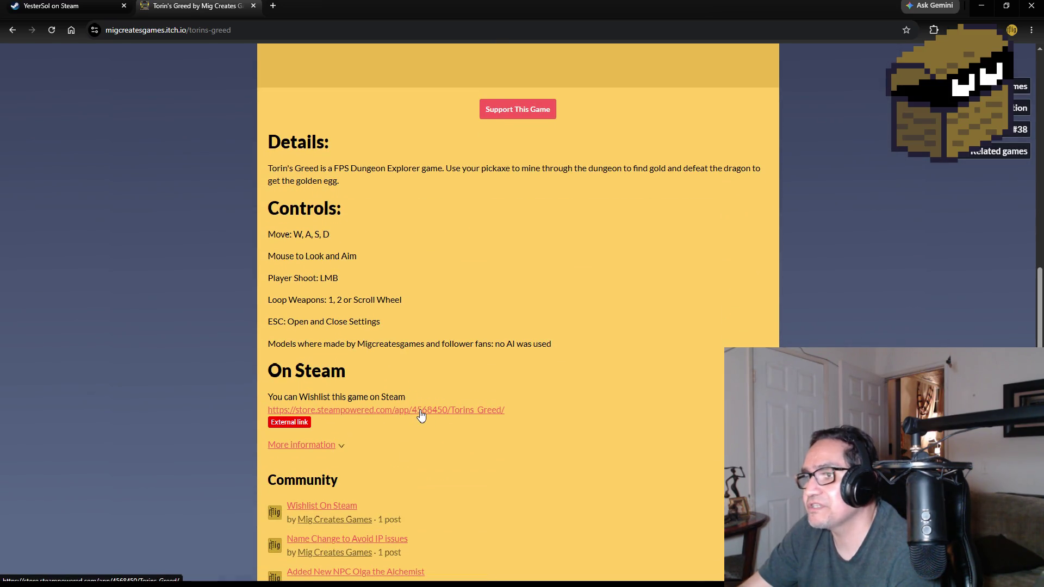
click(419, 411)
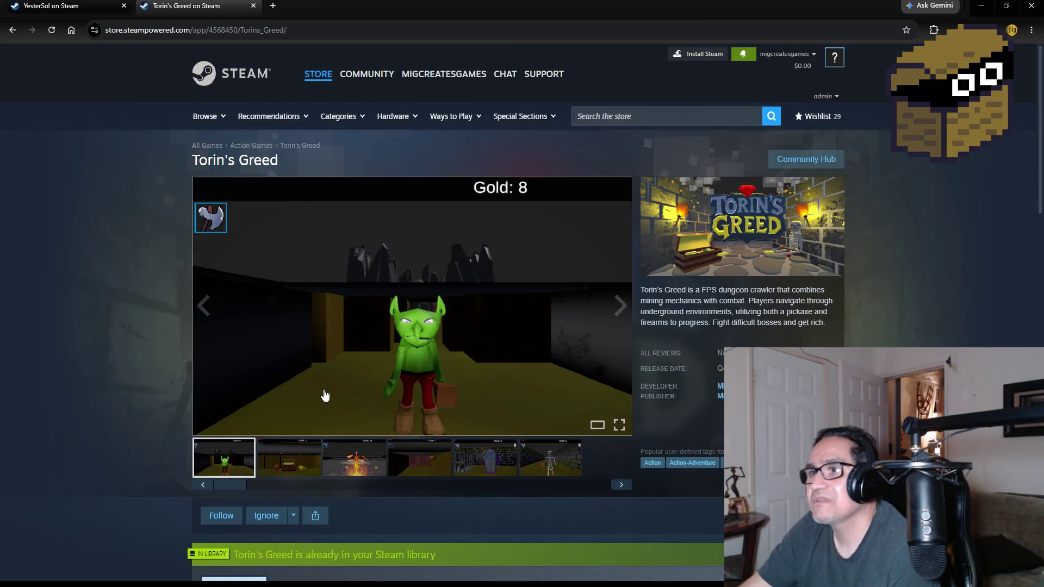
Flip through the Torin's Greed screenshots, including the dragon, skeleton and goblin, then close its page.
click(288, 470)
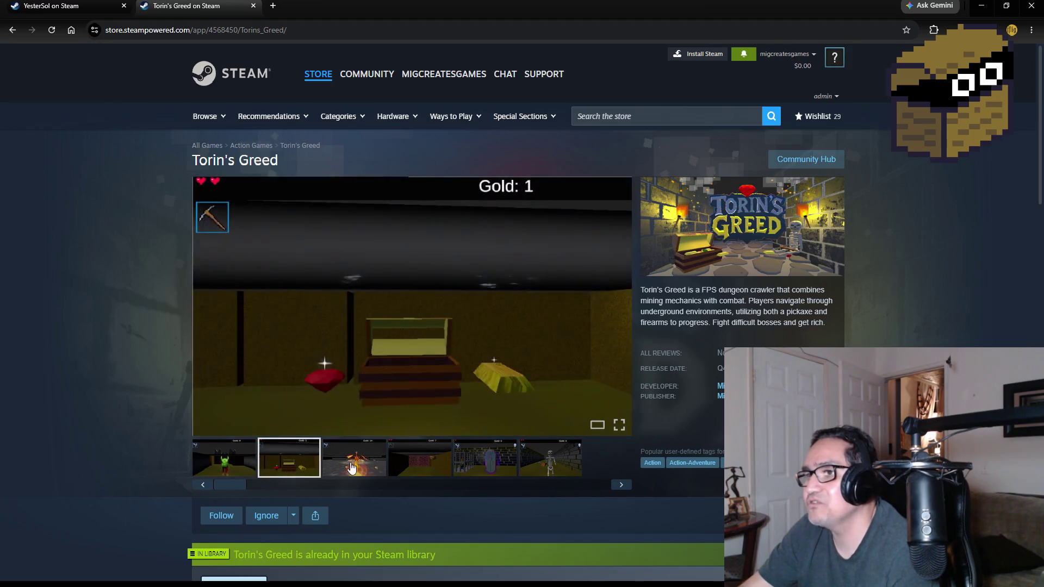
click(351, 468)
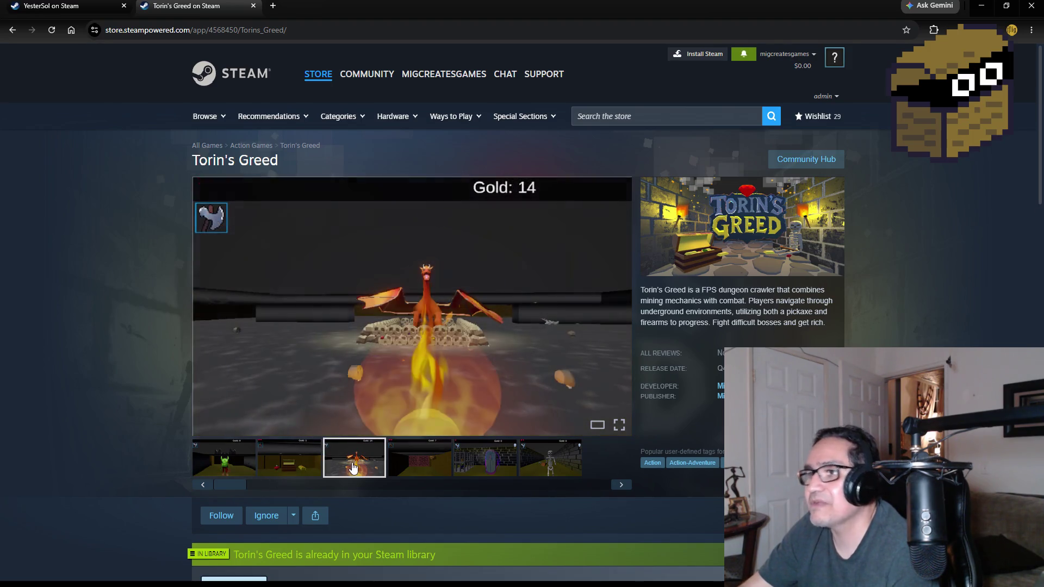
click(431, 466)
click(479, 469)
click(572, 468)
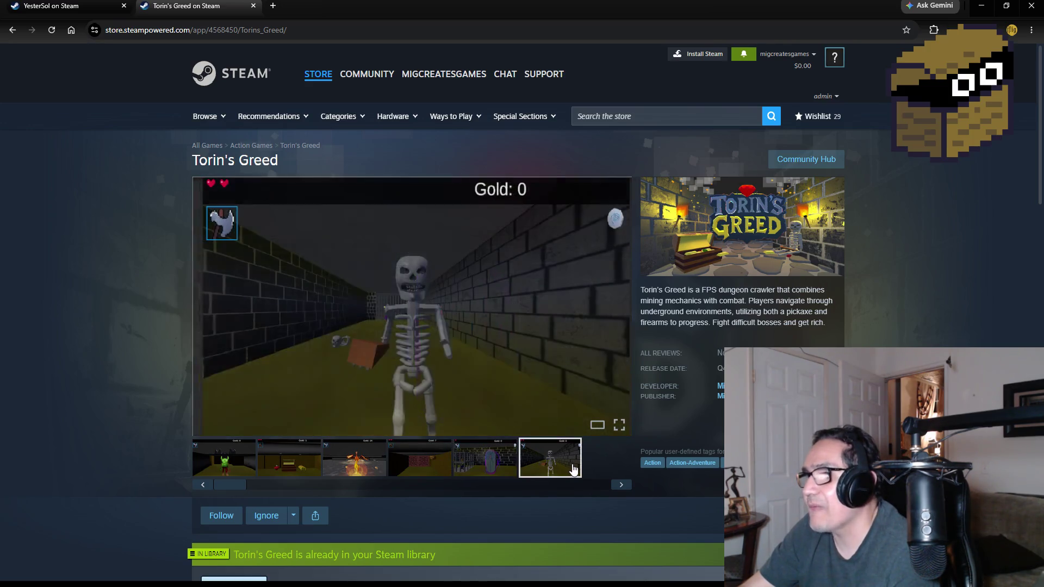
click(621, 486)
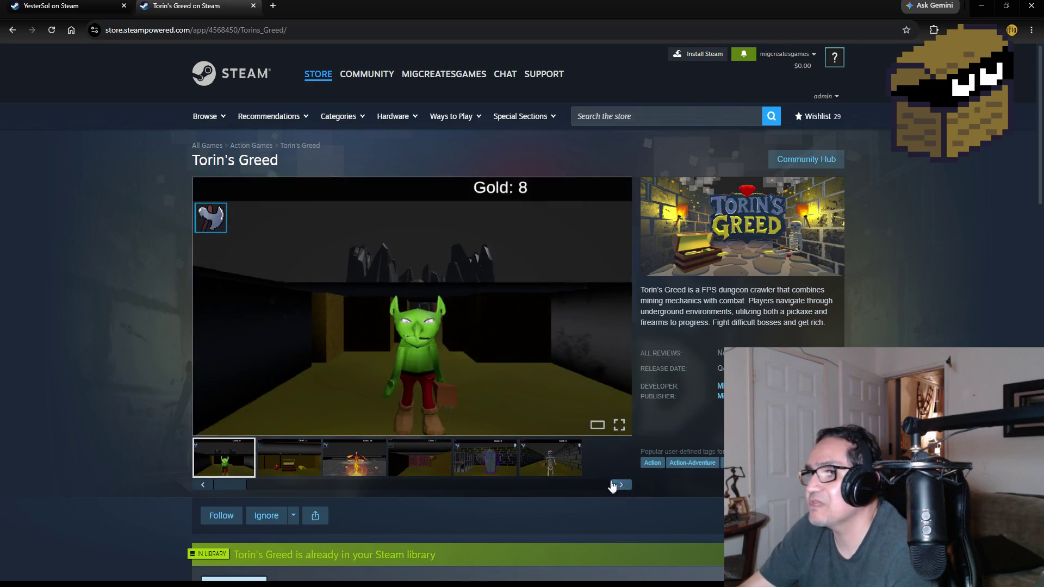
scroll(184, 294, down, 3)
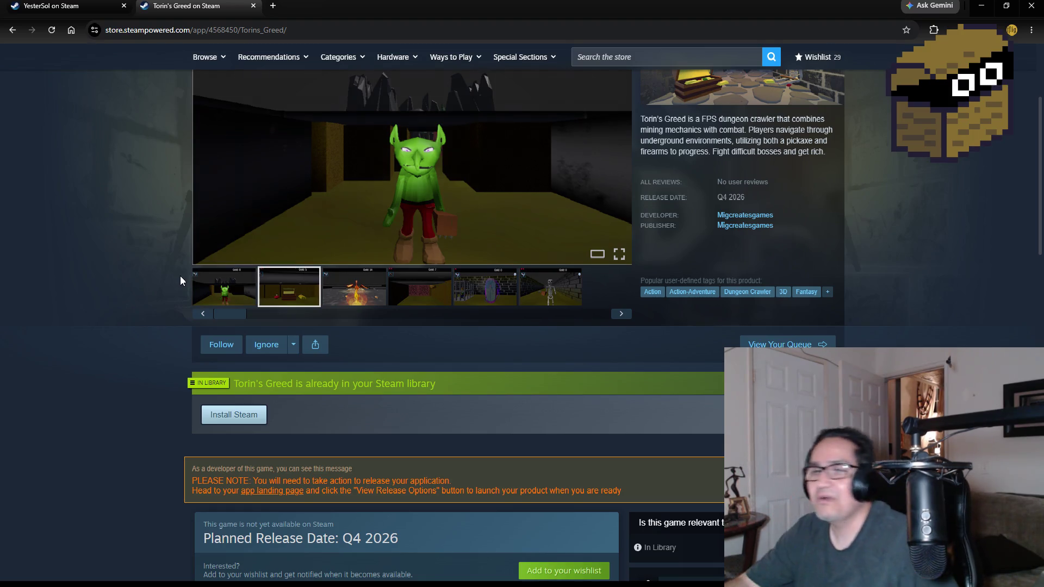
scroll(213, 268, up, 3)
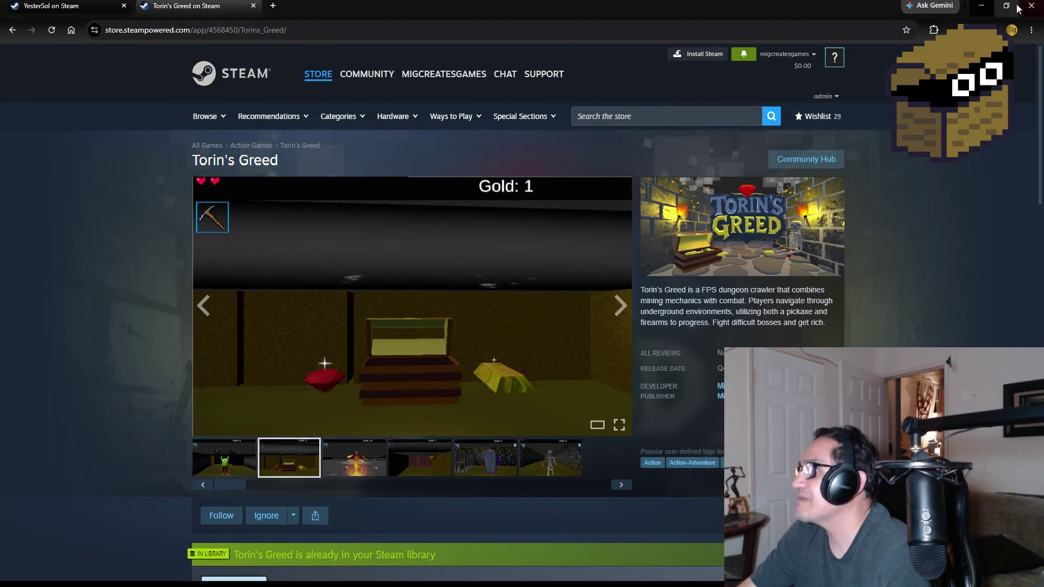
click(253, 6)
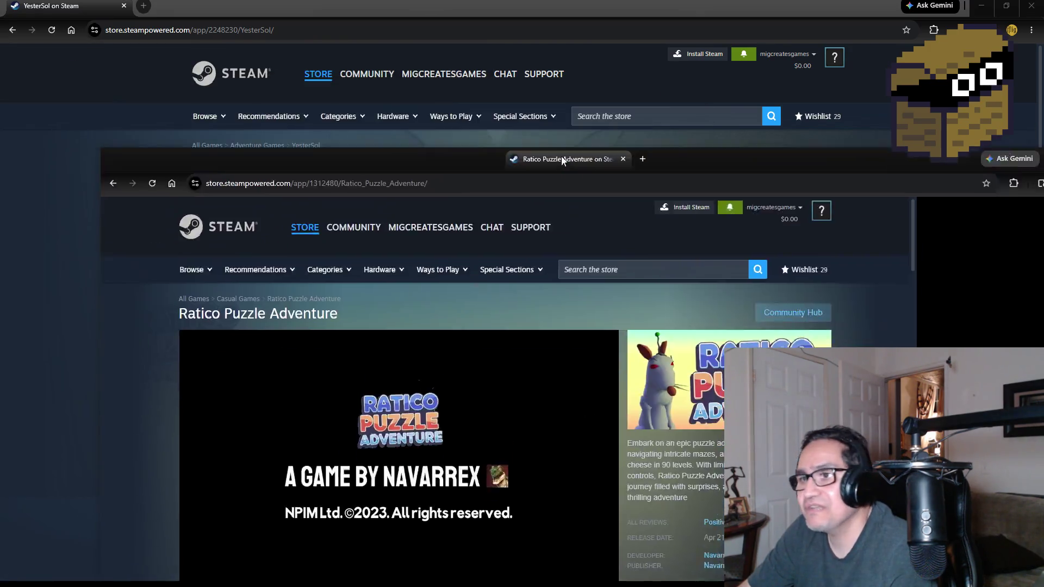
Dock the Ratico Puzzle Adventure store page as a tab beside the YesterSol page.
drag(536, 159, 547, 7)
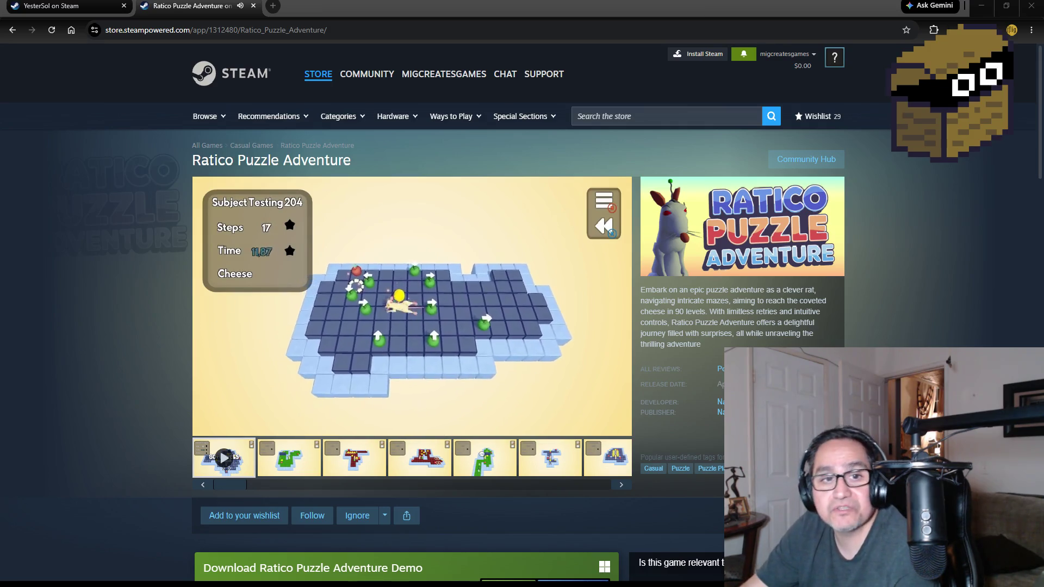
mouse_move(194, 322)
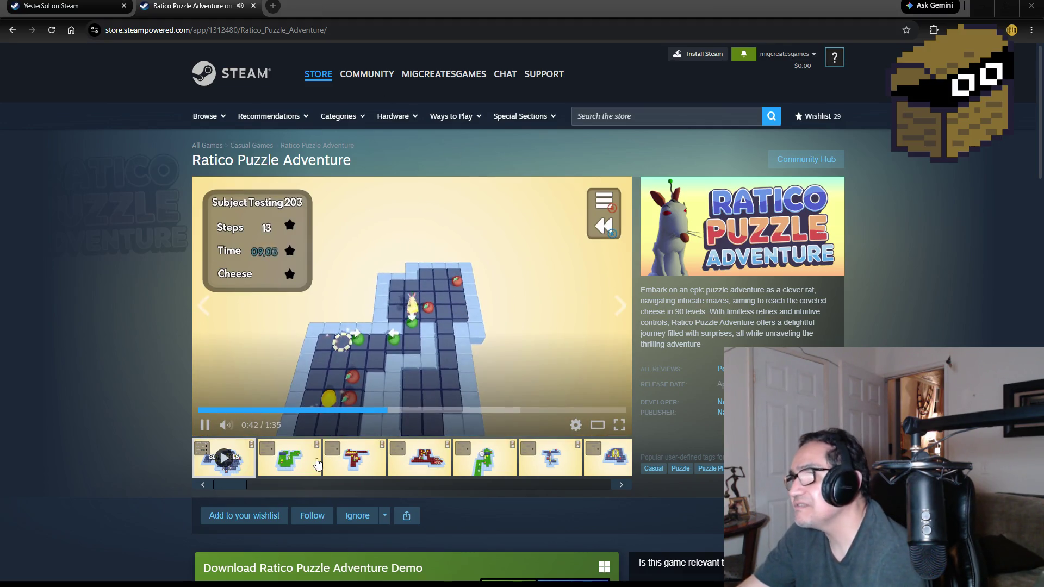
Cycle through Ratico's level screenshots, from Eatable Obstacles to Sokoban Classic, then watch the trailer full screen.
click(344, 456)
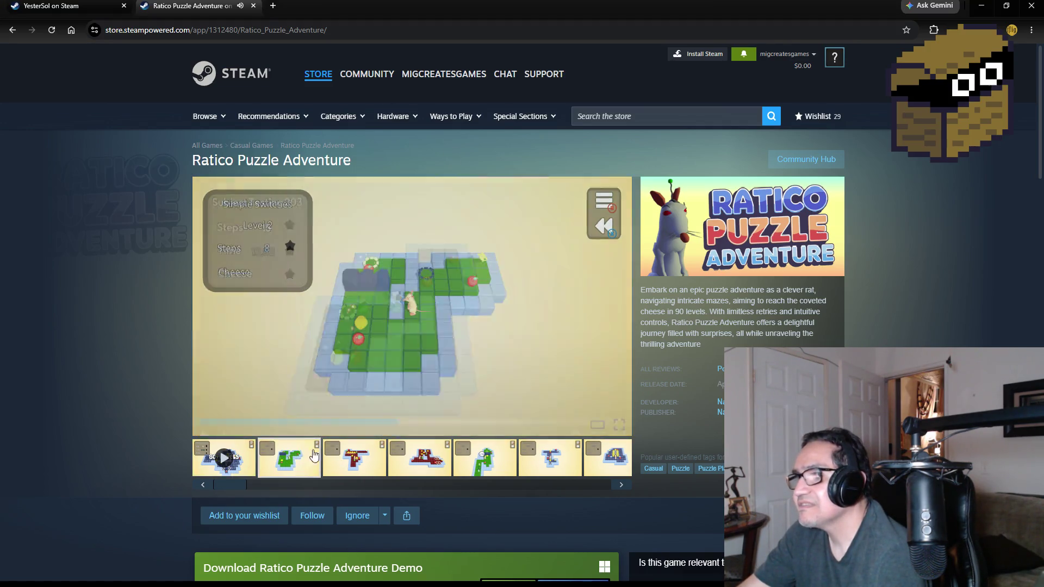
click(412, 458)
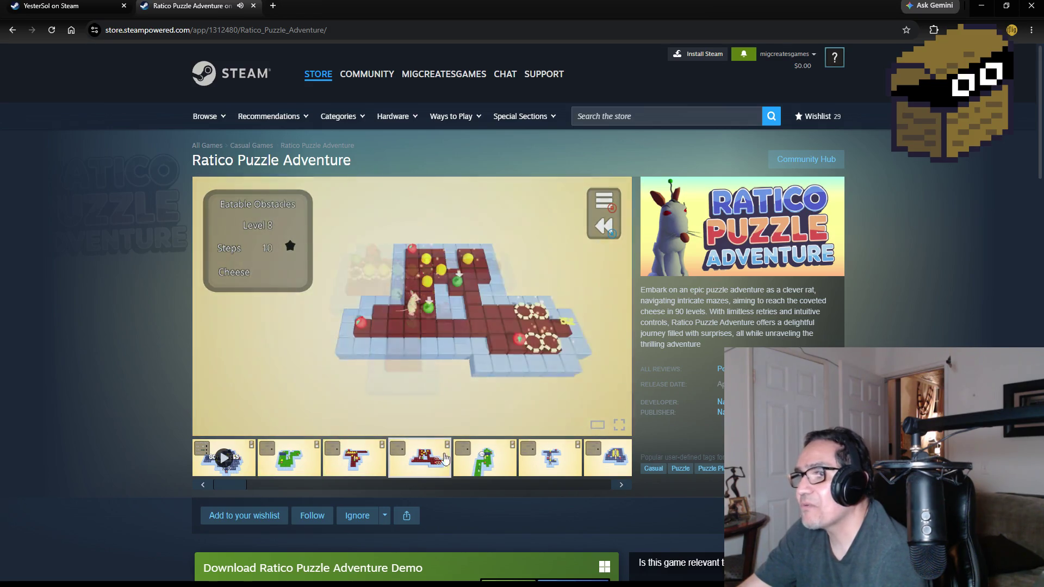
click(501, 458)
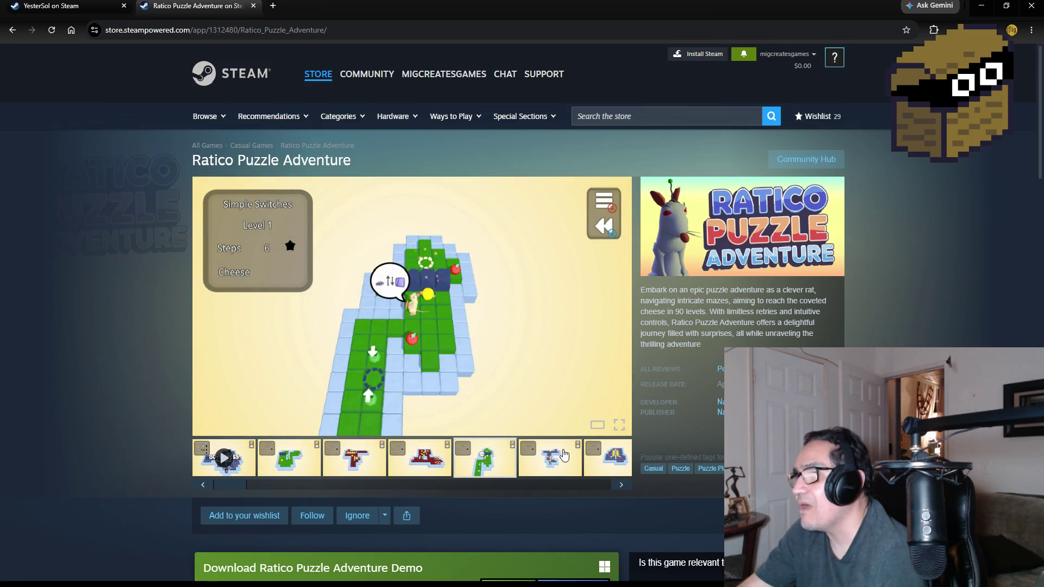
click(563, 455)
click(608, 462)
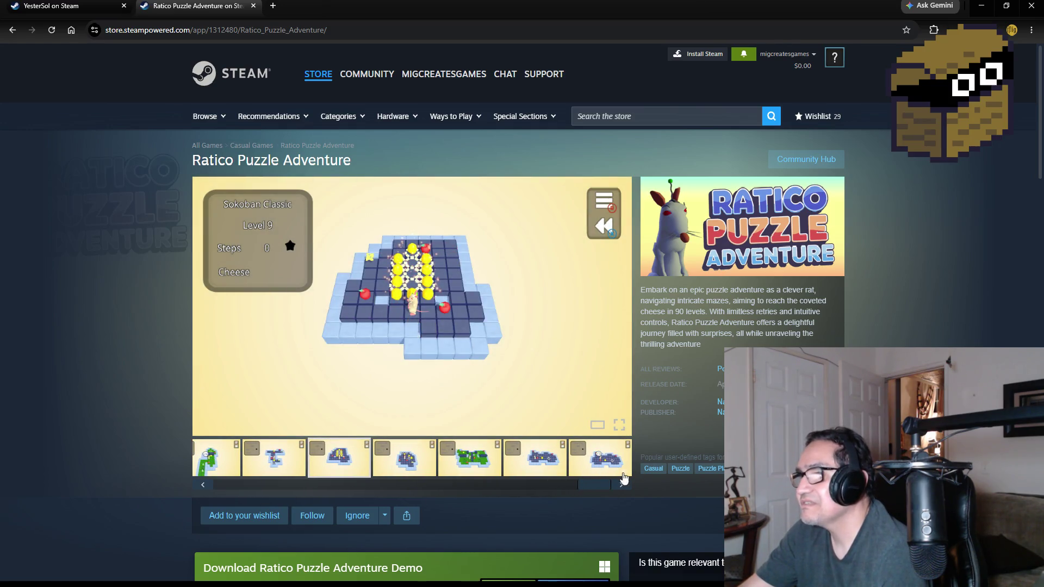
click(623, 486)
click(623, 486)
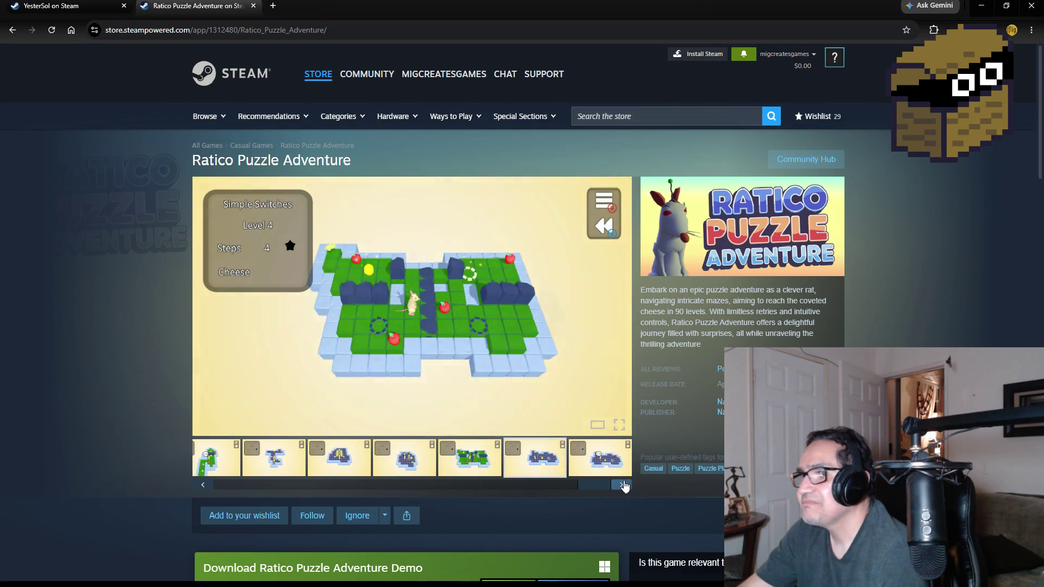
click(624, 485)
click(624, 485)
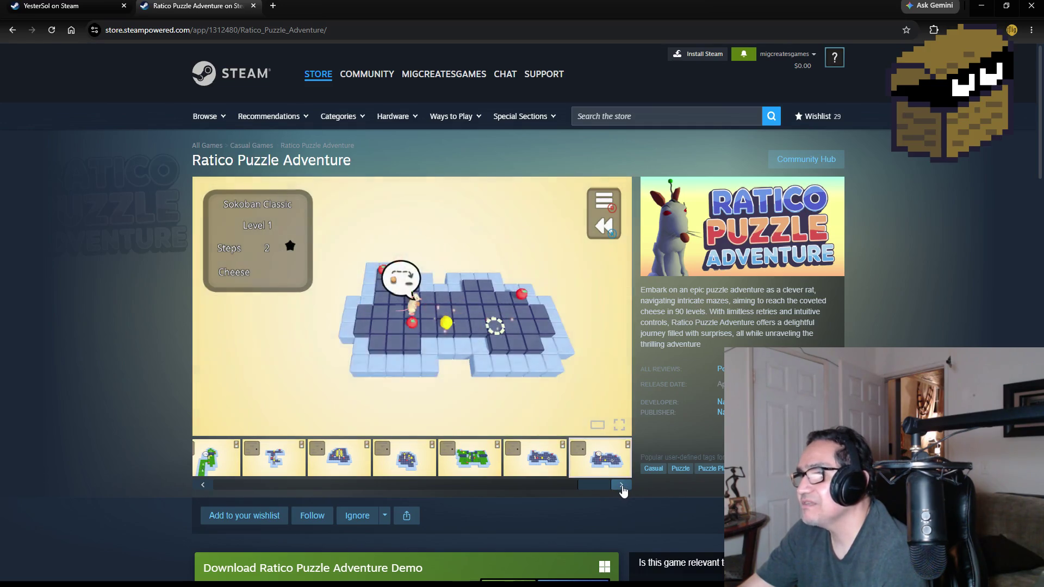
click(624, 487)
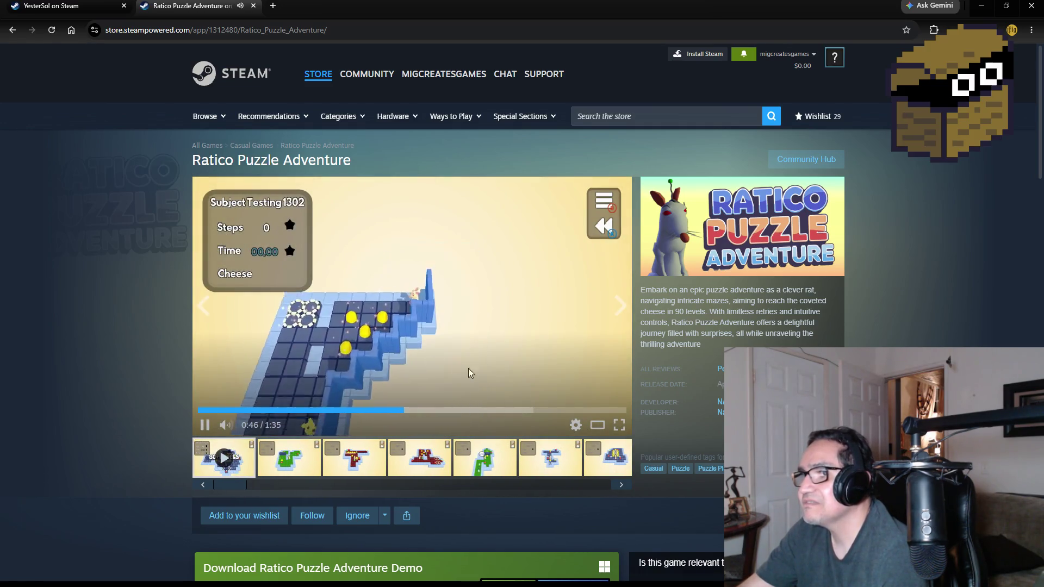
click(619, 425)
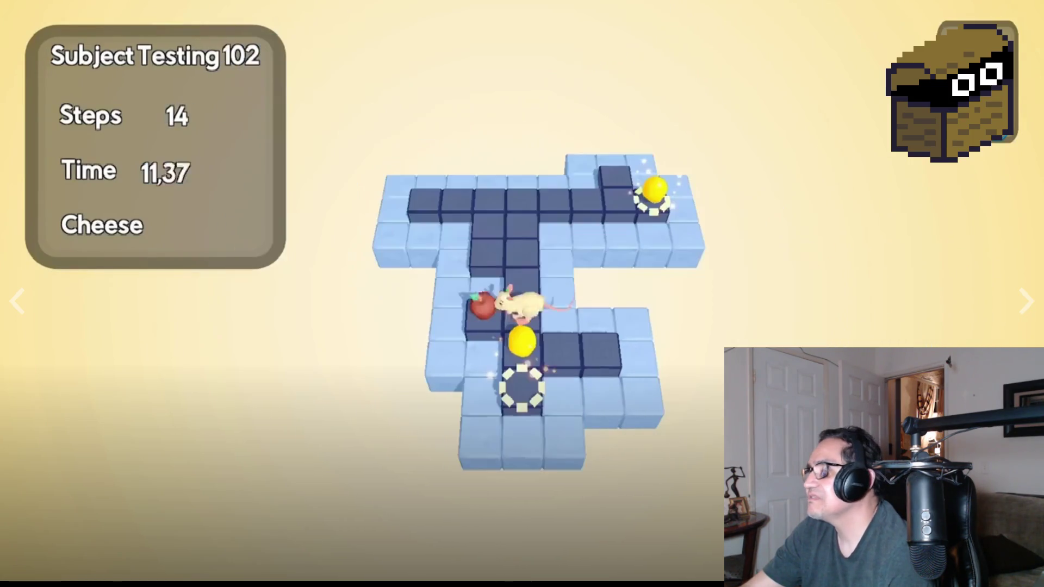
Leave full screen, pause the Ratico Puzzle Adventure trailer, and add the game to the wishlist.
key(Escape)
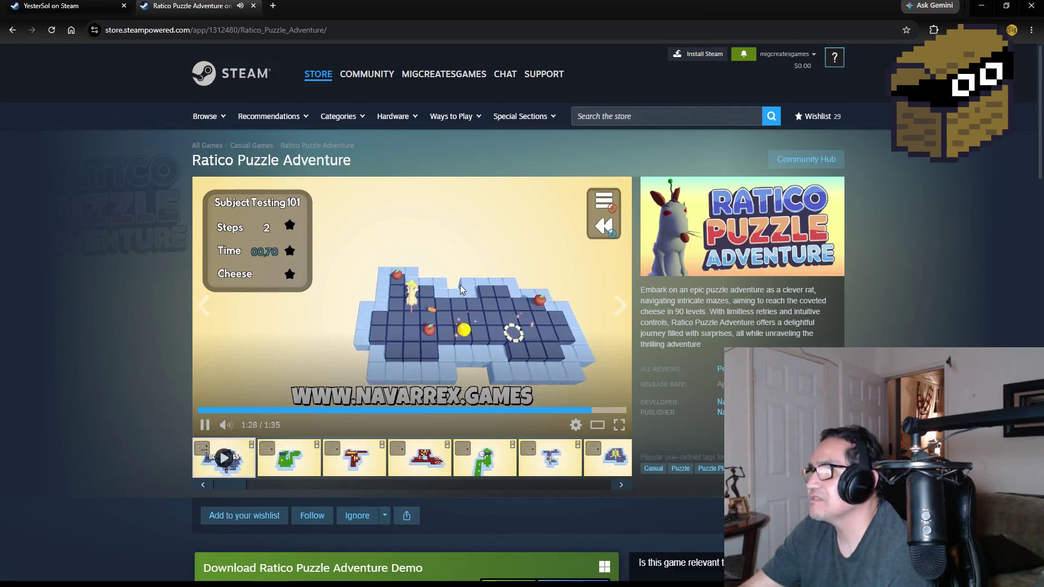
click(256, 357)
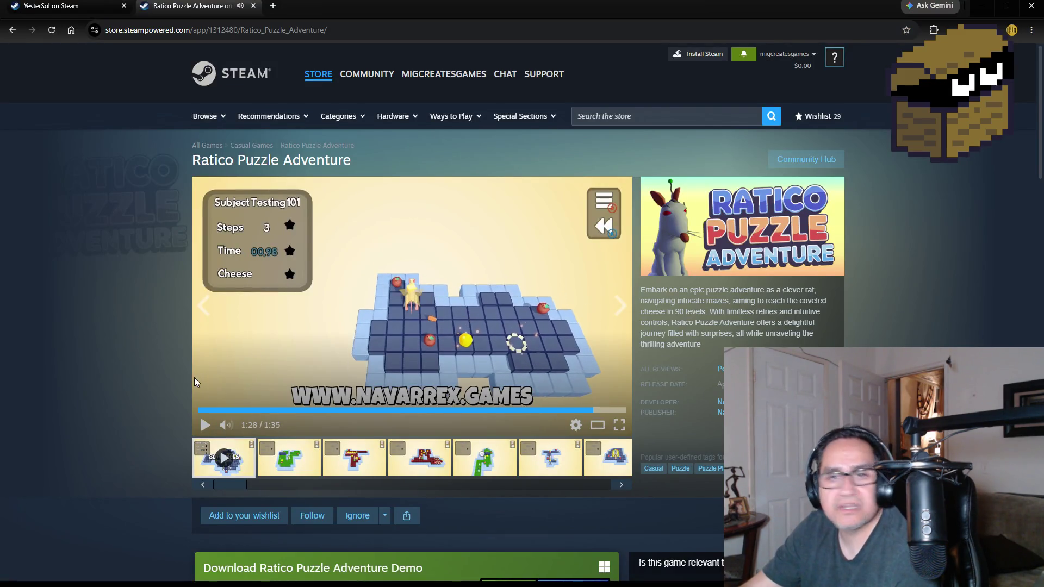
scroll(217, 381, down, 2)
click(221, 403)
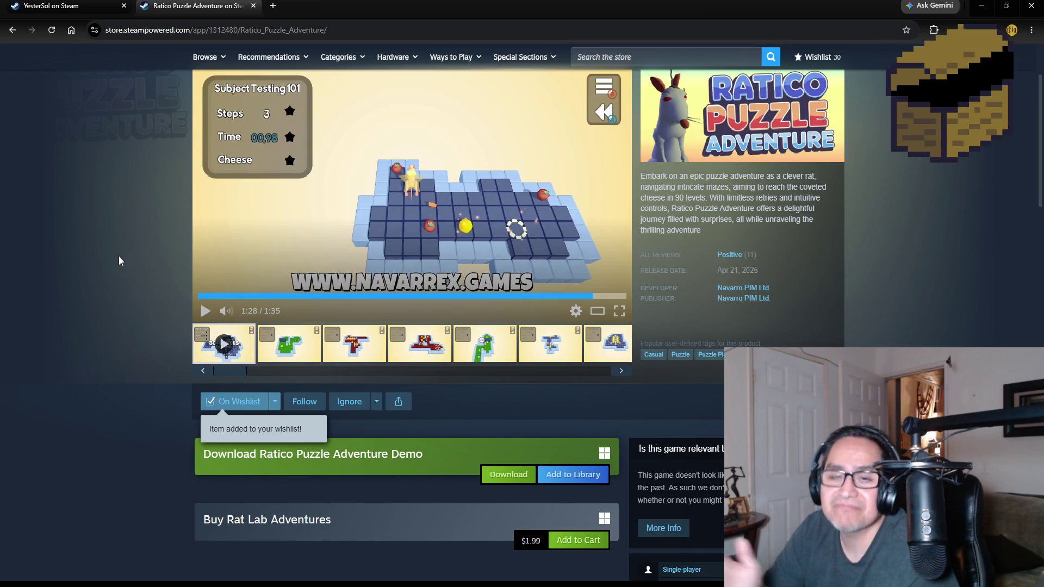
Close the Ratico page and the Chrome window to return to Player.cs in Visual Studio.
scroll(204, 107, up, 2)
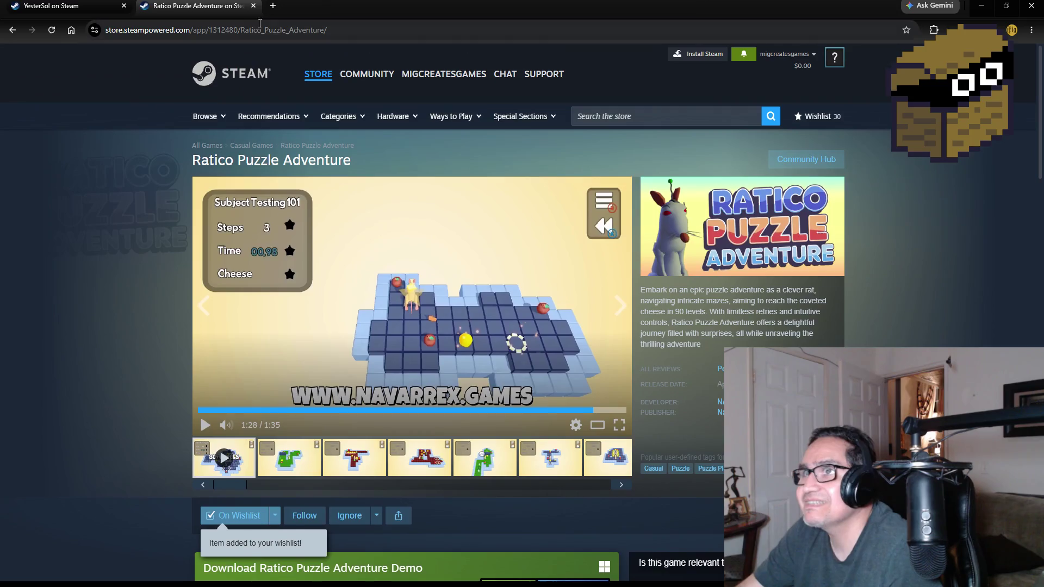
click(253, 5)
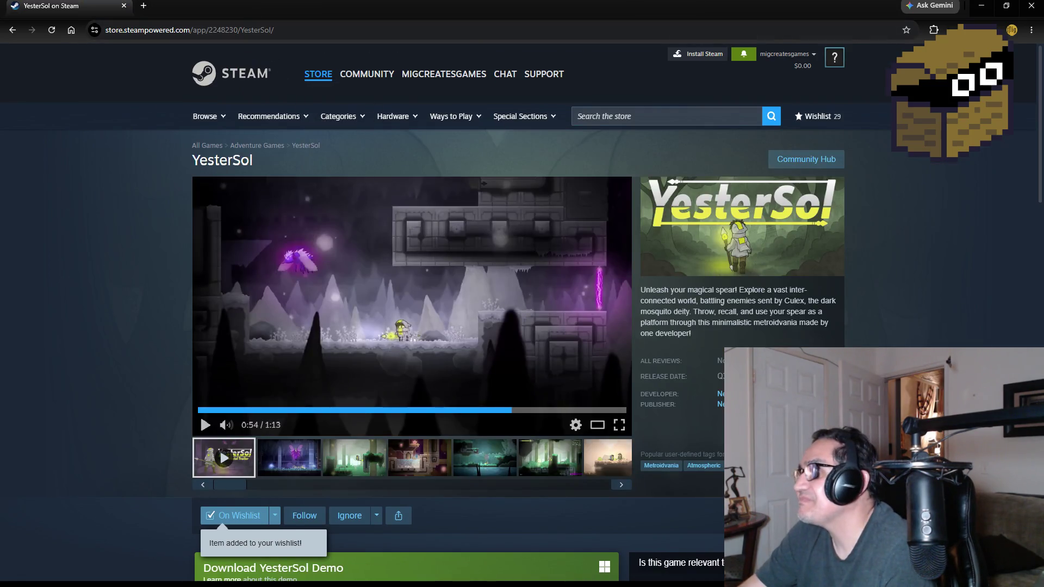
click(1031, 9)
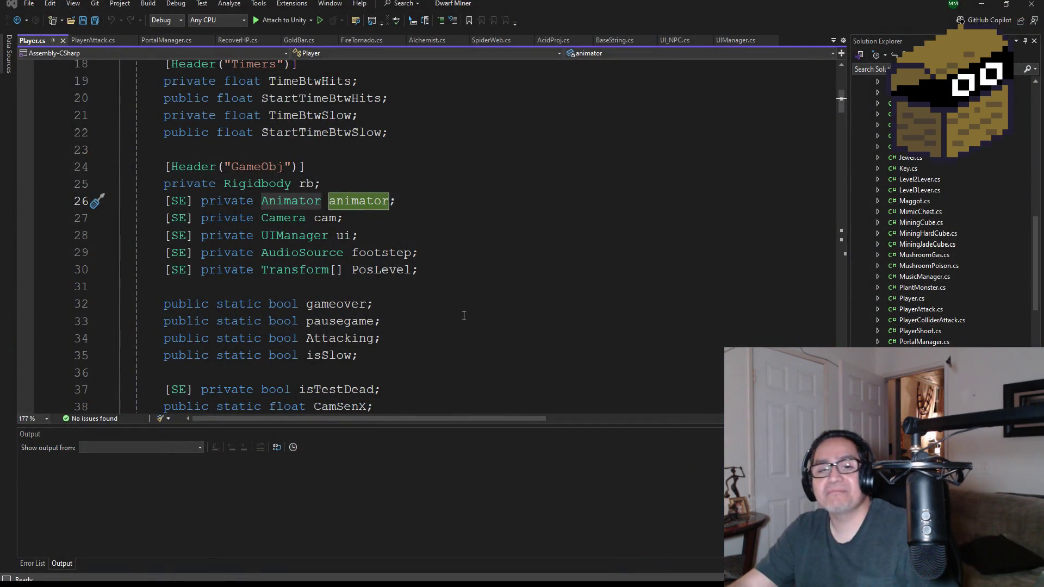